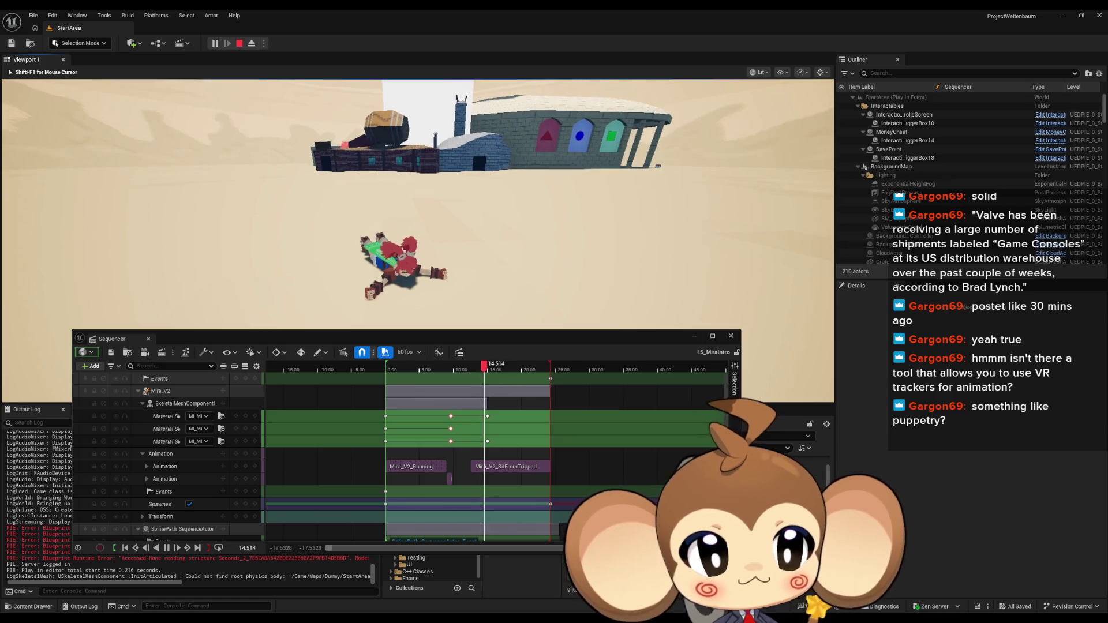
Pause the running cutscene and scrub from about 8 s to where Mira stands up
{"action": "key", "text": "shift+F1"}
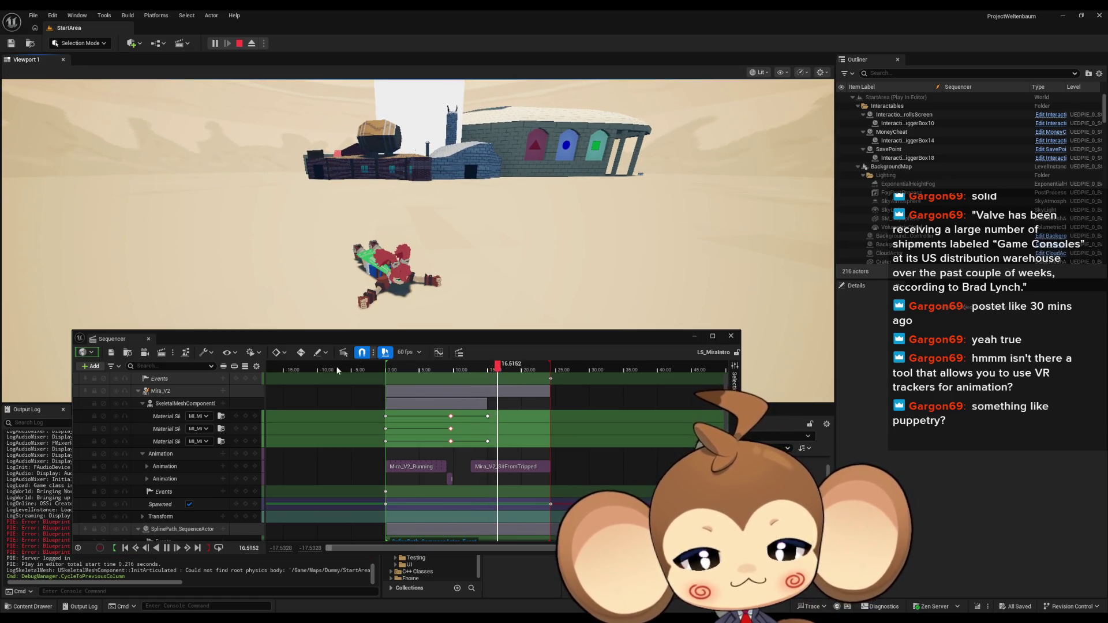
{"action": "left_click", "coordinate": [167, 551]}
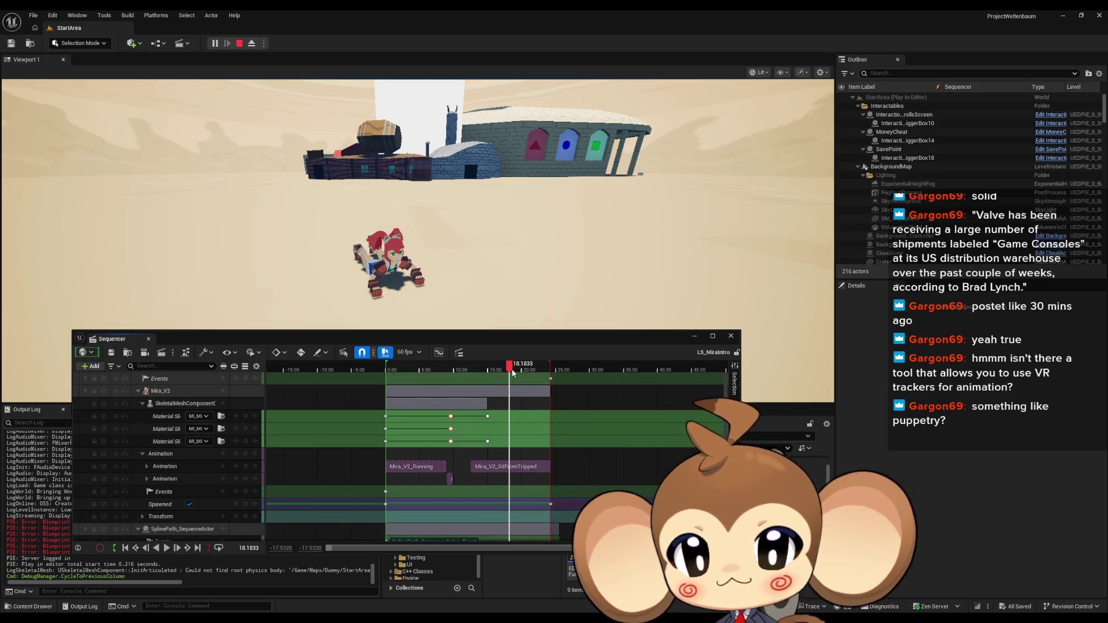
{"action": "mouse_move", "coordinate": [511, 371]}
{"action": "left_mouse_down"}
{"action": "mouse_move", "coordinate": [418, 378]}
{"action": "mouse_move", "coordinate": [464, 375]}
{"action": "mouse_move", "coordinate": [443, 379]}
{"action": "mouse_move", "coordinate": [457, 386]}
{"action": "mouse_move", "coordinate": [448, 392]}
{"action": "mouse_move", "coordinate": [476, 391]}
{"action": "mouse_move", "coordinate": [446, 391]}
{"action": "mouse_move", "coordinate": [474, 393]}
{"action": "mouse_move", "coordinate": [457, 395]}
{"action": "left_mouse_up"}
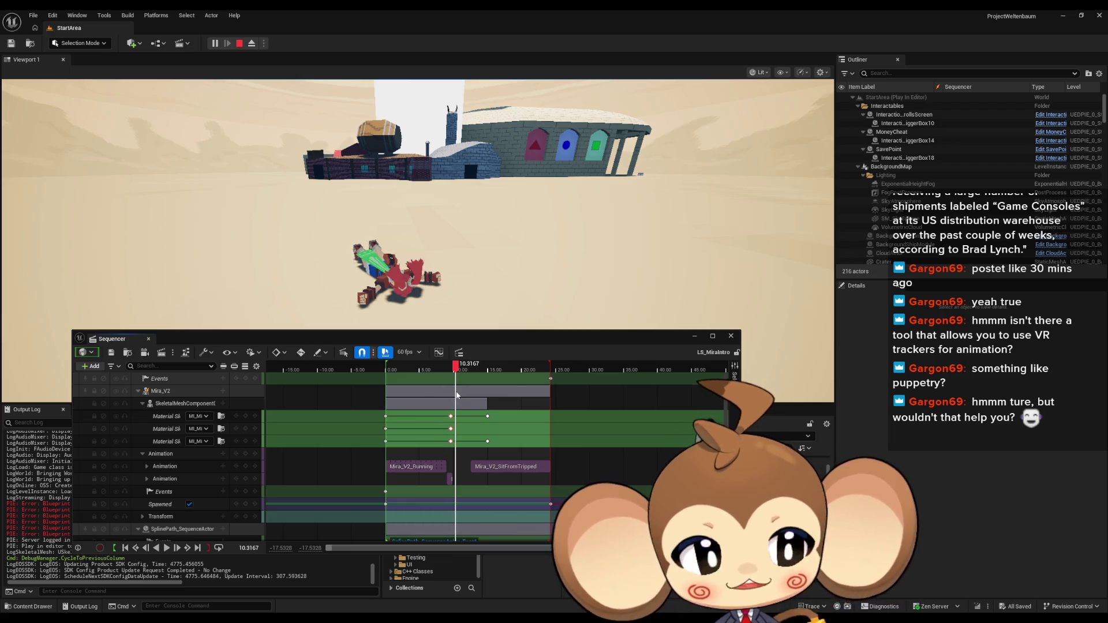
{"action": "mouse_move", "coordinate": [457, 395]}
{"action": "left_mouse_down"}
{"action": "mouse_move", "coordinate": [448, 395]}
{"action": "mouse_move", "coordinate": [474, 395]}
{"action": "mouse_move", "coordinate": [454, 396]}
{"action": "left_mouse_up"}
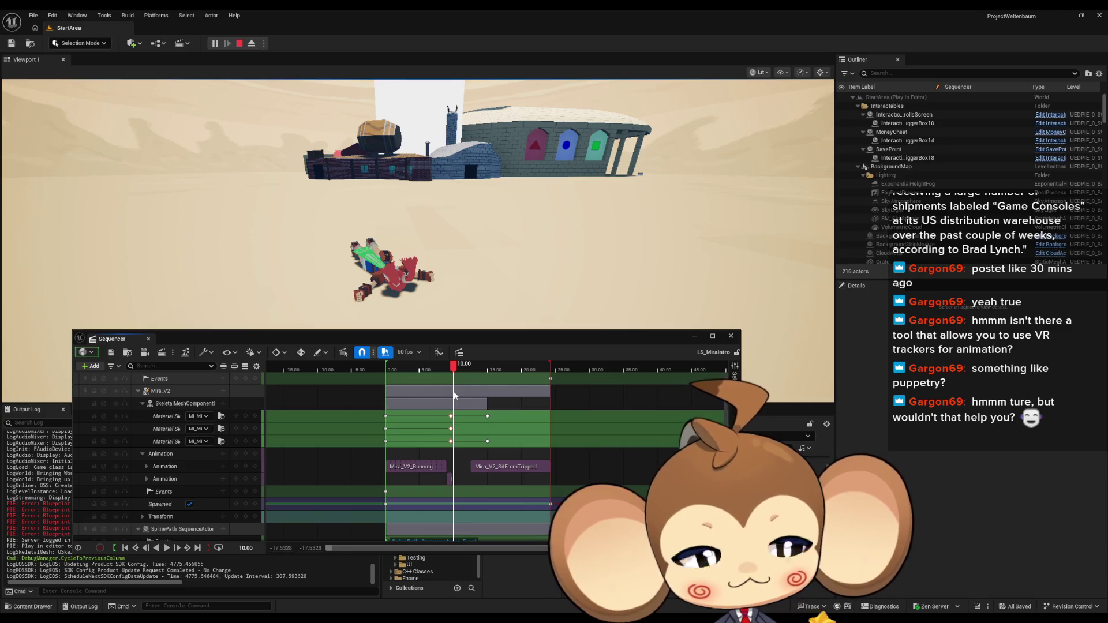
{"action": "left_click_drag", "start_coordinate": [455, 395], "coordinate": [453, 396]}
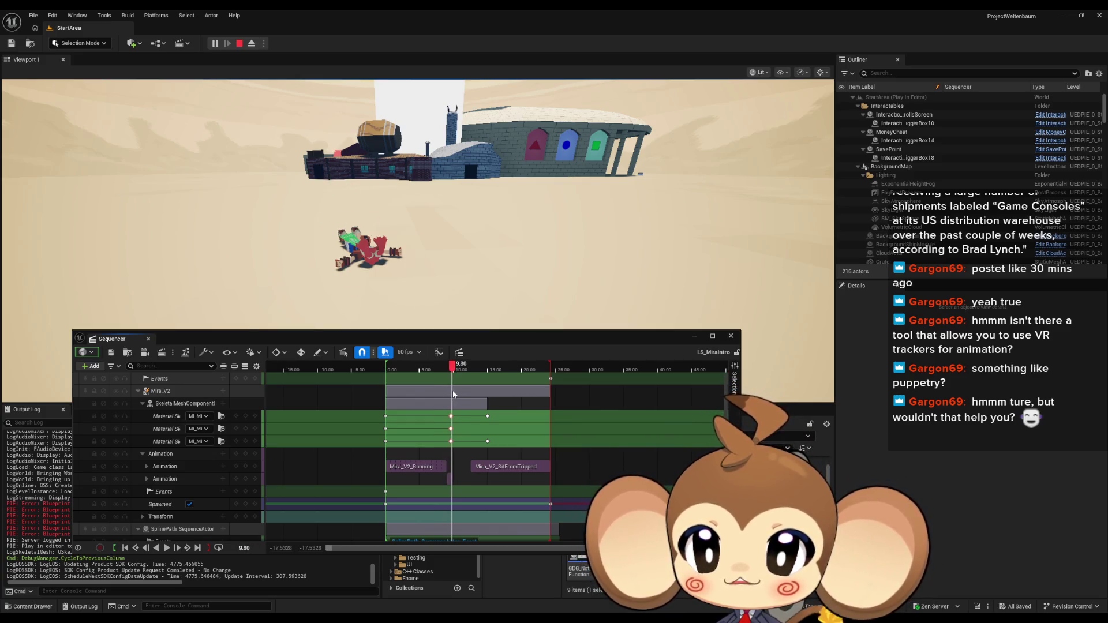
{"action": "left_click_drag", "start_coordinate": [453, 395], "coordinate": [455, 394]}
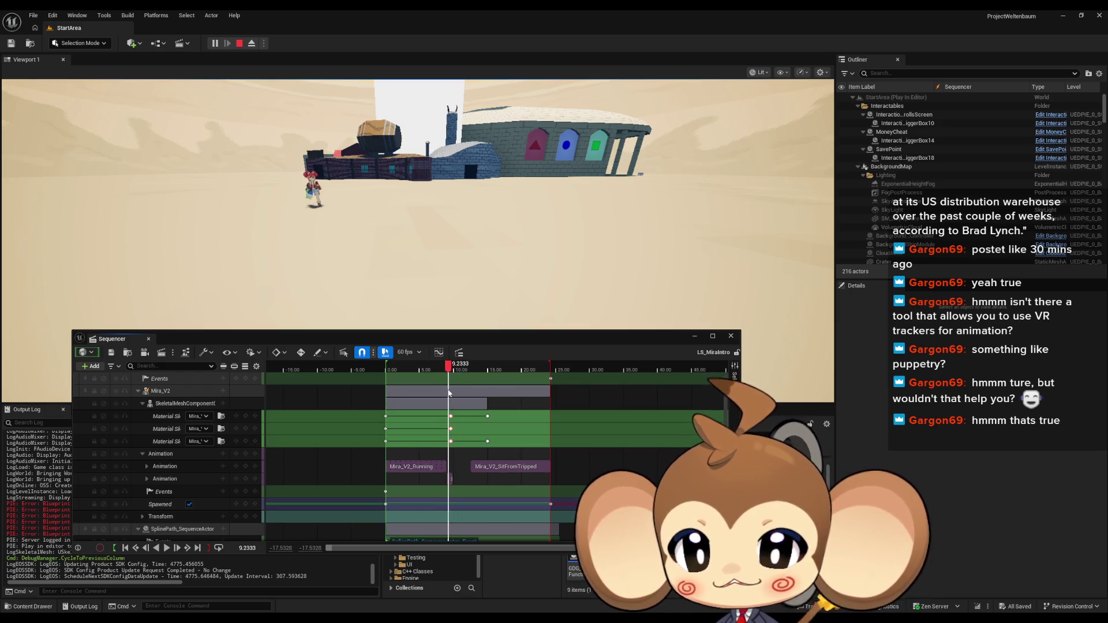
{"action": "mouse_move", "coordinate": [456, 393]}
{"action": "left_mouse_down"}
{"action": "mouse_move", "coordinate": [445, 395]}
{"action": "mouse_move", "coordinate": [541, 402]}
{"action": "left_mouse_up"}
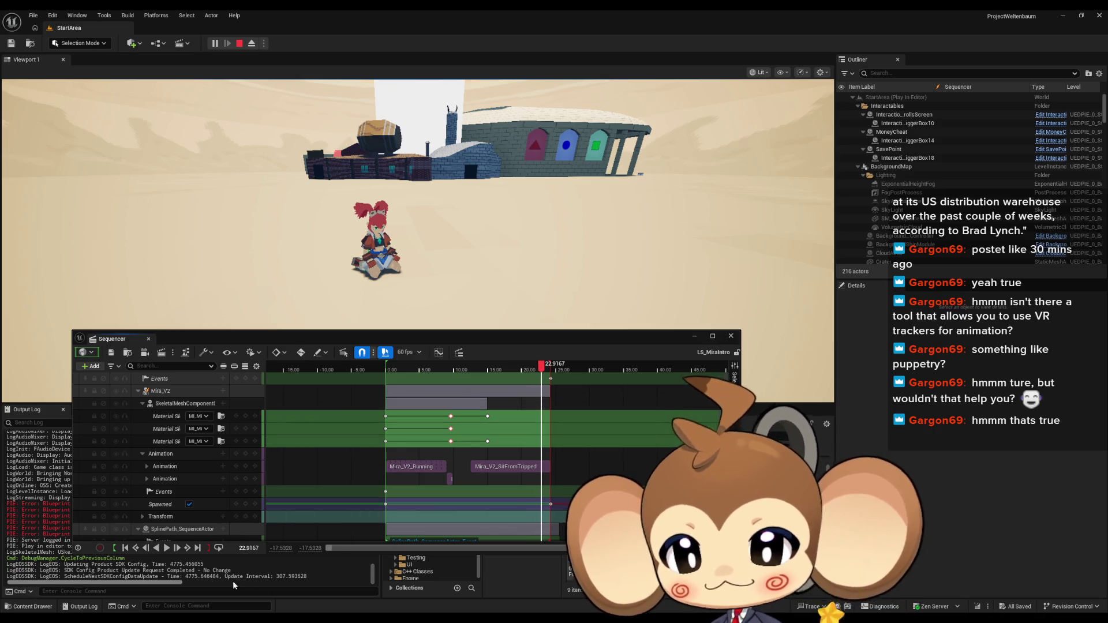
Replay the cutscene, stop it, and switch playback to run once instead of looping
{"action": "left_click", "coordinate": [168, 551]}
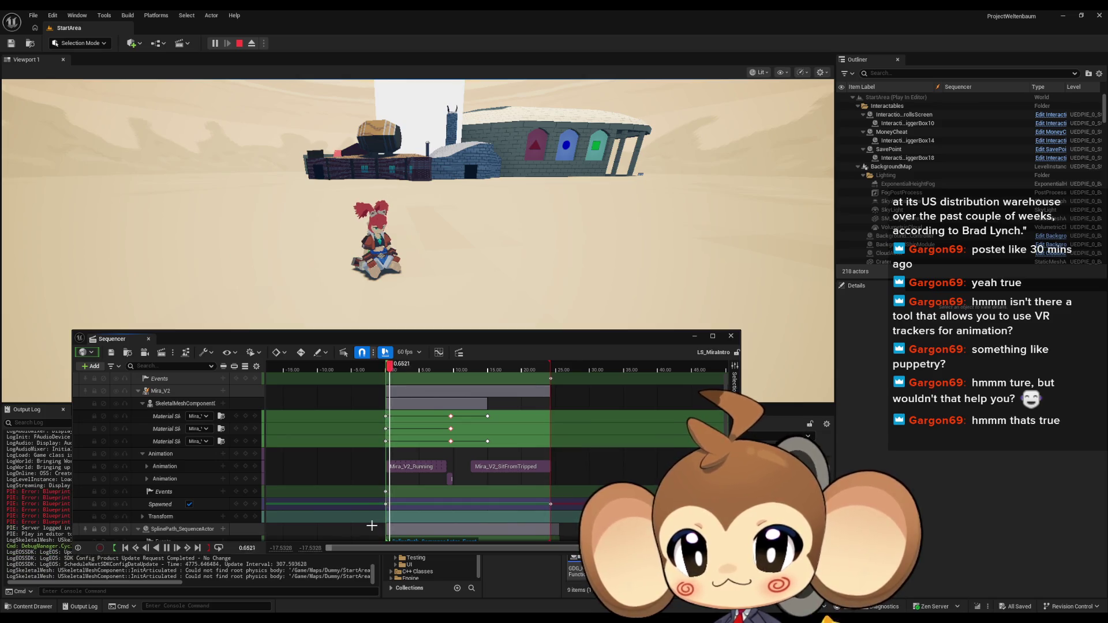
{"action": "left_click", "coordinate": [166, 547]}
{"action": "left_click", "coordinate": [218, 547]}
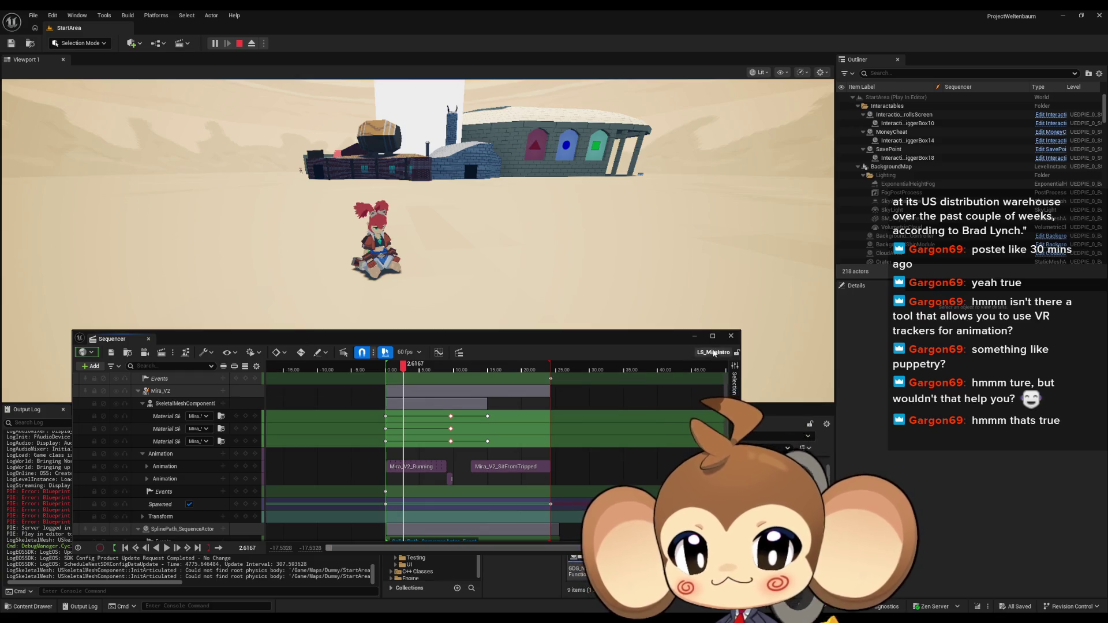
Close the Sequencer, eject from the game, and stop the Play-In-Editor session
{"action": "left_click", "coordinate": [731, 336]}
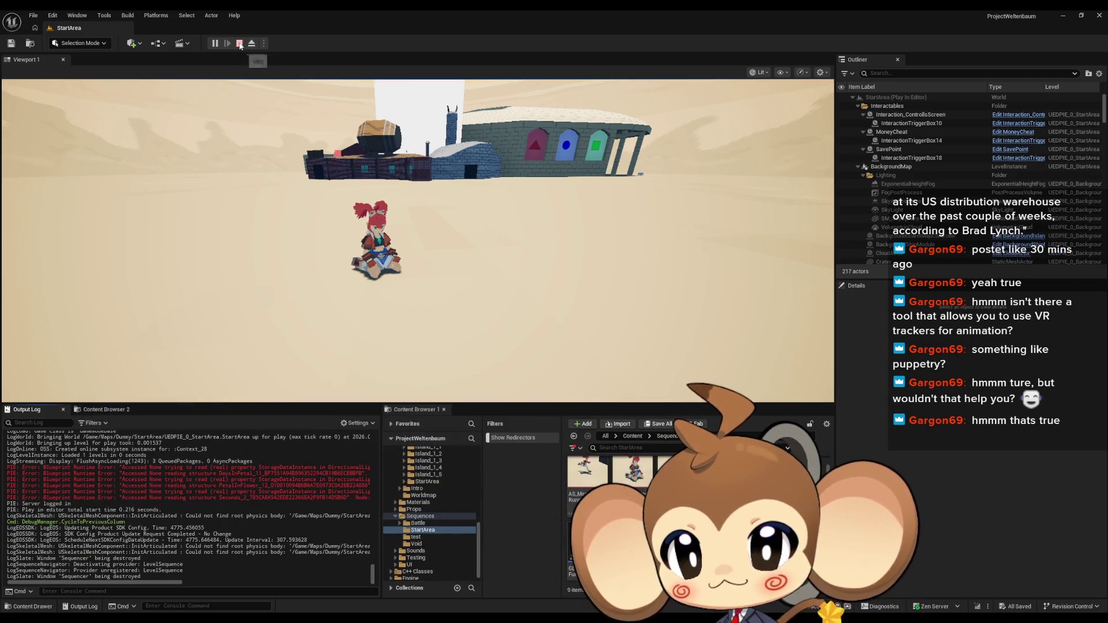
{"action": "left_click", "coordinate": [341, 165]}
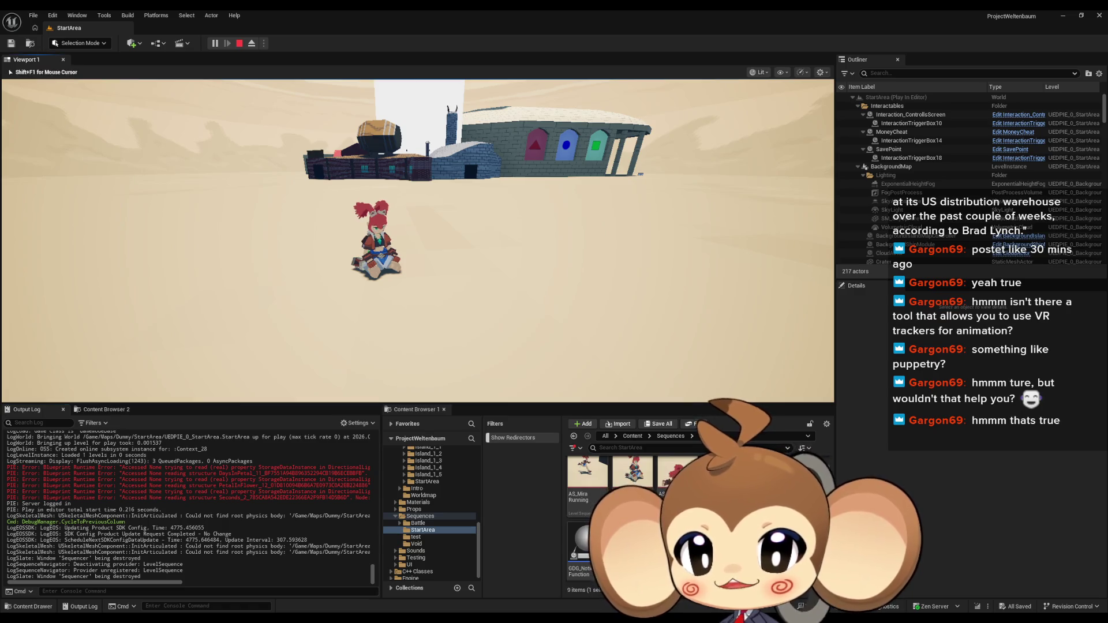
{"action": "key", "text": "Left"}
{"action": "key", "text": "shift+F1"}
{"action": "left_click", "coordinate": [252, 44]}
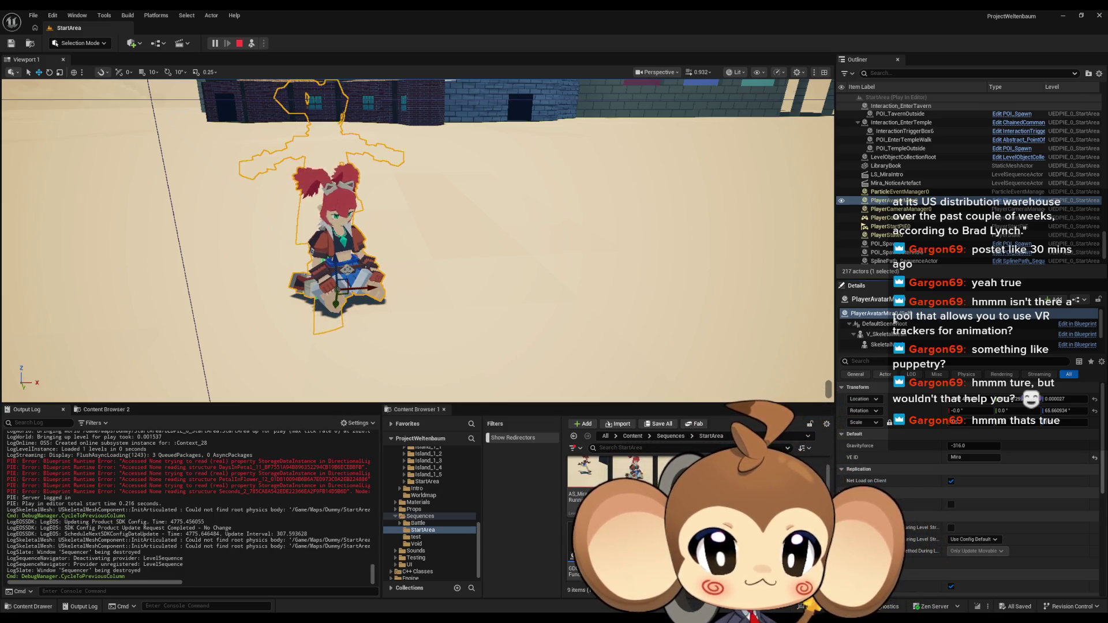
{"action": "left_click", "coordinate": [240, 44]}
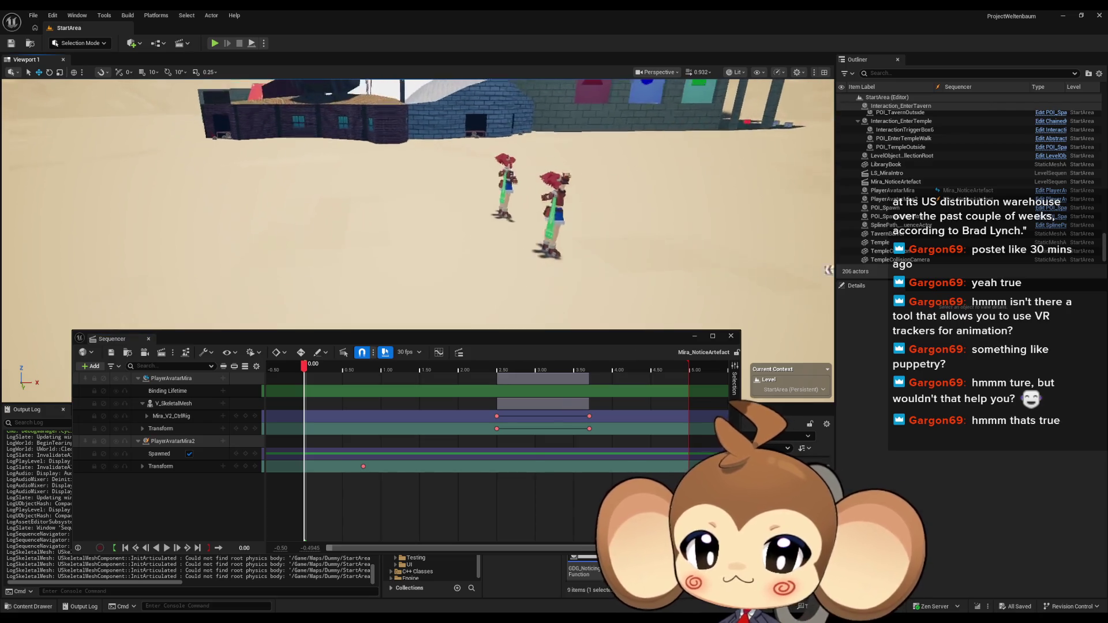
Delete the PlayerAvatarMira2 track and move the two later keys back onto the 2.50 s keys
{"action": "left_click", "coordinate": [185, 442]}
{"action": "key", "text": "Delete"}
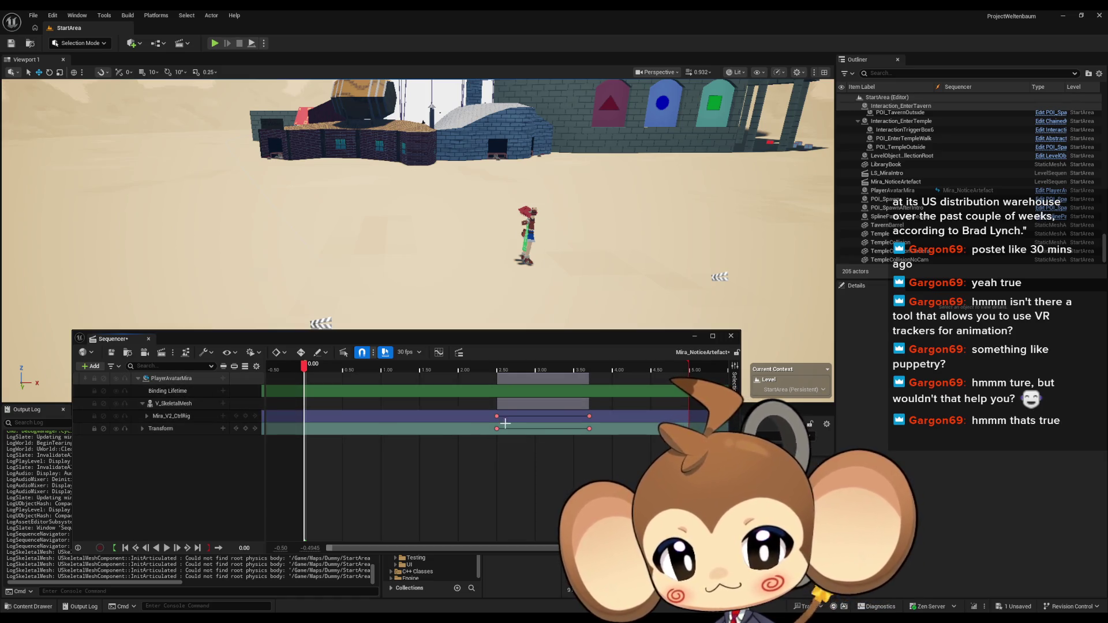
{"action": "left_click_drag", "start_coordinate": [585, 434], "coordinate": [604, 414]}
{"action": "left_click_drag", "start_coordinate": [605, 415], "coordinate": [495, 417]}
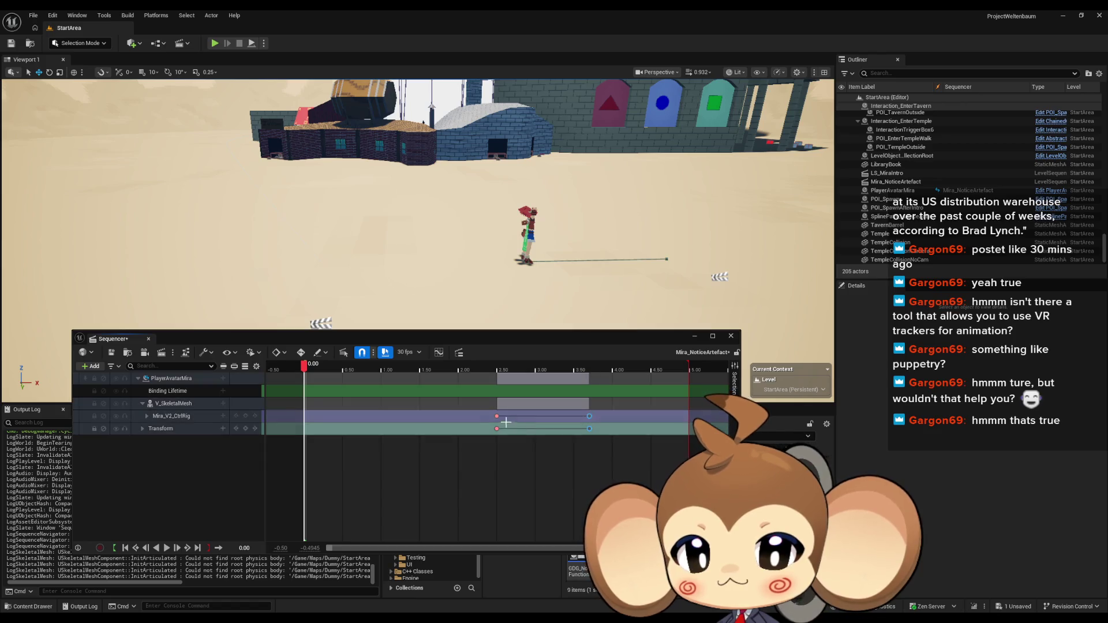
Delete the Mira_V2_CtrlRig and V_SkeletalMesh tracks, leaving the Transform track
{"action": "left_click", "coordinate": [499, 427]}
{"action": "left_click", "coordinate": [499, 416]}
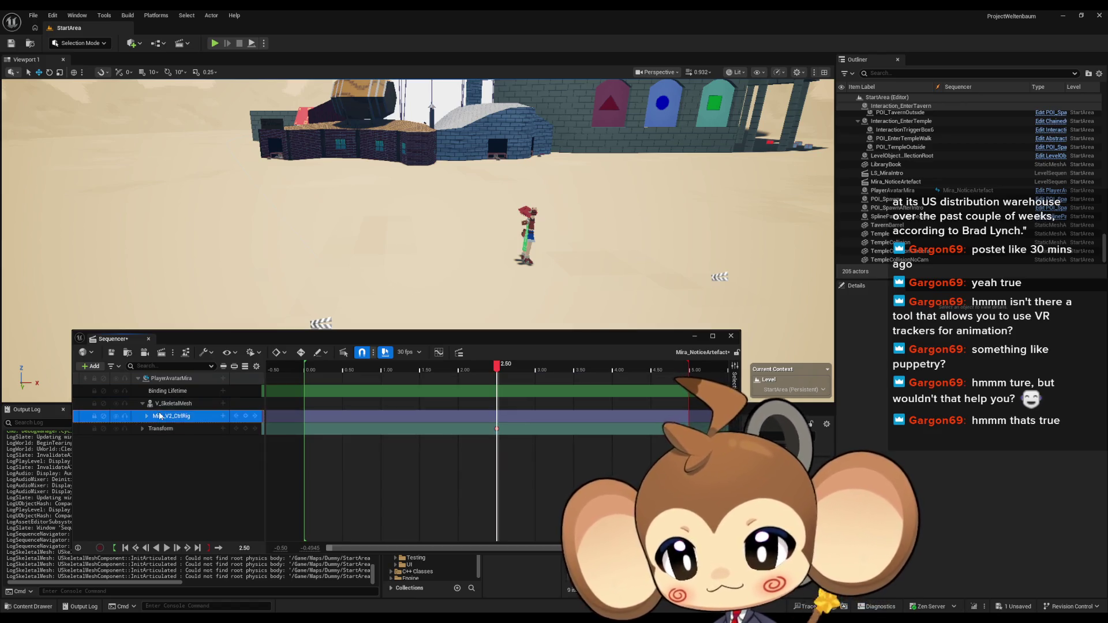
{"action": "key", "text": "Delete"}
{"action": "left_click", "coordinate": [185, 404]}
{"action": "key", "text": "Delete"}
{"action": "left_click", "coordinate": [180, 406]}
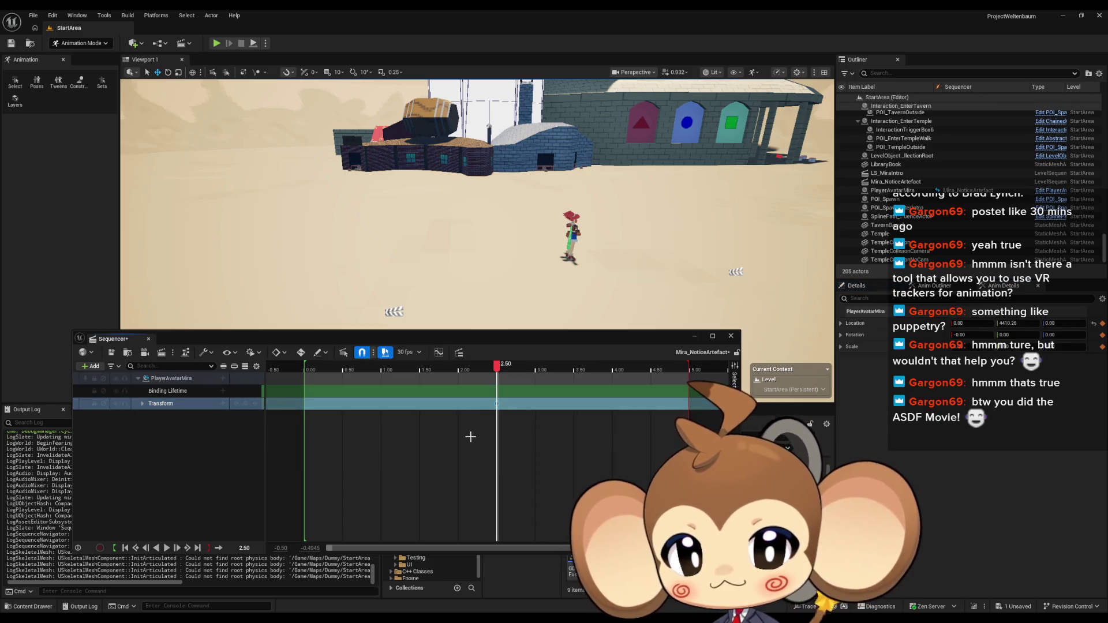
Move the playhead to 0.00, select PlayerAvatarMira, and expand Transform > Location
{"action": "left_click", "coordinate": [381, 432]}
{"action": "left_click_drag", "start_coordinate": [498, 367], "coordinate": [304, 367]}
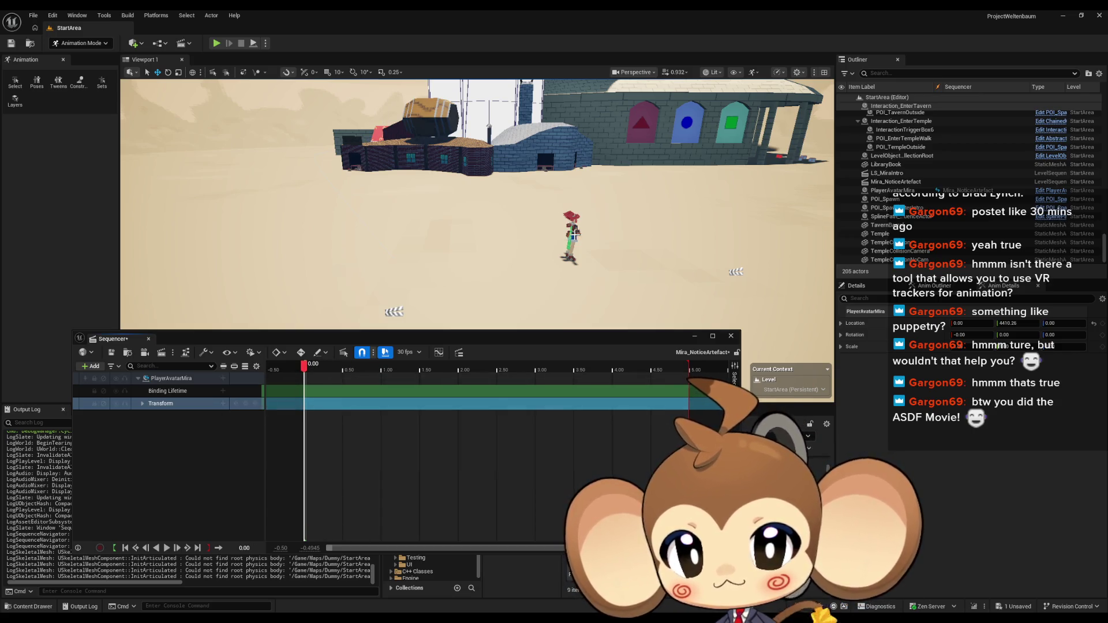
{"action": "left_click", "coordinate": [571, 236]}
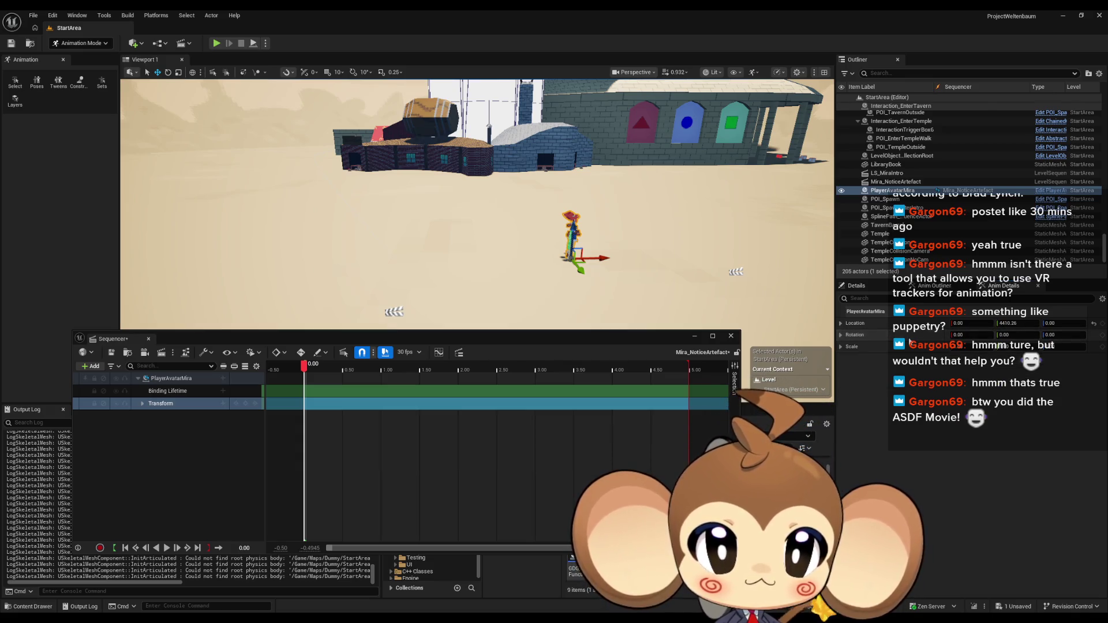
{"action": "left_click", "coordinate": [142, 404]}
{"action": "left_click", "coordinate": [146, 416]}
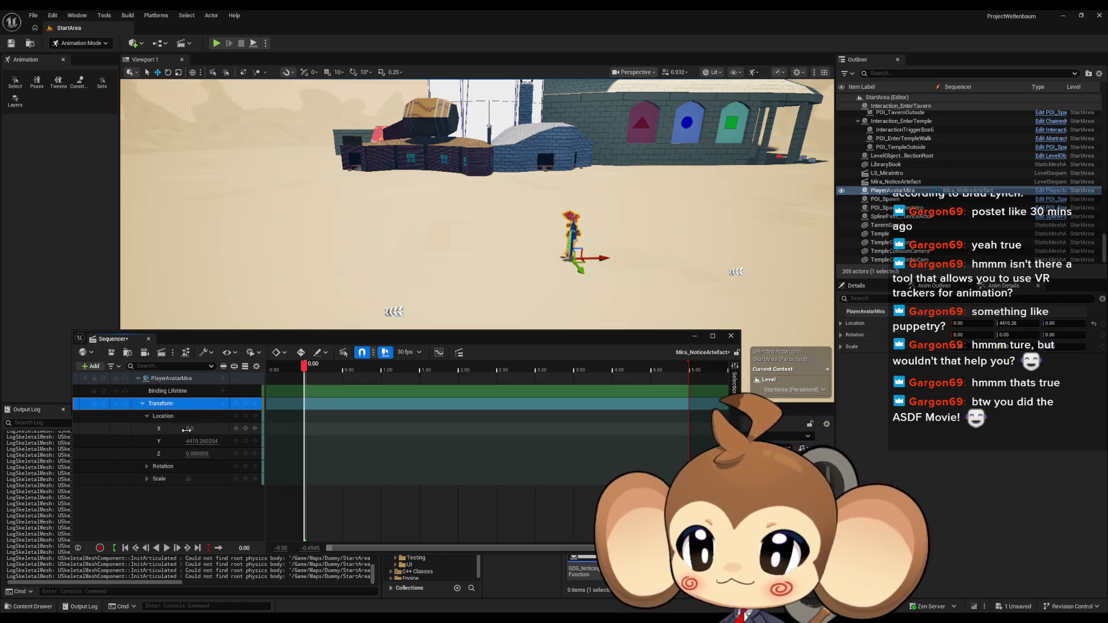
Set Mira's Location X to -652.446245 and Y to 4373.472999
{"action": "left_click", "coordinate": [196, 428]}
{"action": "type", "text": "-652.446245"}
{"action": "key", "text": "Return"}
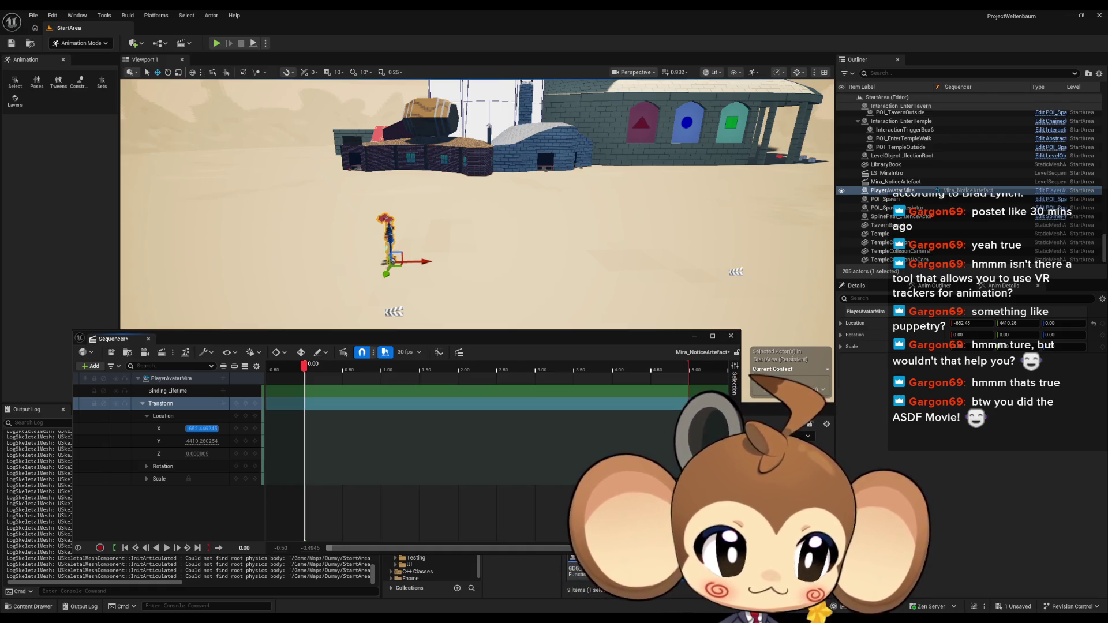
{"action": "key", "text": "Tab"}
{"action": "type", "text": "4373.472999"}
{"action": "key", "text": "Return"}
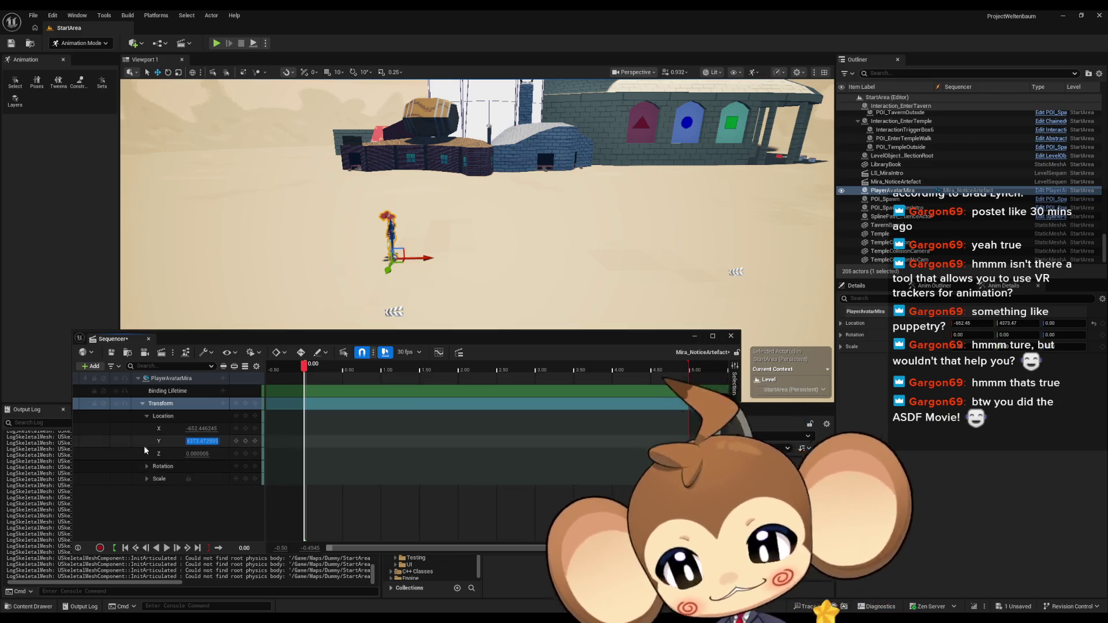
{"action": "key", "text": "Tab"}
{"action": "key", "text": "ctrl+a"}
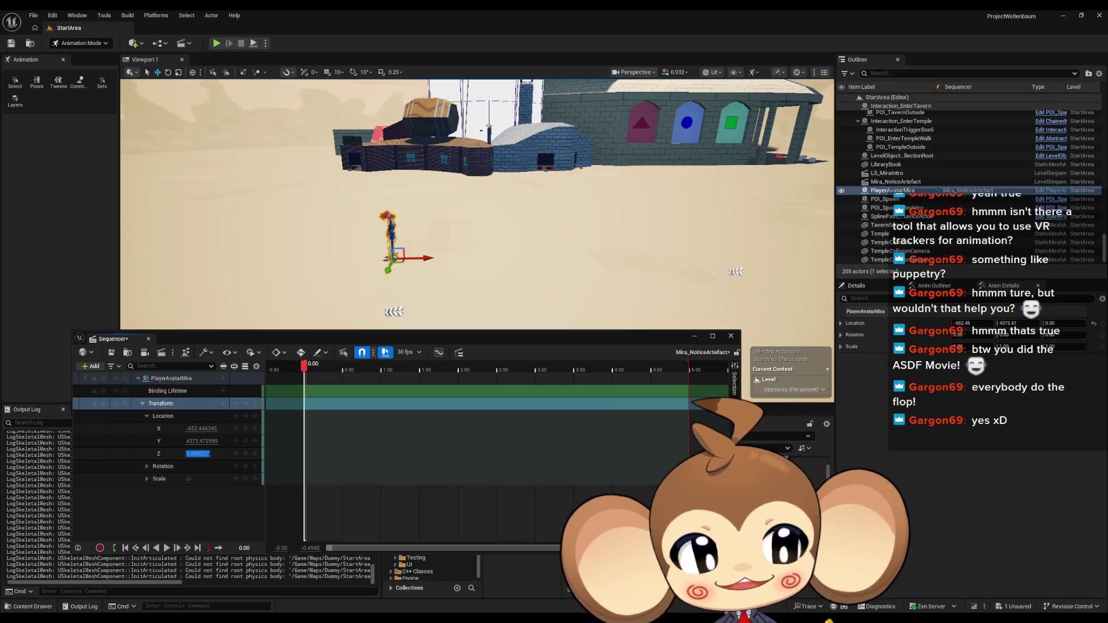
Set Mira's Rotation Yaw to 65.660934 and bring the camera toward her
{"action": "left_click", "coordinate": [146, 466]}
{"action": "left_click", "coordinate": [191, 504]}
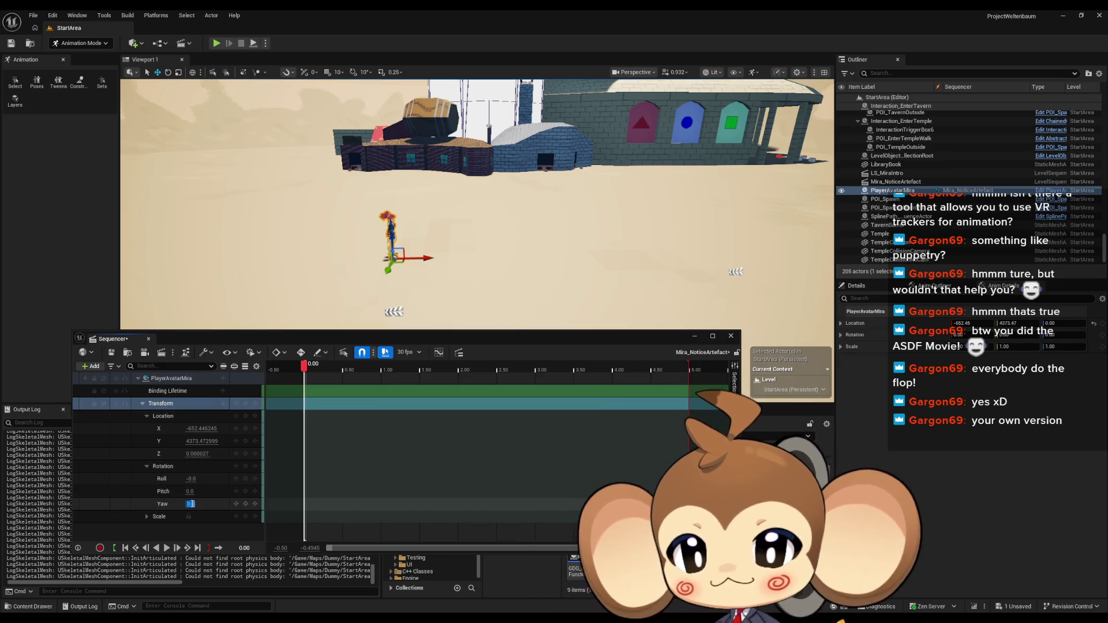
{"action": "type", "text": "65.660934"}
{"action": "key", "text": "Return"}
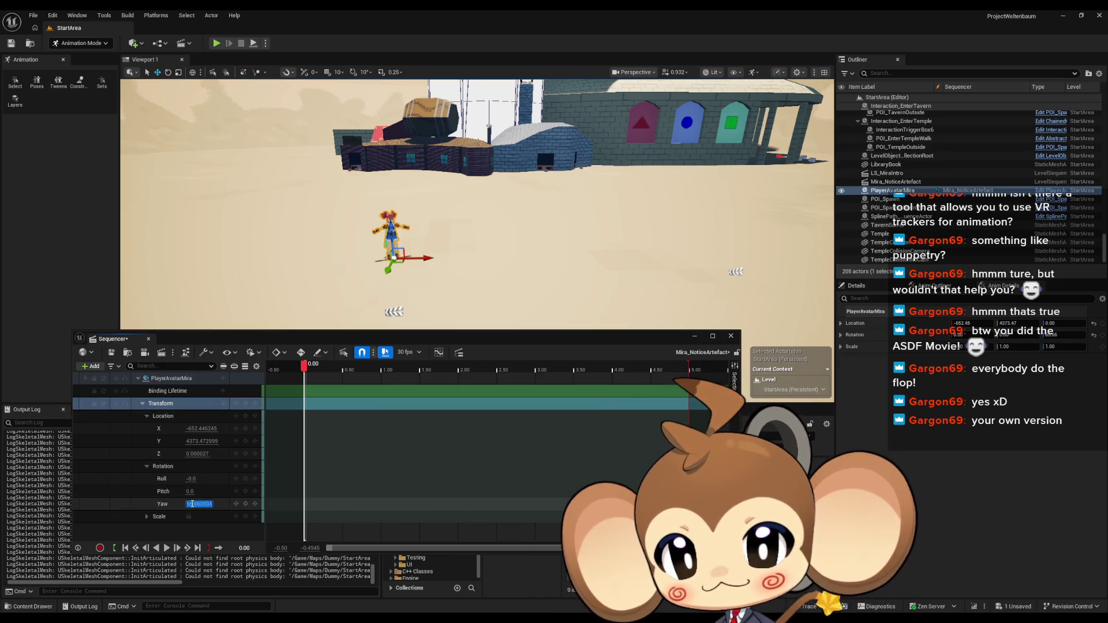
{"action": "mouse_move", "coordinate": [546, 144]}
{"action": "left_mouse_down"}
{"action": "mouse_move", "coordinate": [525, 75]}
{"action": "mouse_move", "coordinate": [544, 190]}
{"action": "left_mouse_up"}
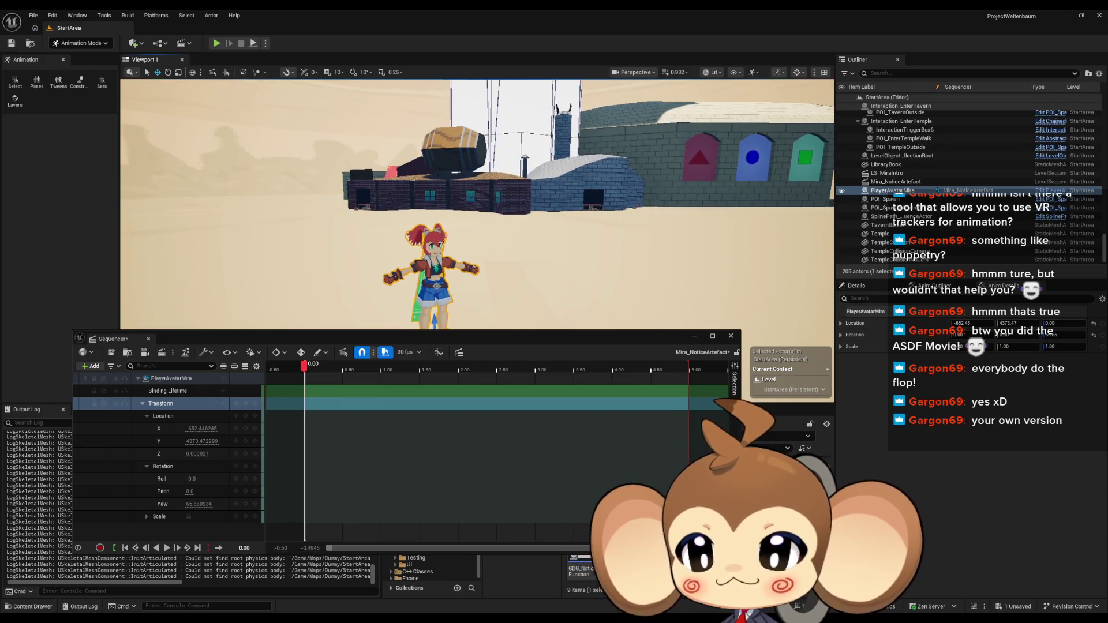
Key all of Mira's Transform channels at 0.00 and close the Sequencer
{"action": "left_click", "coordinate": [246, 404]}
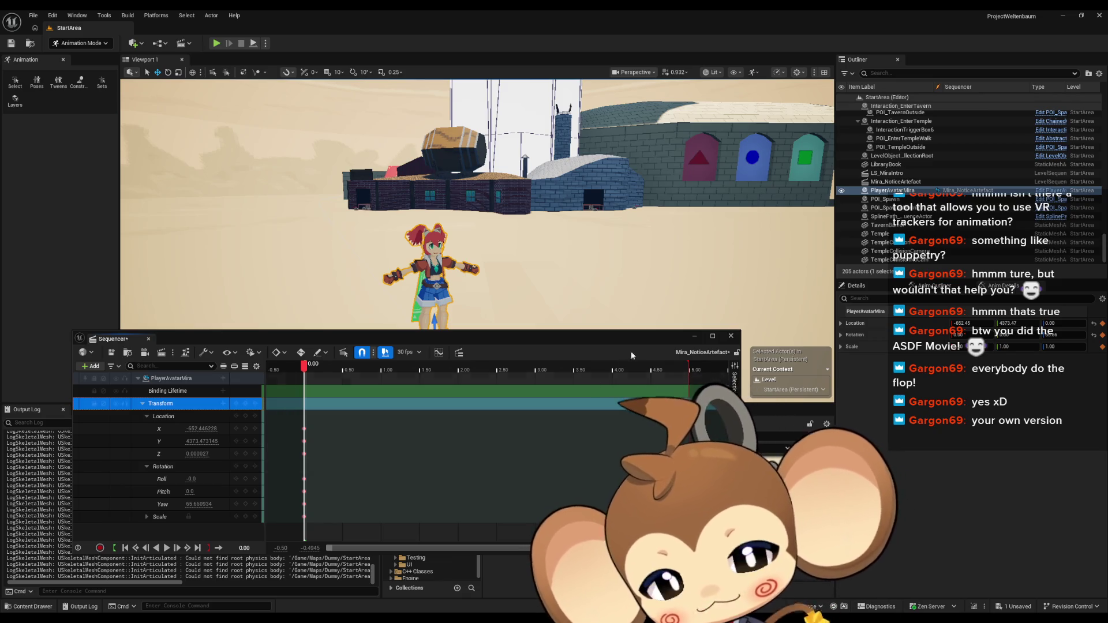
{"action": "left_click", "coordinate": [731, 335]}
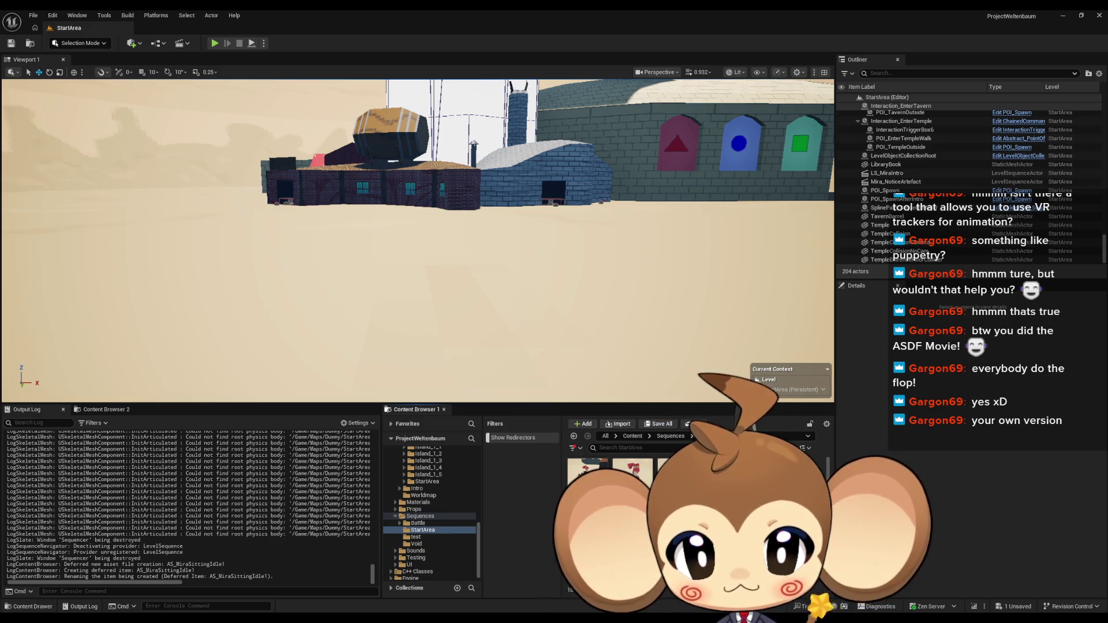
Name the new asset AS_MiraStandingUp, frame Mira in the viewport, and play it through once
{"action": "key", "text": "Return"}
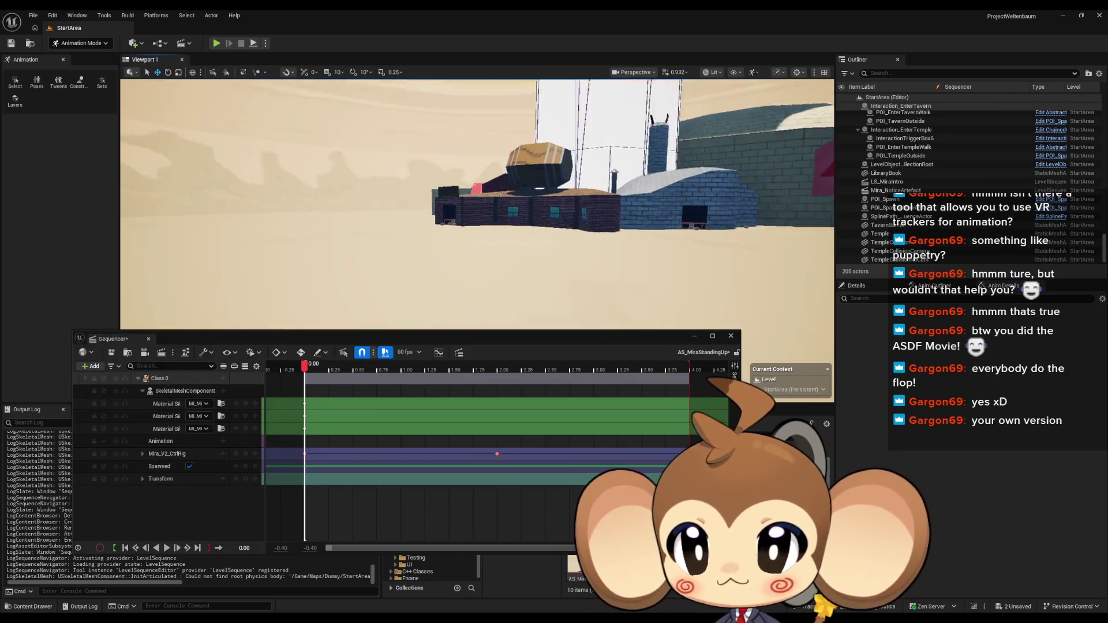
{"action": "scroll", "coordinate": [476, 202], "scroll_direction": "up", "scroll_amount": 2}
{"action": "key", "text": "w"}
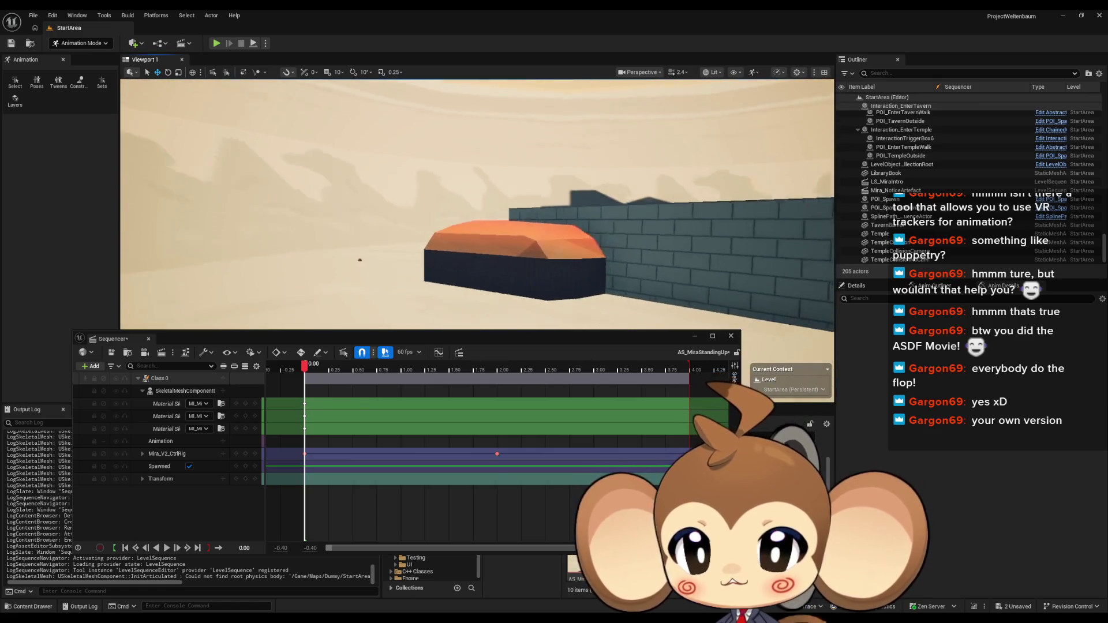
{"action": "key", "text": "f"}
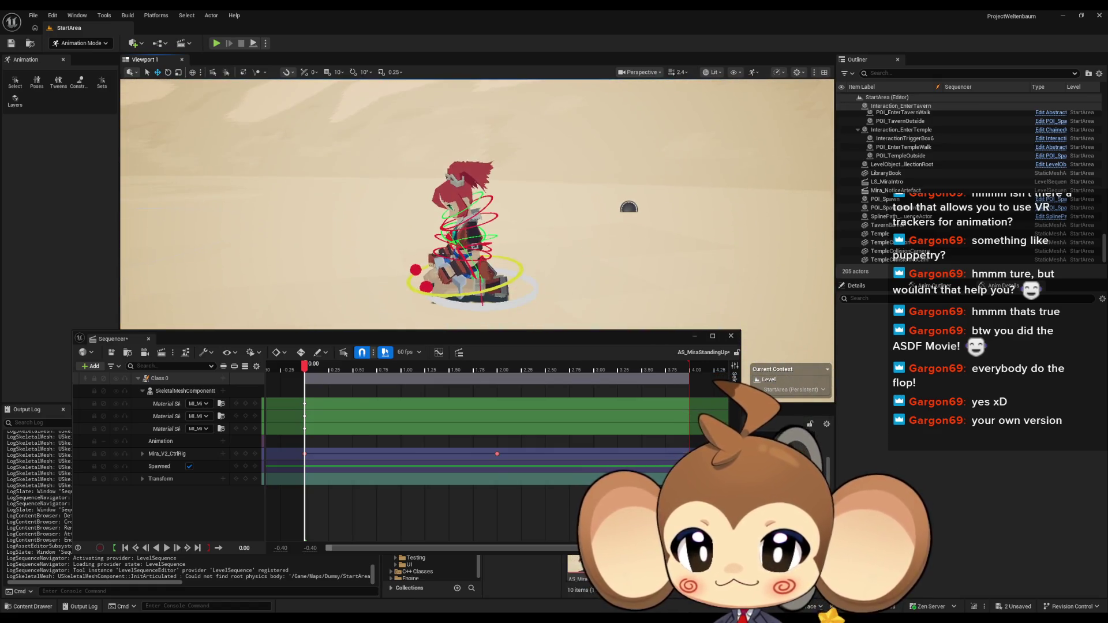
{"action": "left_click", "coordinate": [166, 548]}
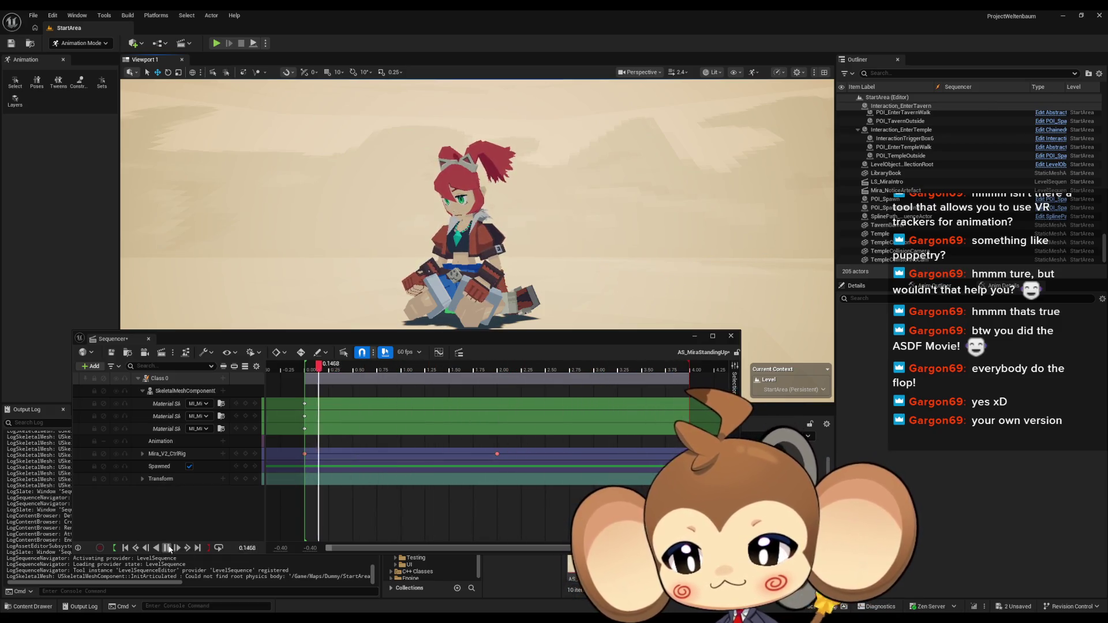
{"action": "key", "text": "space"}
{"action": "left_click_drag", "start_coordinate": [345, 367], "coordinate": [305, 373]}
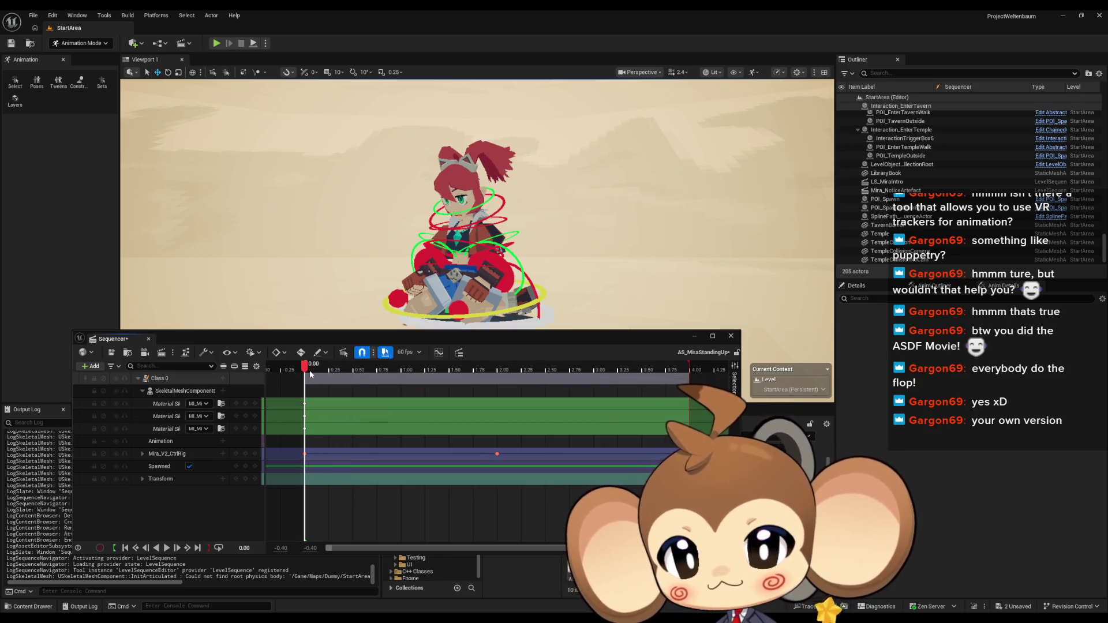
{"action": "left_click_drag", "start_coordinate": [305, 371], "coordinate": [690, 367]}
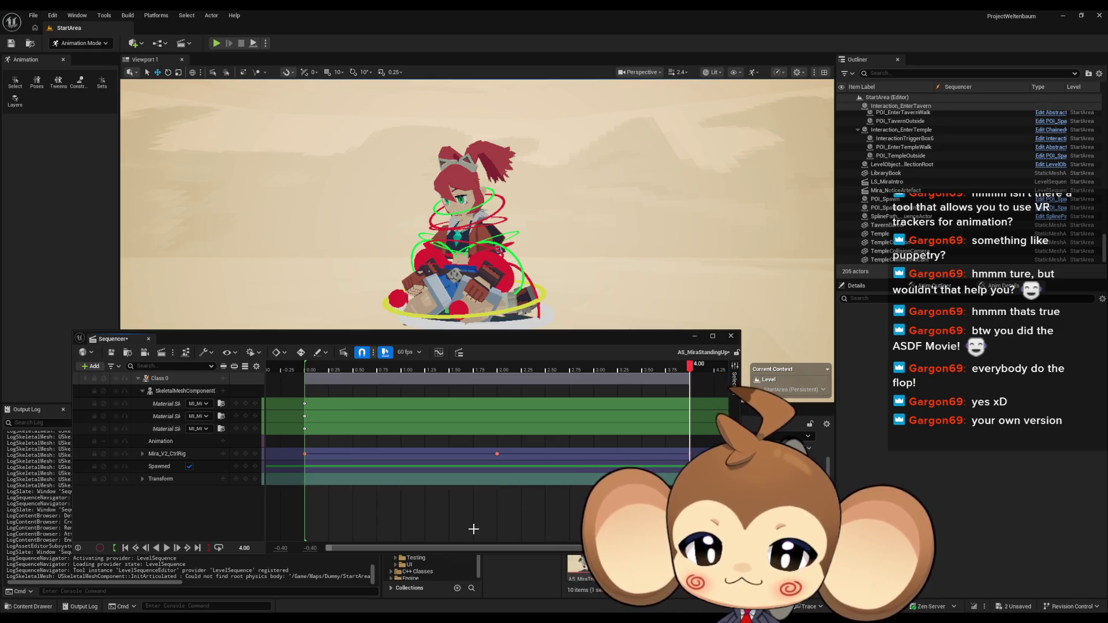
{"action": "left_click", "coordinate": [496, 453]}
Delete the selected mid-sequence key on the Mira_V2_CtrlRig track
{"action": "key", "text": "Delete"}
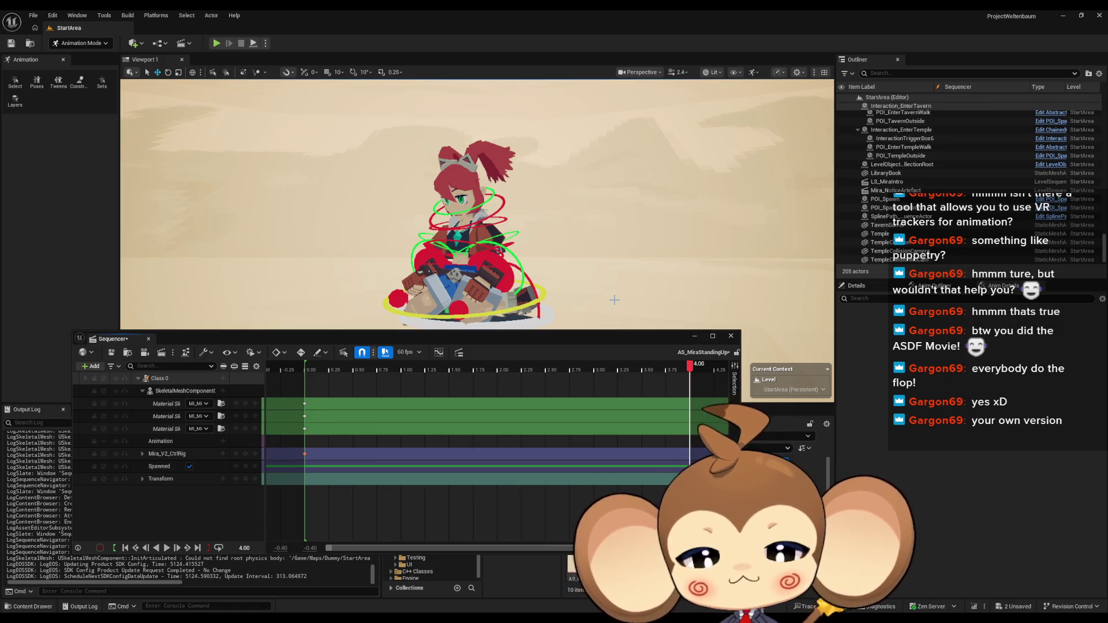
{"action": "mouse_move", "coordinate": [612, 270]}
{"action": "left_mouse_down"}
{"action": "mouse_move", "coordinate": [664, 289]}
{"action": "mouse_move", "coordinate": [618, 286]}
{"action": "mouse_move", "coordinate": [619, 251]}
{"action": "mouse_move", "coordinate": [453, 260]}
{"action": "left_mouse_up"}
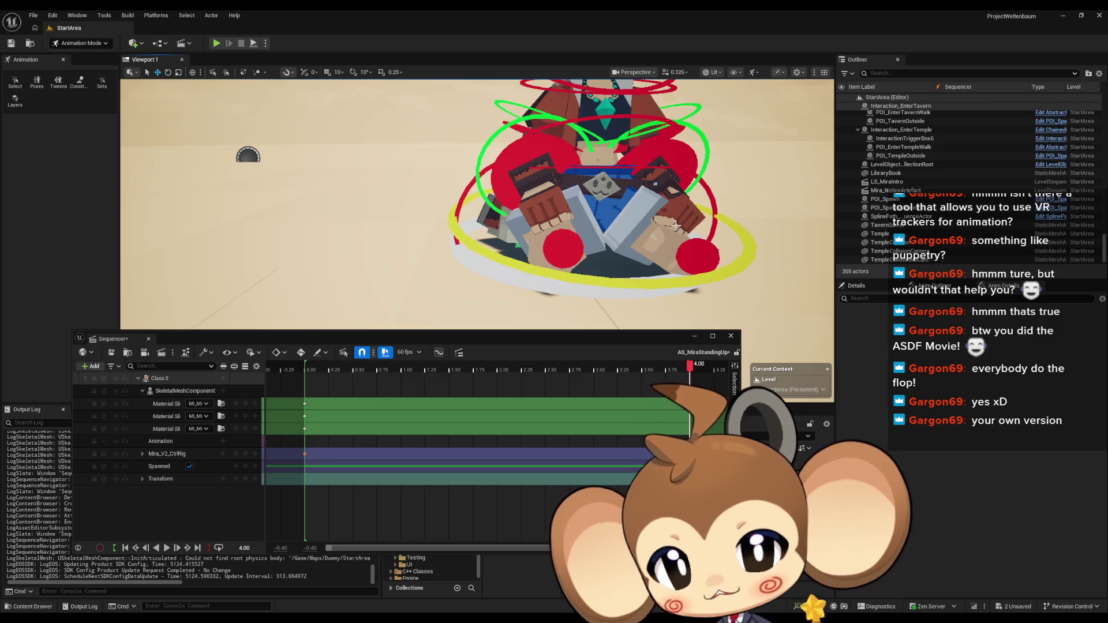
{"action": "left_click_drag", "start_coordinate": [453, 260], "coordinate": [445, 254]}
{"action": "left_click_drag", "start_coordinate": [358, 149], "coordinate": [418, 141]}
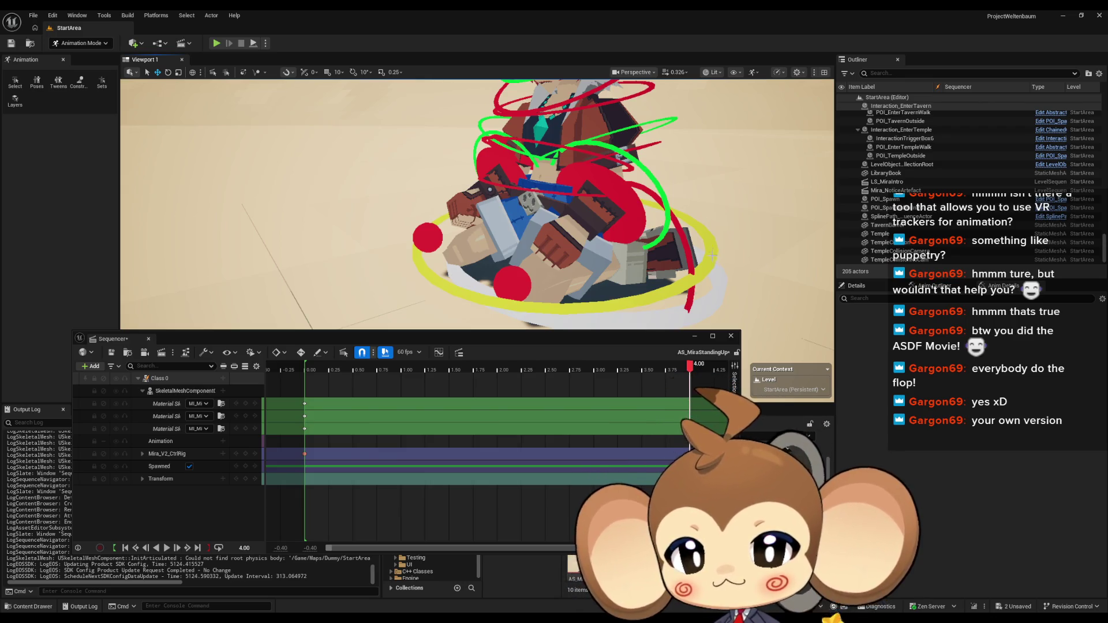
{"action": "scroll", "coordinate": [651, 282], "scroll_direction": "up", "scroll_amount": 3}
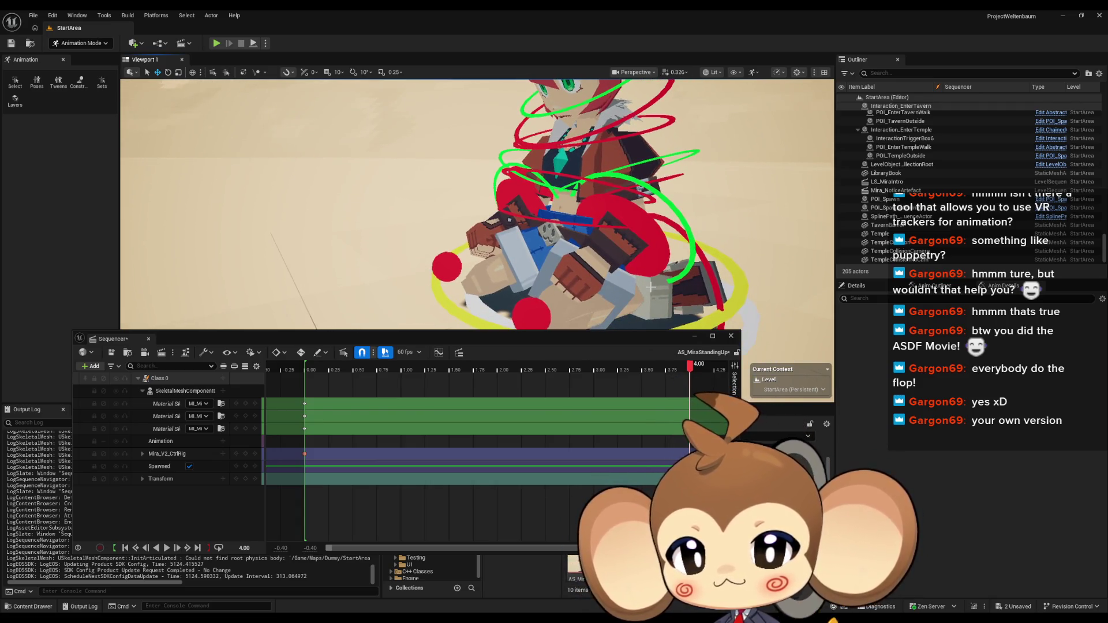
{"action": "scroll", "coordinate": [651, 288], "scroll_direction": "down", "scroll_amount": 5}
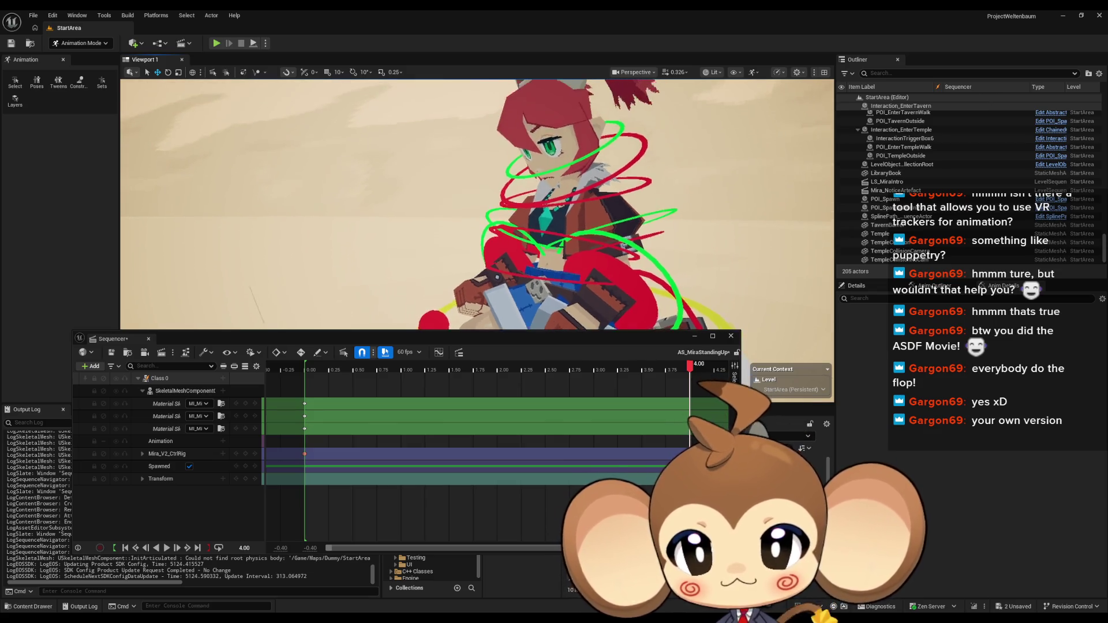
{"action": "left_click_drag", "start_coordinate": [650, 287], "coordinate": [651, 287]}
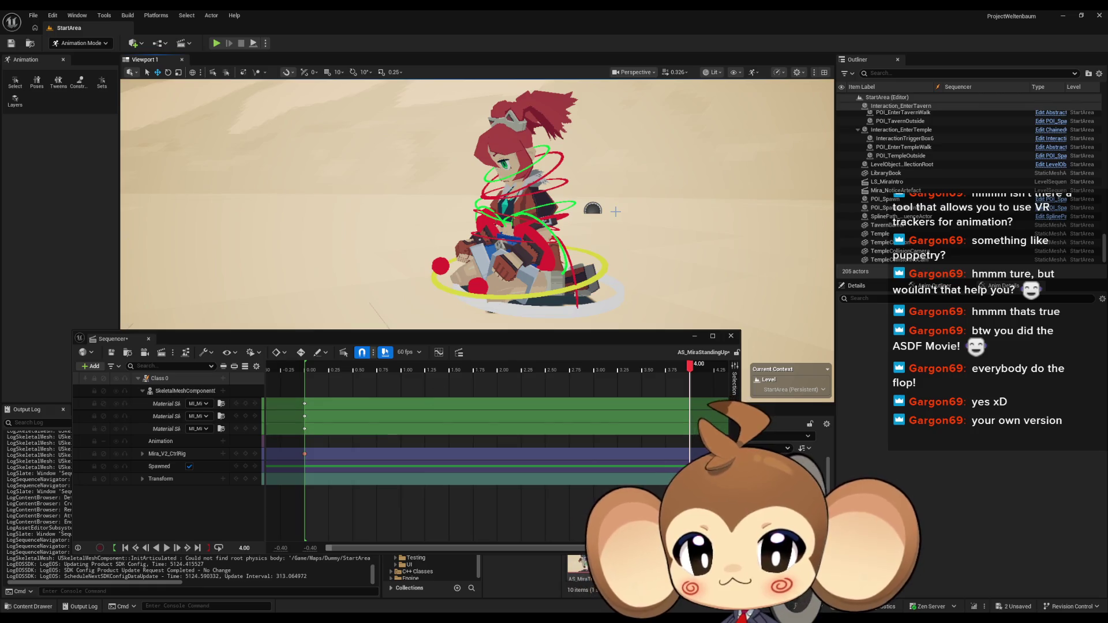
At 0.50, orbit around behind Mira and select her spine_001 control
{"action": "mouse_move", "coordinate": [381, 368]}
{"action": "left_mouse_down"}
{"action": "mouse_move", "coordinate": [346, 375]}
{"action": "mouse_move", "coordinate": [355, 393]}
{"action": "left_mouse_up"}
{"action": "scroll", "coordinate": [476, 205], "scroll_direction": "up", "scroll_amount": 3}
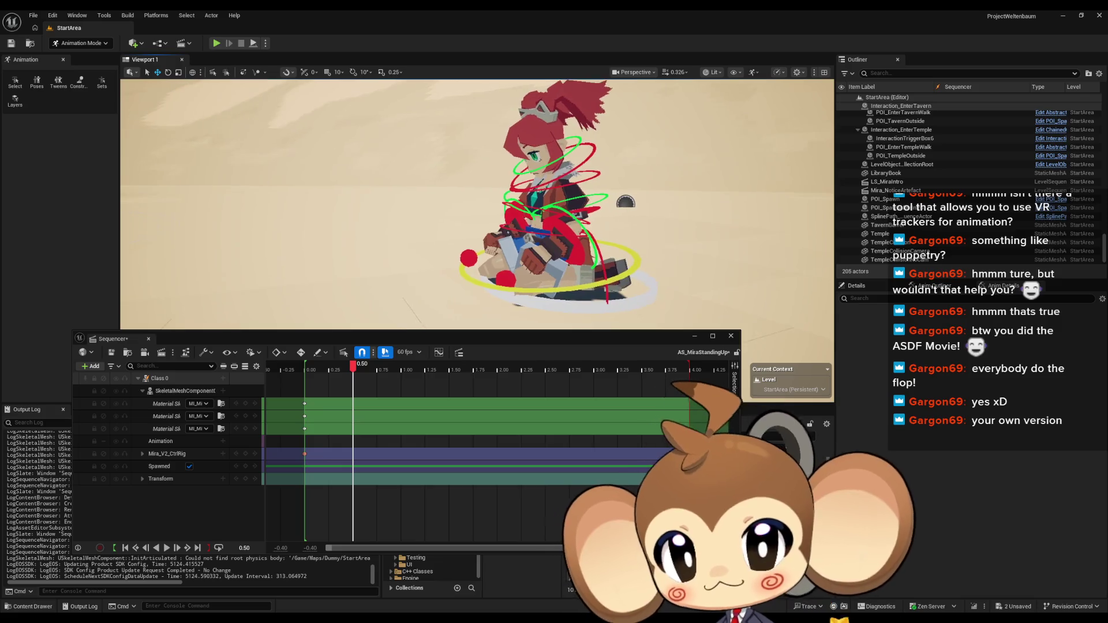
{"action": "mouse_move", "coordinate": [476, 204]}
{"action": "left_mouse_down"}
{"action": "mouse_move", "coordinate": [404, 207]}
{"action": "mouse_move", "coordinate": [393, 150]}
{"action": "left_mouse_up"}
{"action": "mouse_move", "coordinate": [613, 201]}
{"action": "left_mouse_down"}
{"action": "mouse_move", "coordinate": [600, 199]}
{"action": "mouse_move", "coordinate": [613, 200]}
{"action": "left_mouse_up"}
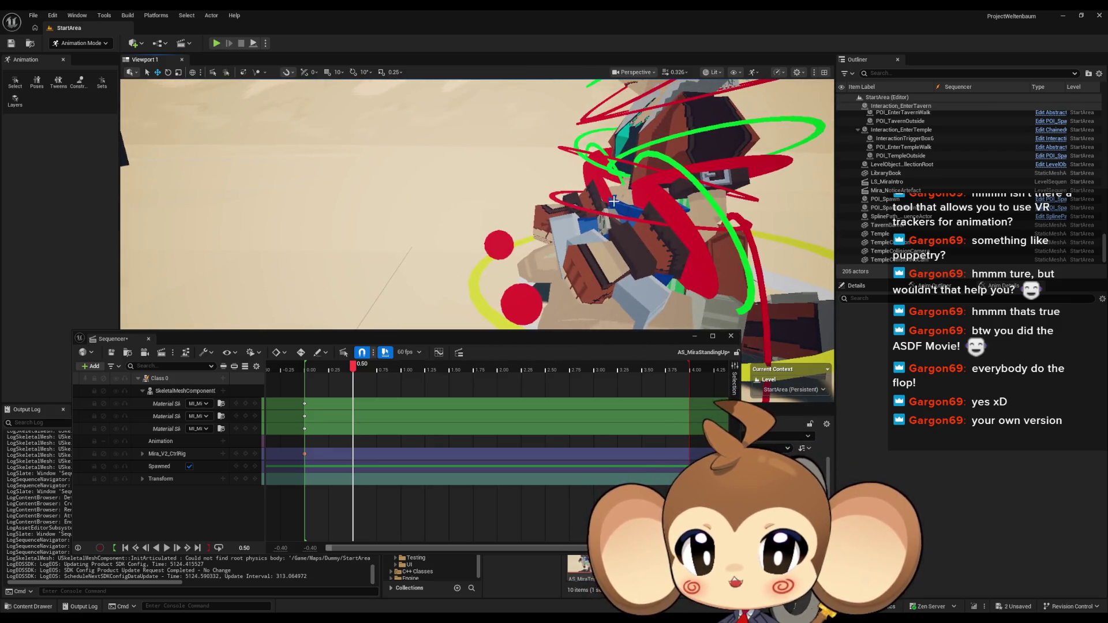
{"action": "mouse_move", "coordinate": [425, 198]}
{"action": "left_mouse_down"}
{"action": "mouse_move", "coordinate": [473, 216]}
{"action": "mouse_move", "coordinate": [726, 214]}
{"action": "left_mouse_up"}
{"action": "mouse_move", "coordinate": [611, 281]}
{"action": "left_mouse_down"}
{"action": "mouse_move", "coordinate": [488, 247]}
{"action": "mouse_move", "coordinate": [497, 204]}
{"action": "left_mouse_up"}
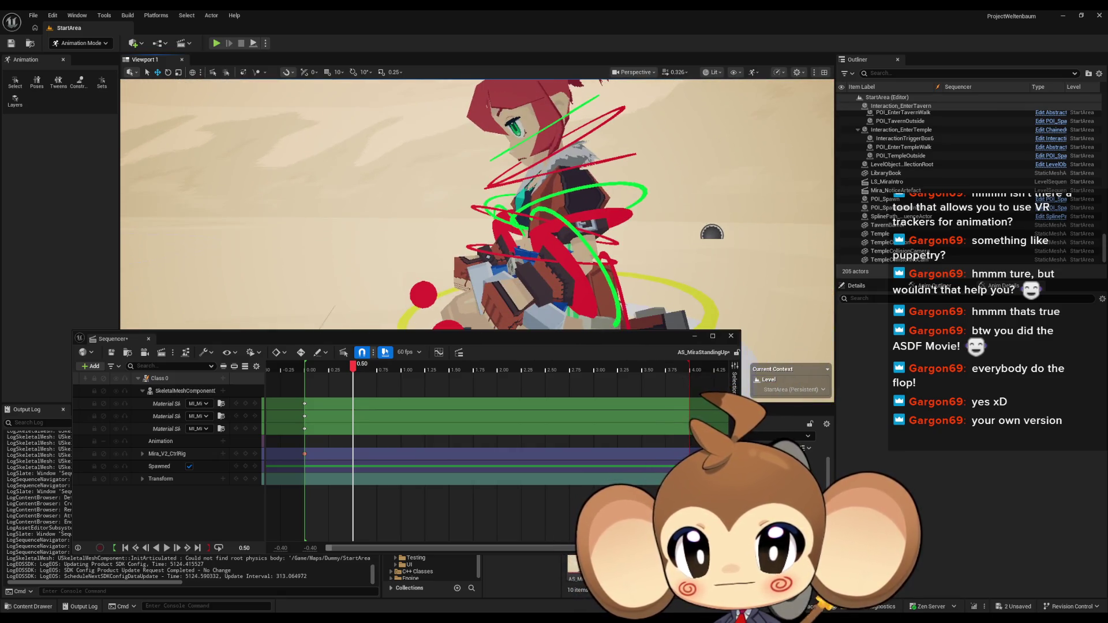
{"action": "left_click_drag", "start_coordinate": [503, 247], "coordinate": [481, 235]}
{"action": "left_click", "coordinate": [491, 242]}
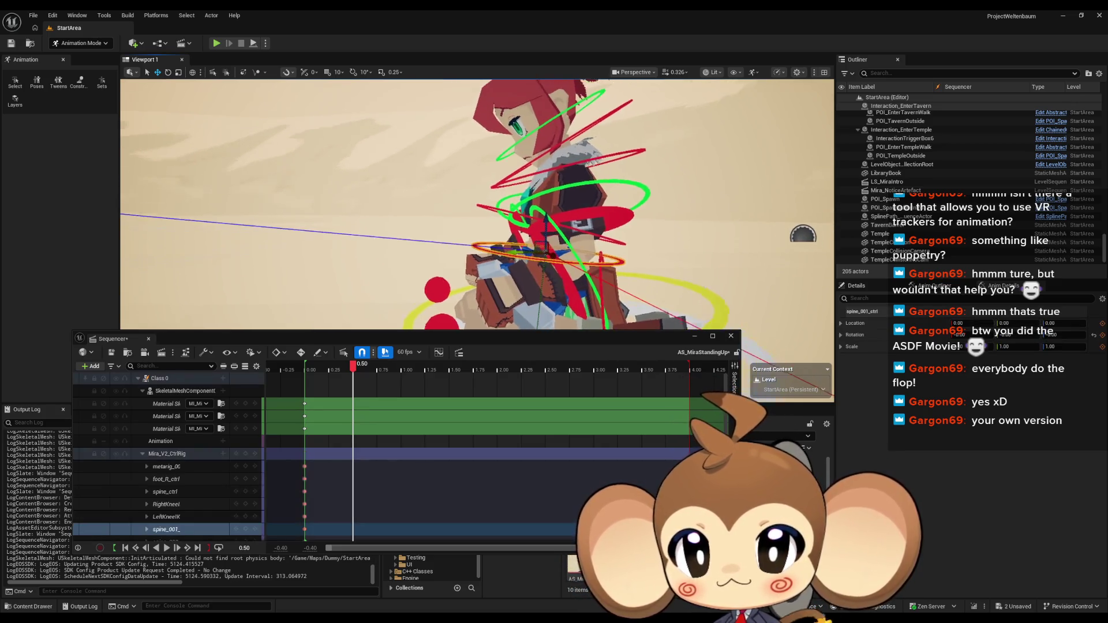
With the rotate tool, tilt the spine_001_ctrl control slightly
{"action": "left_click", "coordinate": [167, 72]}
{"action": "left_click_drag", "start_coordinate": [520, 271], "coordinate": [525, 268]}
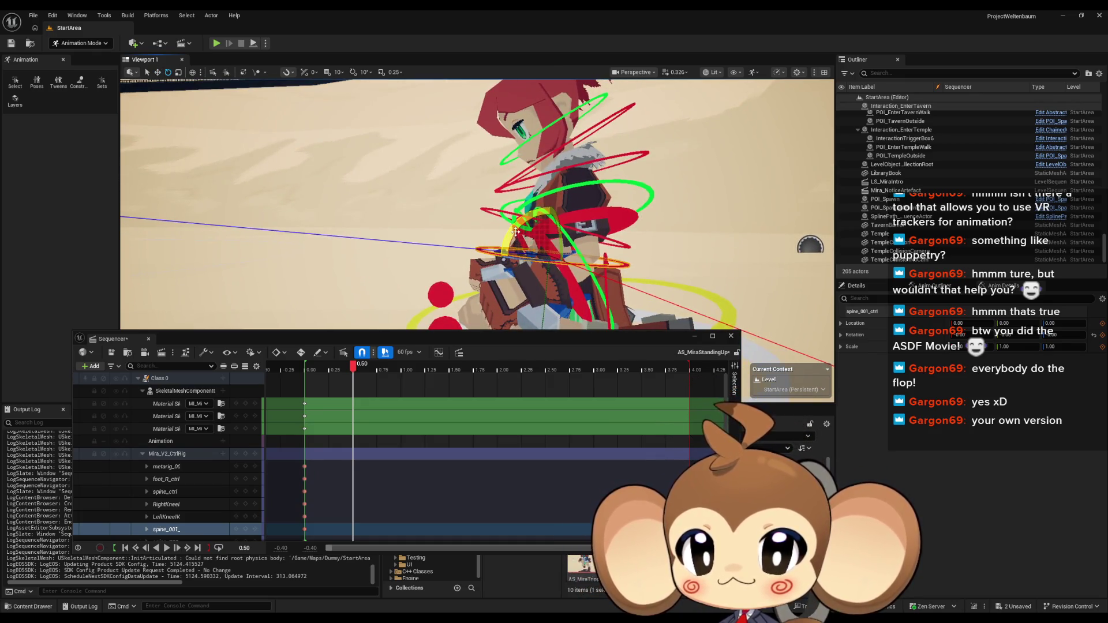
{"action": "scroll", "coordinate": [529, 234], "scroll_direction": "up", "scroll_amount": 5}
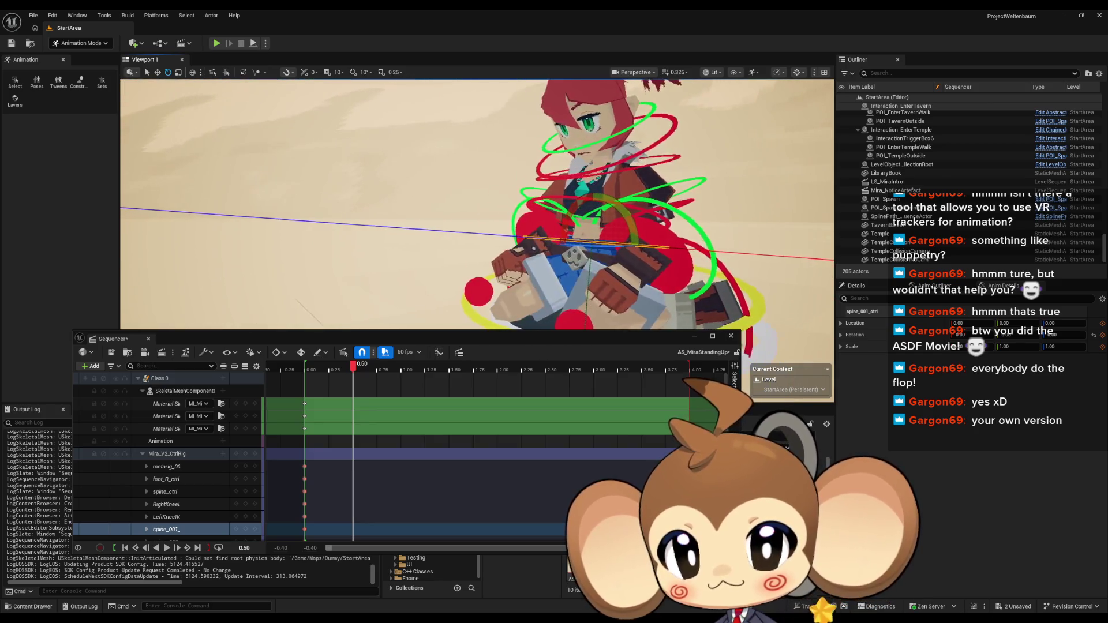
{"action": "mouse_move", "coordinate": [586, 256]}
{"action": "left_mouse_down"}
{"action": "mouse_move", "coordinate": [635, 245]}
{"action": "mouse_move", "coordinate": [545, 207]}
{"action": "left_mouse_up"}
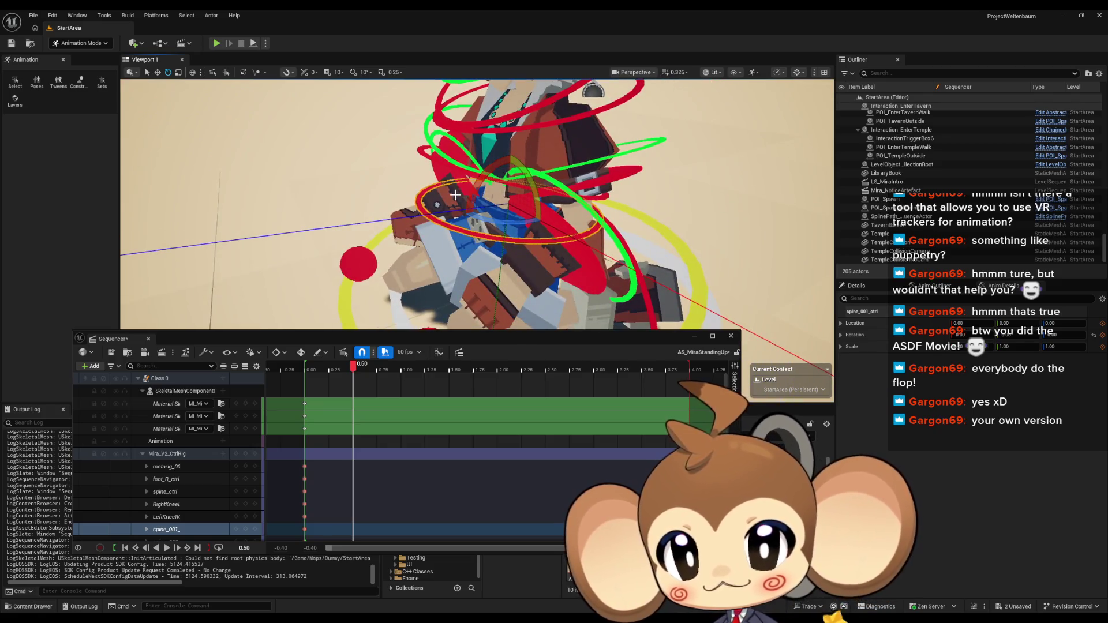
{"action": "mouse_move", "coordinate": [476, 191]}
{"action": "left_mouse_down"}
{"action": "mouse_move", "coordinate": [577, 219]}
{"action": "mouse_move", "coordinate": [600, 202]}
{"action": "mouse_move", "coordinate": [499, 207]}
{"action": "left_mouse_up"}
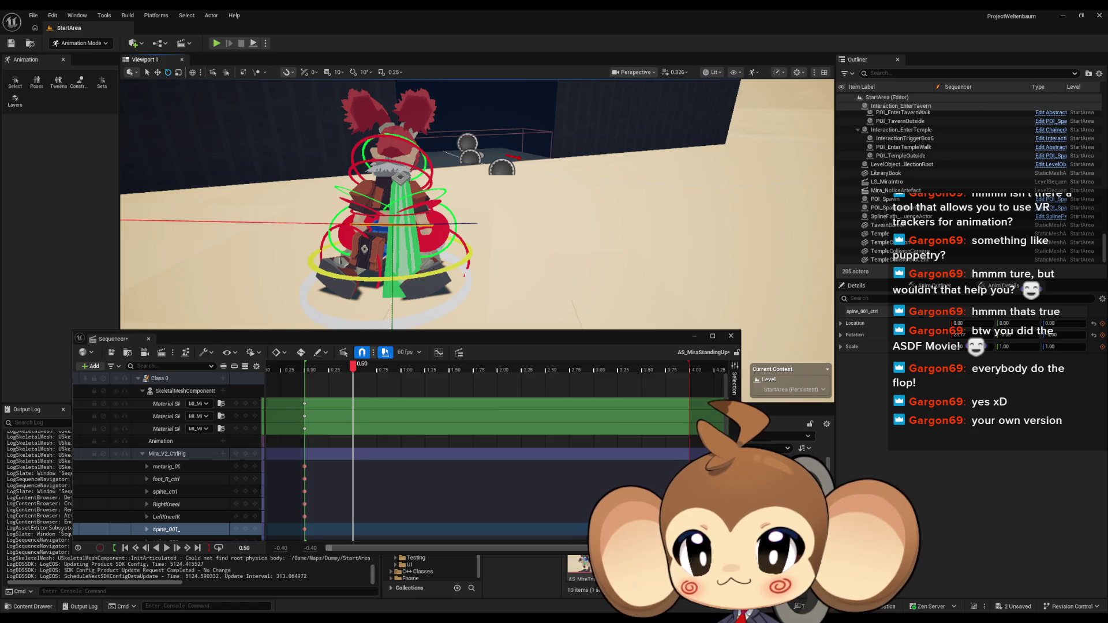
{"action": "key", "text": "Left"}
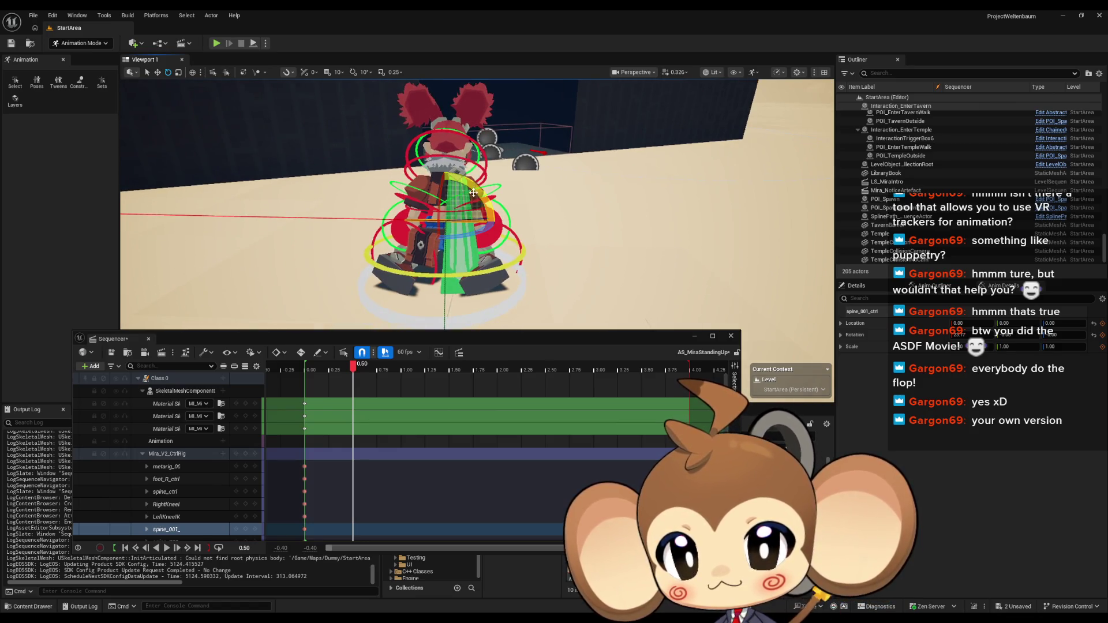
Select spine_ctrl and rotate it so Mira's torso leans forward
{"action": "left_click", "coordinate": [470, 249]}
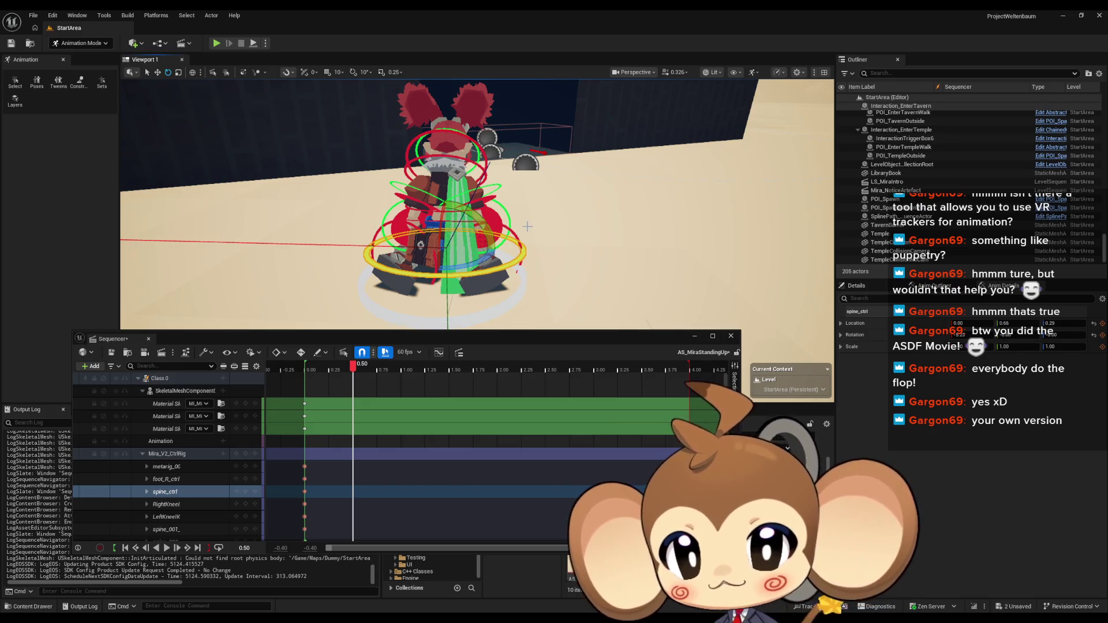
{"action": "scroll", "coordinate": [532, 214], "scroll_direction": "up", "scroll_amount": 3}
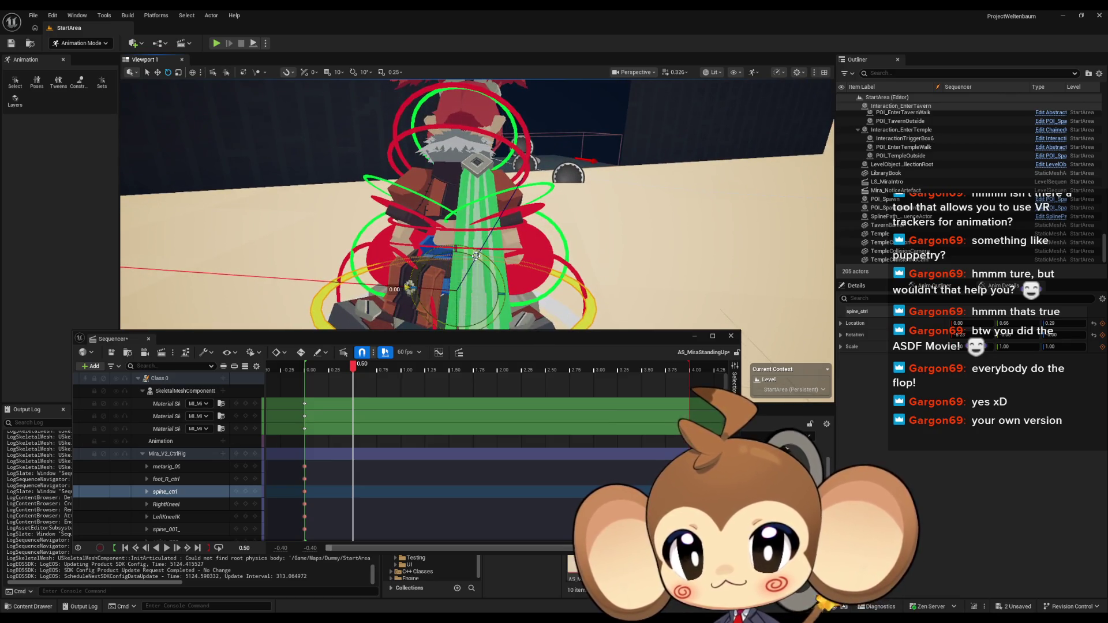
{"action": "mouse_move", "coordinate": [410, 285]}
{"action": "left_mouse_down"}
{"action": "mouse_move", "coordinate": [417, 318]}
{"action": "mouse_move", "coordinate": [488, 263]}
{"action": "mouse_move", "coordinate": [393, 167]}
{"action": "left_mouse_up"}
{"action": "left_click", "coordinate": [393, 167]}
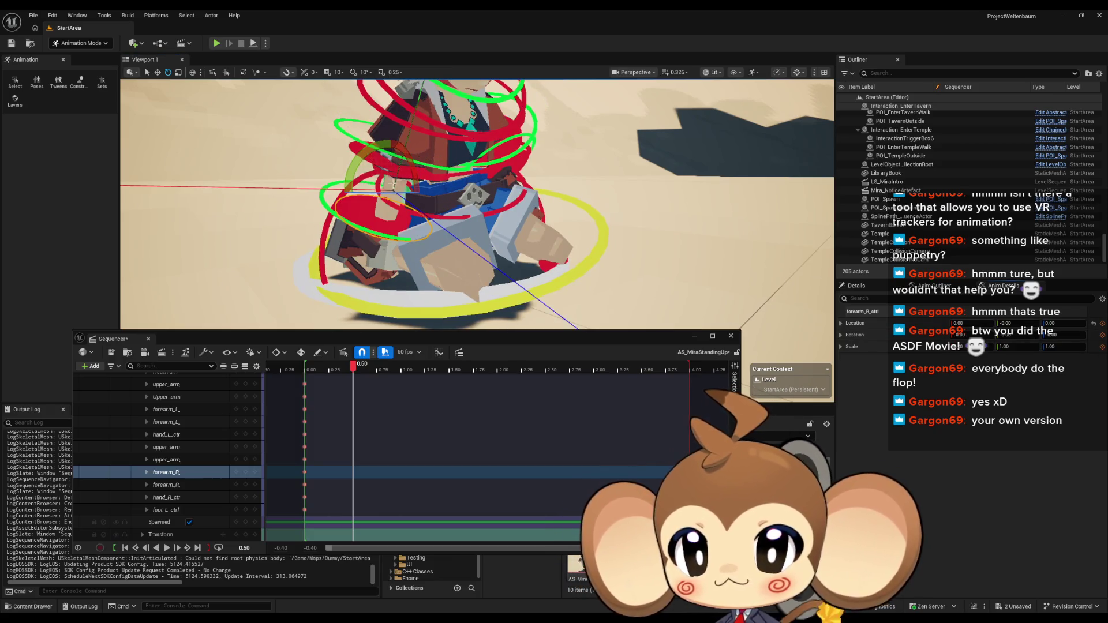
Rotate Mira's right upper arm and bend her right forearm into position
{"action": "left_click", "coordinate": [393, 166]}
{"action": "mouse_move", "coordinate": [393, 167]}
{"action": "left_mouse_down"}
{"action": "mouse_move", "coordinate": [444, 168]}
{"action": "mouse_move", "coordinate": [440, 178]}
{"action": "mouse_move", "coordinate": [462, 156]}
{"action": "left_mouse_up"}
{"action": "left_click_drag", "start_coordinate": [566, 131], "coordinate": [461, 87]}
{"action": "key", "text": "f"}
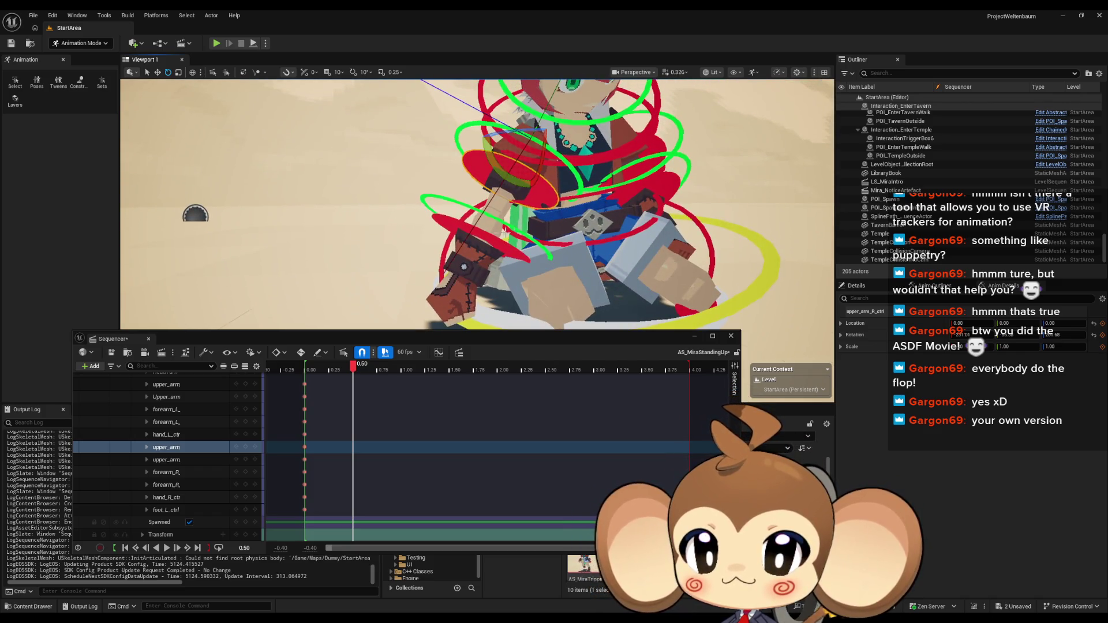
{"action": "left_click", "coordinate": [515, 259]}
{"action": "left_click_drag", "start_coordinate": [462, 184], "coordinate": [461, 183]}
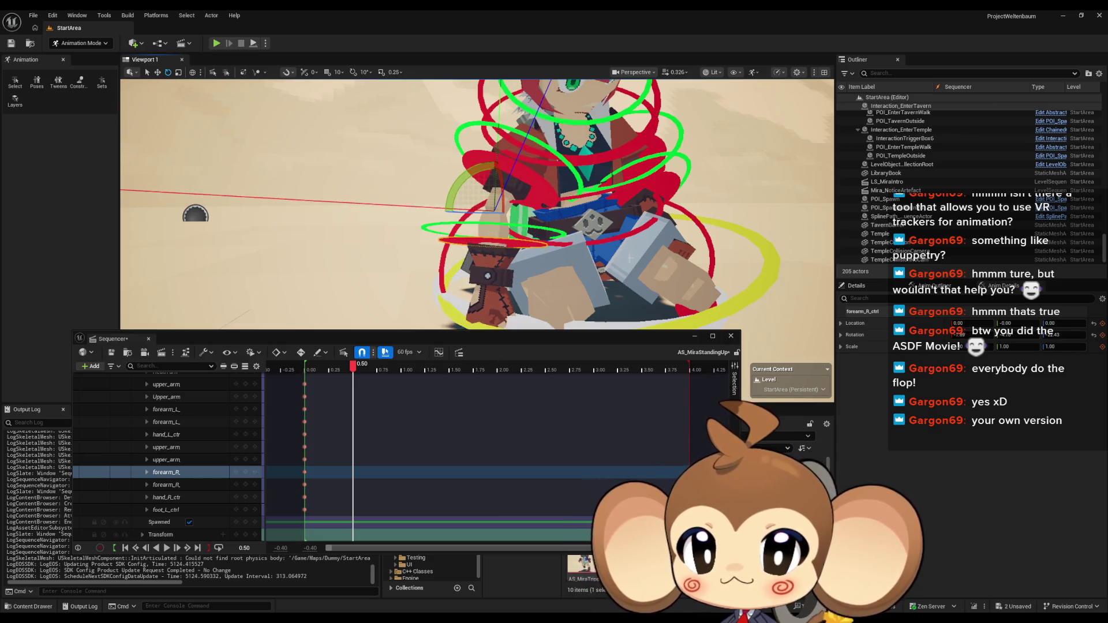
{"action": "scroll", "coordinate": [476, 204], "scroll_direction": "down", "scroll_amount": 4}
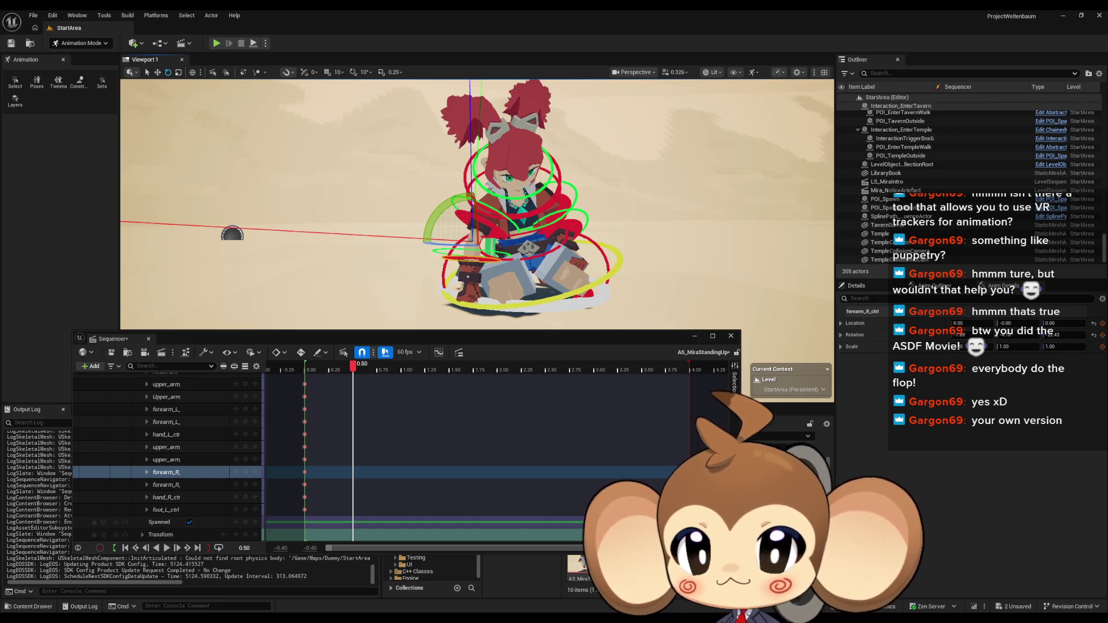
{"action": "key", "text": "f"}
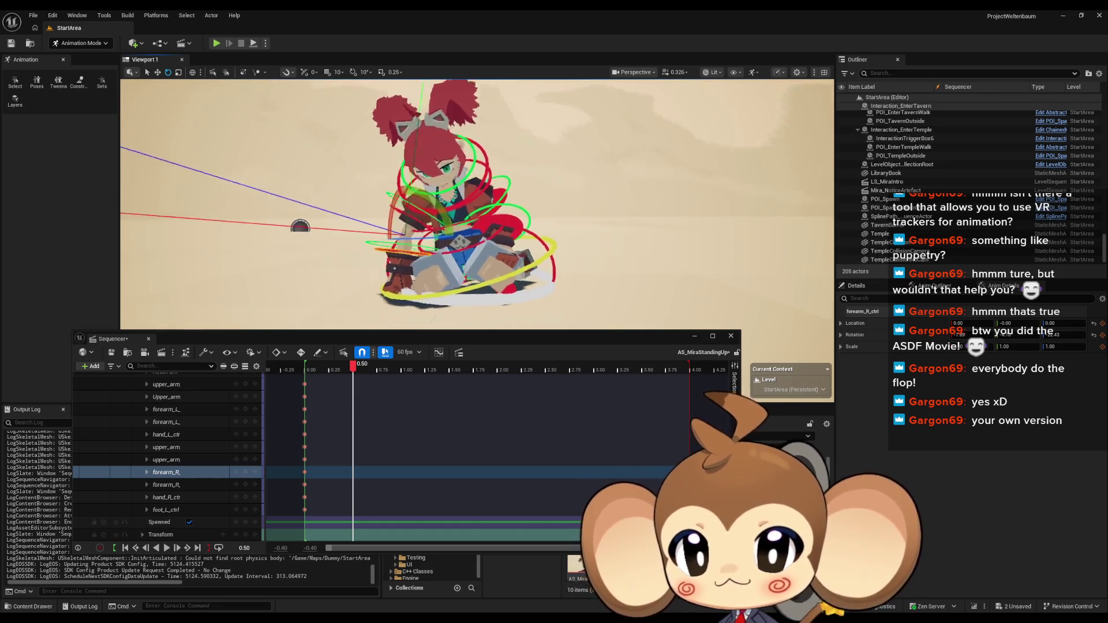
Key every Mira_V2_CtrlRig control at 0.50 and scrub back to preview the transition
{"action": "left_click", "coordinate": [167, 409]}
{"action": "key", "text": "f"}
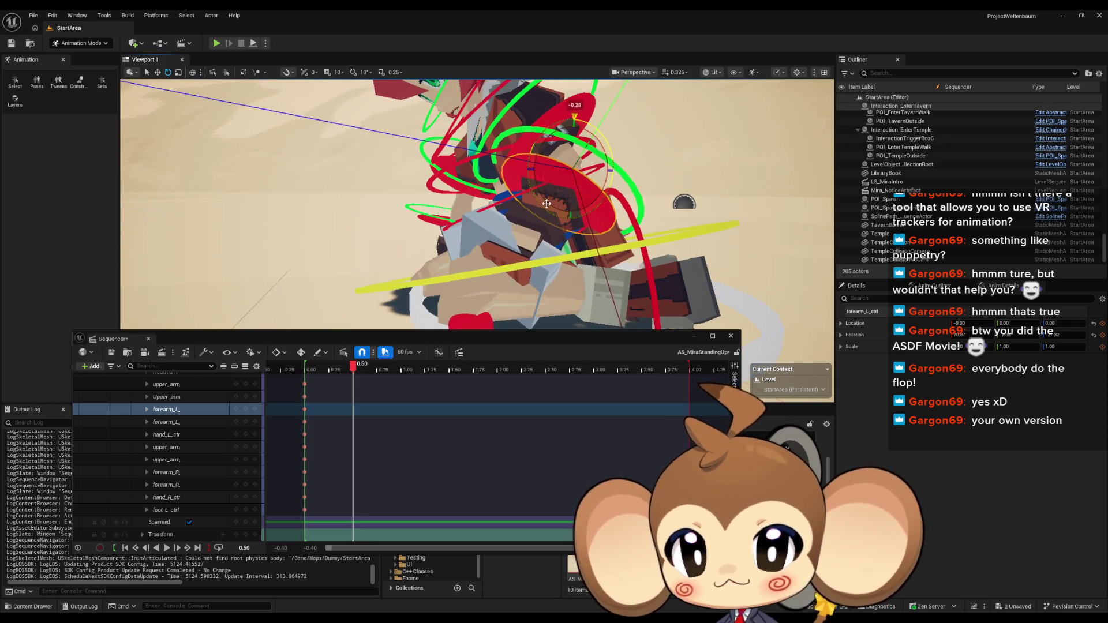
{"action": "left_click_drag", "start_coordinate": [476, 203], "coordinate": [537, 200]}
{"action": "scroll", "coordinate": [182, 427], "scroll_direction": "up", "scroll_amount": 10}
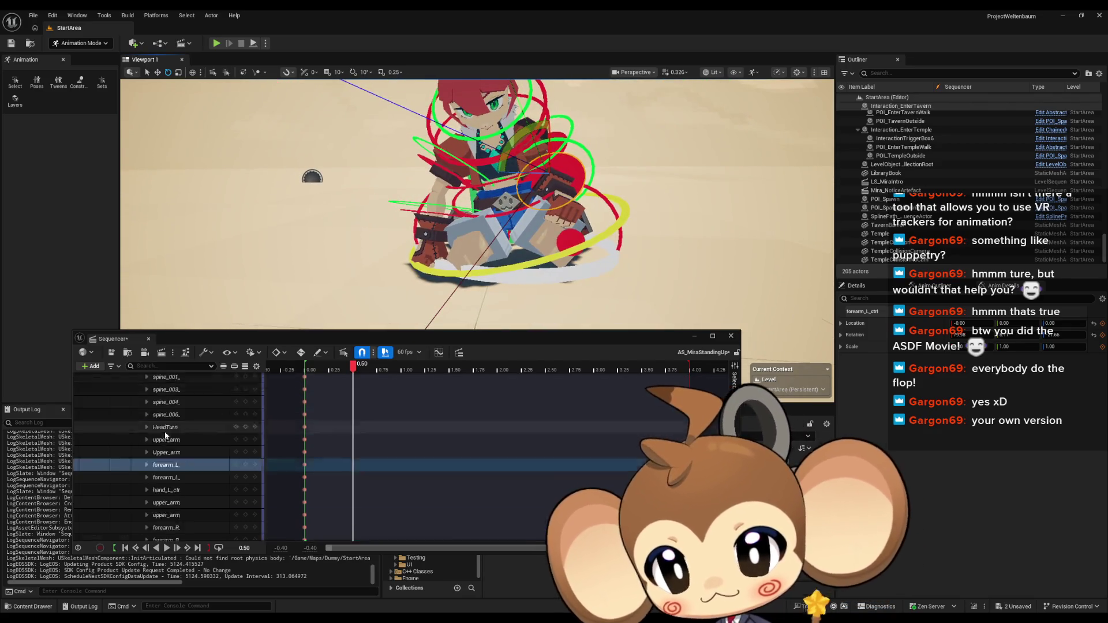
{"action": "left_click", "coordinate": [246, 454]}
{"action": "mouse_move", "coordinate": [354, 364]}
{"action": "left_mouse_down"}
{"action": "mouse_move", "coordinate": [312, 365]}
{"action": "mouse_move", "coordinate": [357, 365]}
{"action": "left_mouse_up"}
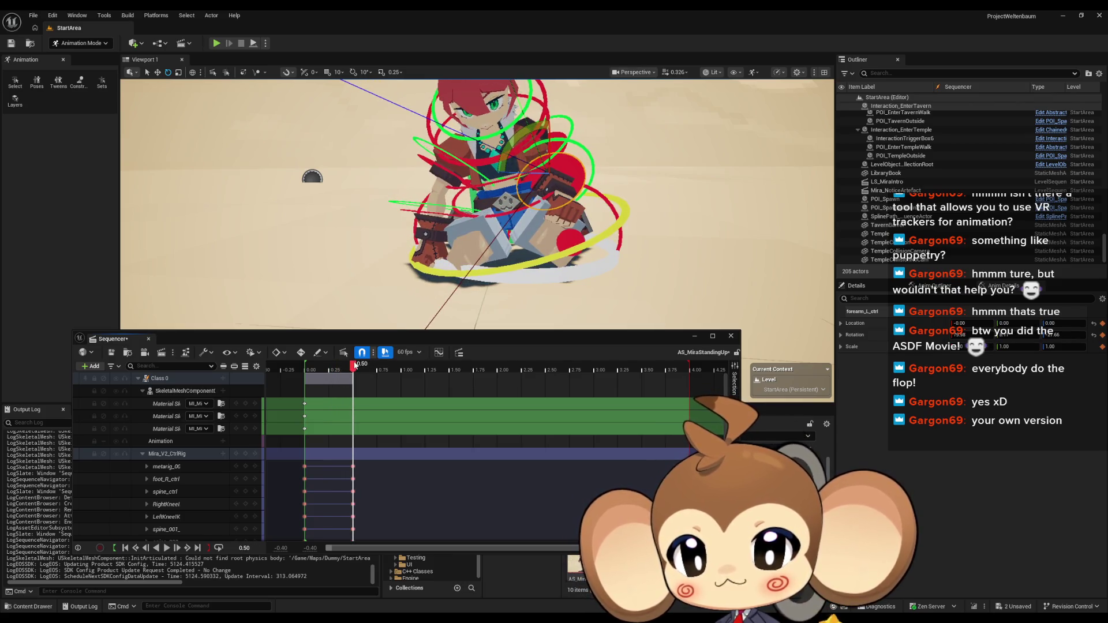
Orbit to a higher, closer view of Mira and drag the playhead to 1.00
{"action": "mouse_move", "coordinate": [404, 260]}
{"action": "left_mouse_down"}
{"action": "mouse_move", "coordinate": [439, 248]}
{"action": "mouse_move", "coordinate": [505, 267]}
{"action": "left_mouse_up"}
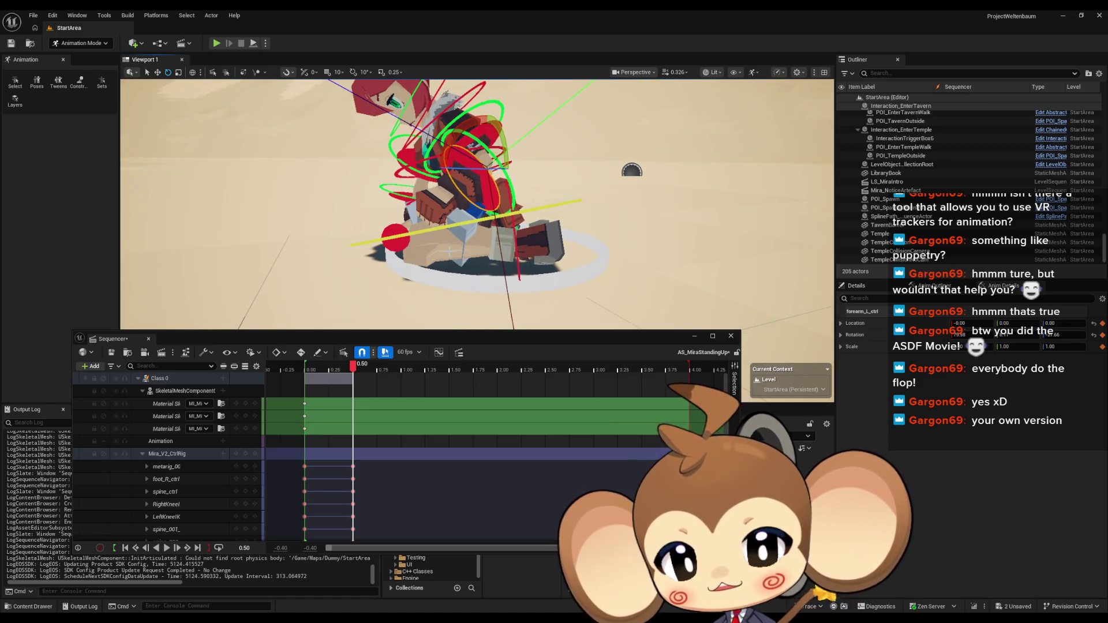
{"action": "left_click_drag", "start_coordinate": [383, 231], "coordinate": [516, 243]}
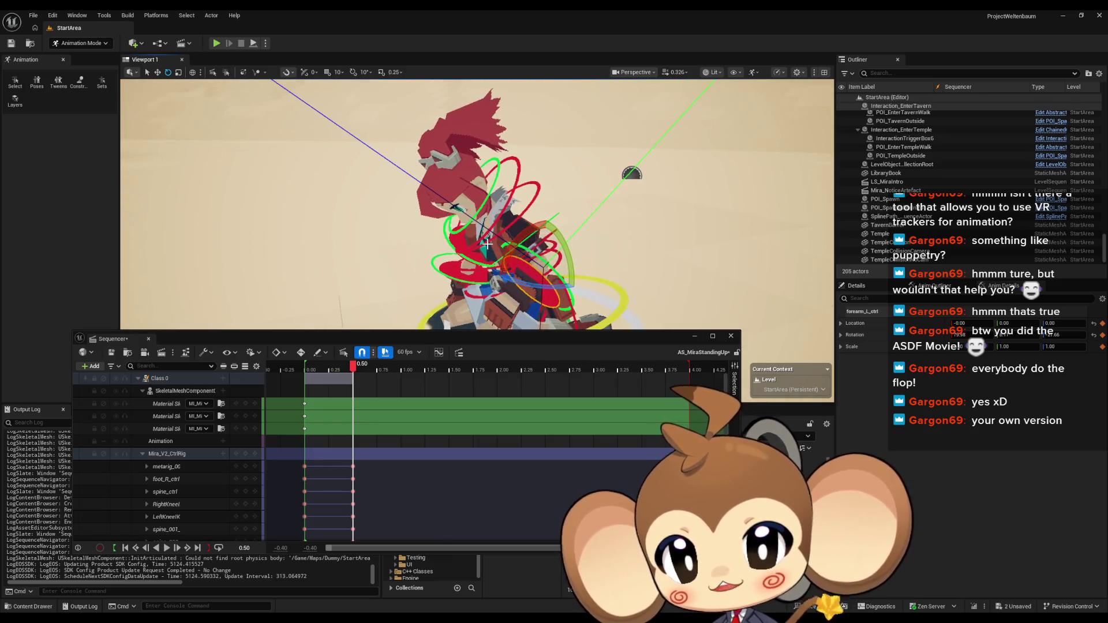
{"action": "left_click_drag", "start_coordinate": [432, 300], "coordinate": [457, 289]}
{"action": "left_click_drag", "start_coordinate": [568, 250], "coordinate": [554, 275]}
{"action": "left_click_drag", "start_coordinate": [353, 367], "coordinate": [401, 365]}
{"action": "mouse_move", "coordinate": [509, 266]}
{"action": "left_mouse_down"}
{"action": "mouse_move", "coordinate": [527, 254]}
{"action": "mouse_move", "coordinate": [524, 264]}
{"action": "left_mouse_up"}
Rotate Mira's left foot control foot_L_ctrl about 30 degrees
{"action": "left_click", "coordinate": [518, 260]}
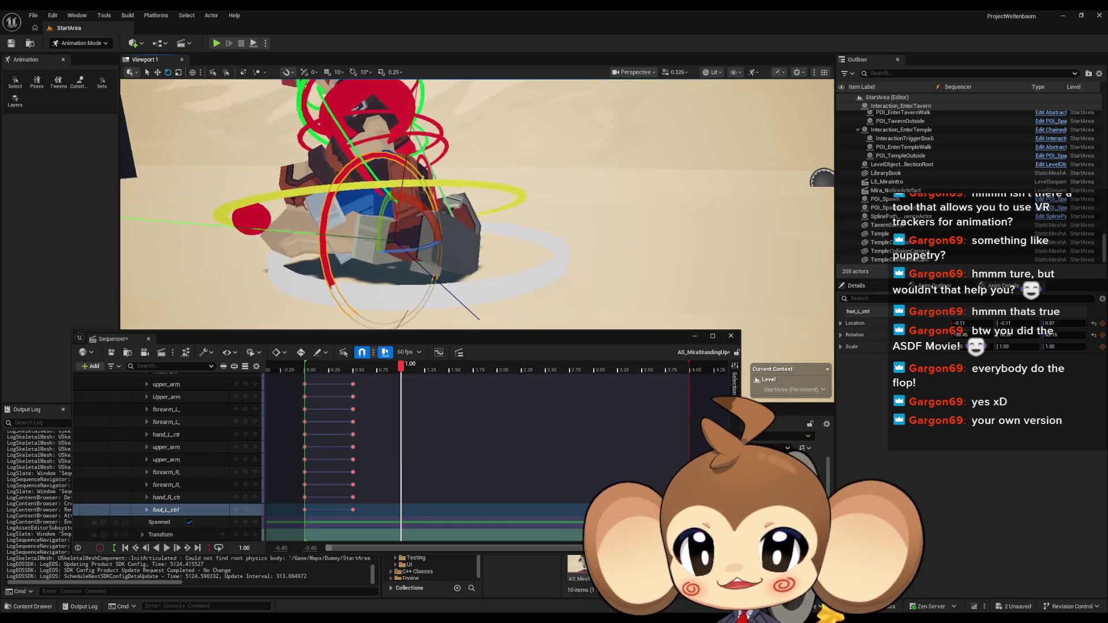
{"action": "key", "text": "f"}
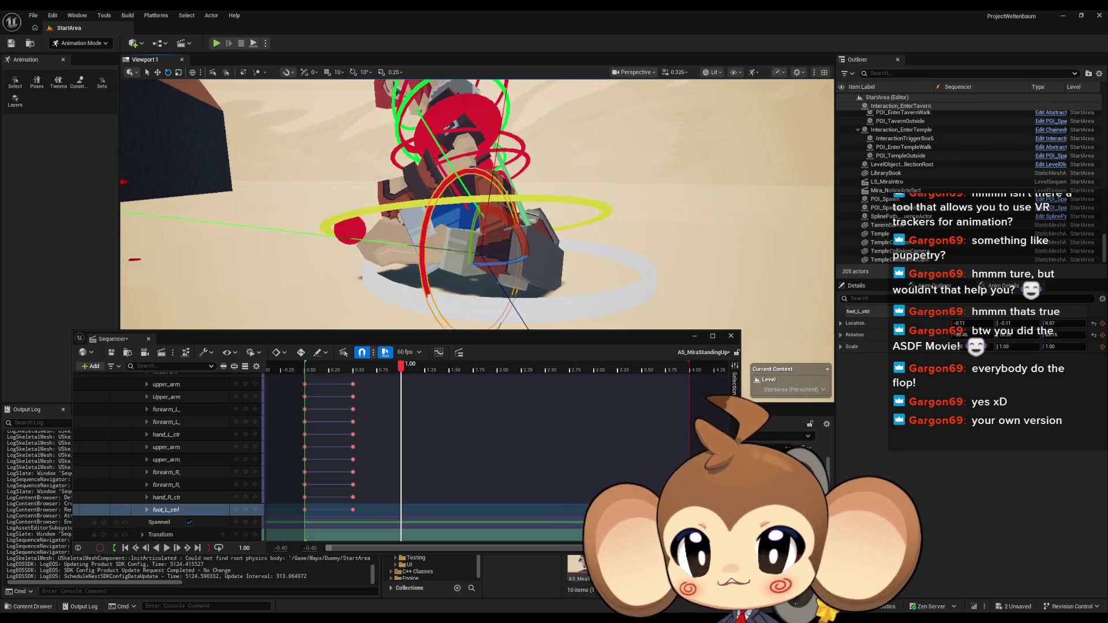
{"action": "left_click_drag", "start_coordinate": [430, 185], "coordinate": [464, 238]}
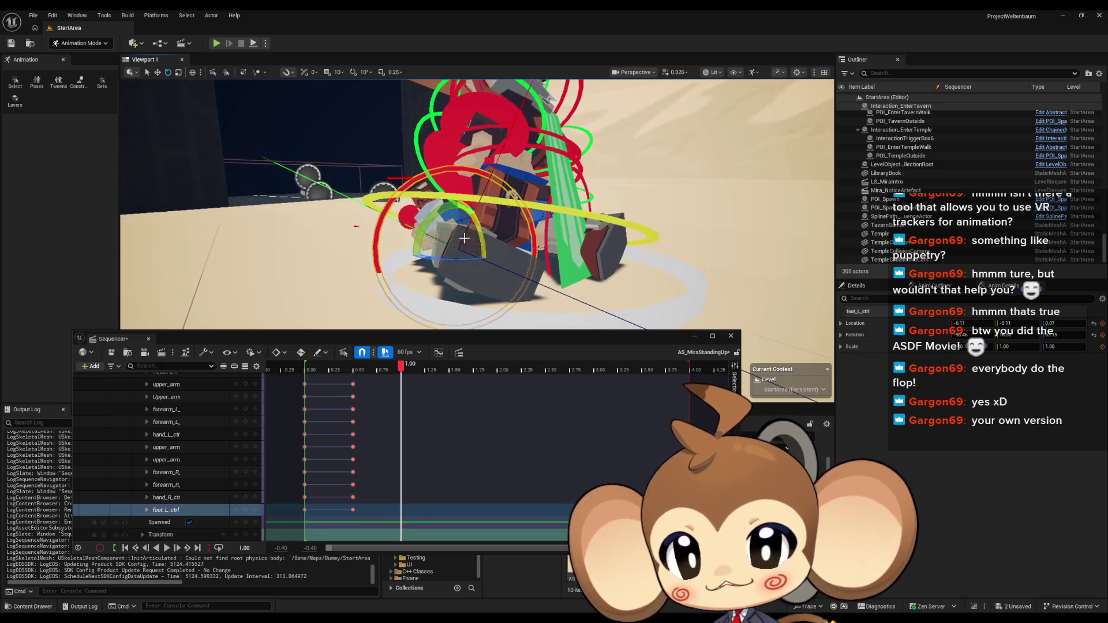
{"action": "left_click_drag", "start_coordinate": [413, 212], "coordinate": [443, 193]}
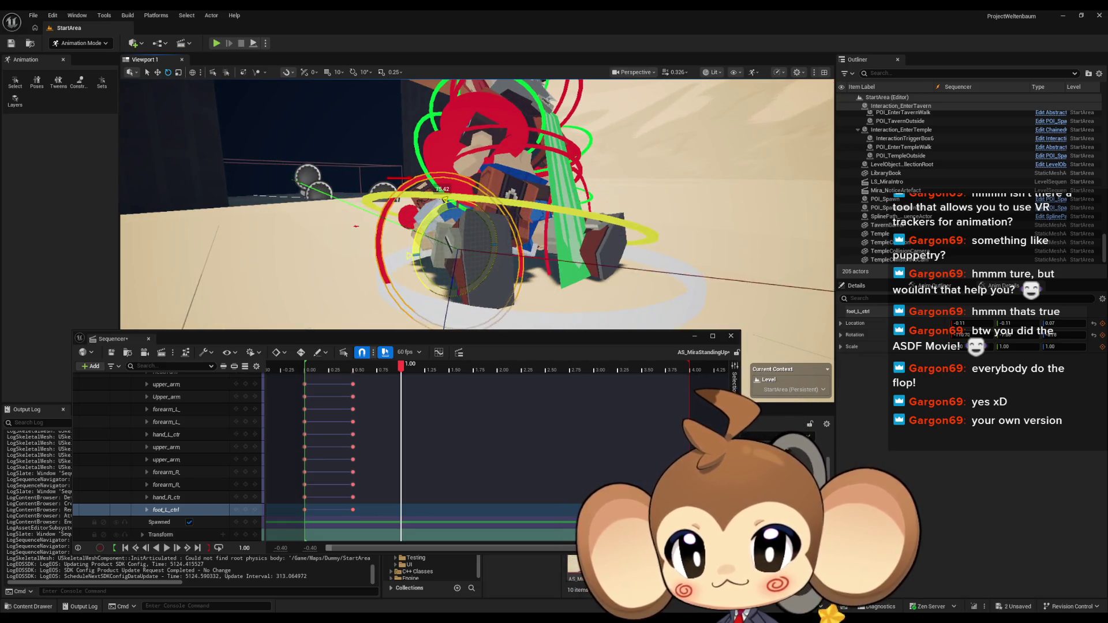
{"action": "mouse_move", "coordinate": [404, 261]}
{"action": "left_mouse_down"}
{"action": "mouse_move", "coordinate": [459, 292]}
{"action": "mouse_move", "coordinate": [453, 254]}
{"action": "left_mouse_up"}
Switch to Translate and lift foot_L_ctrl upward
{"action": "left_click", "coordinate": [157, 72]}
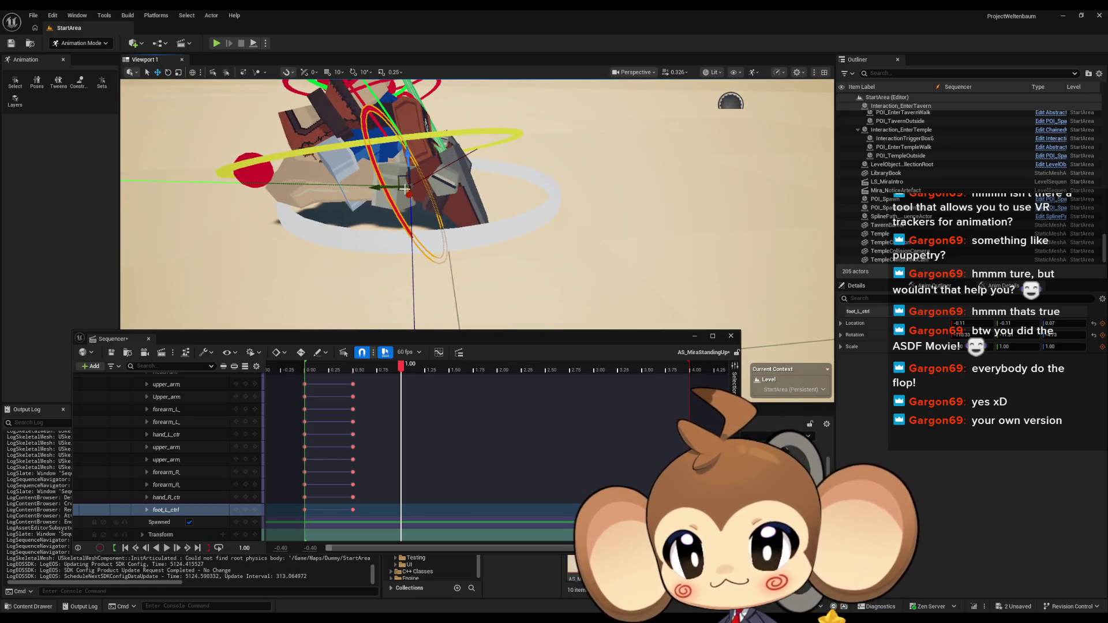
{"action": "mouse_move", "coordinate": [453, 254]}
{"action": "left_mouse_down"}
{"action": "mouse_move", "coordinate": [453, 326]}
{"action": "mouse_move", "coordinate": [514, 229]}
{"action": "left_mouse_up"}
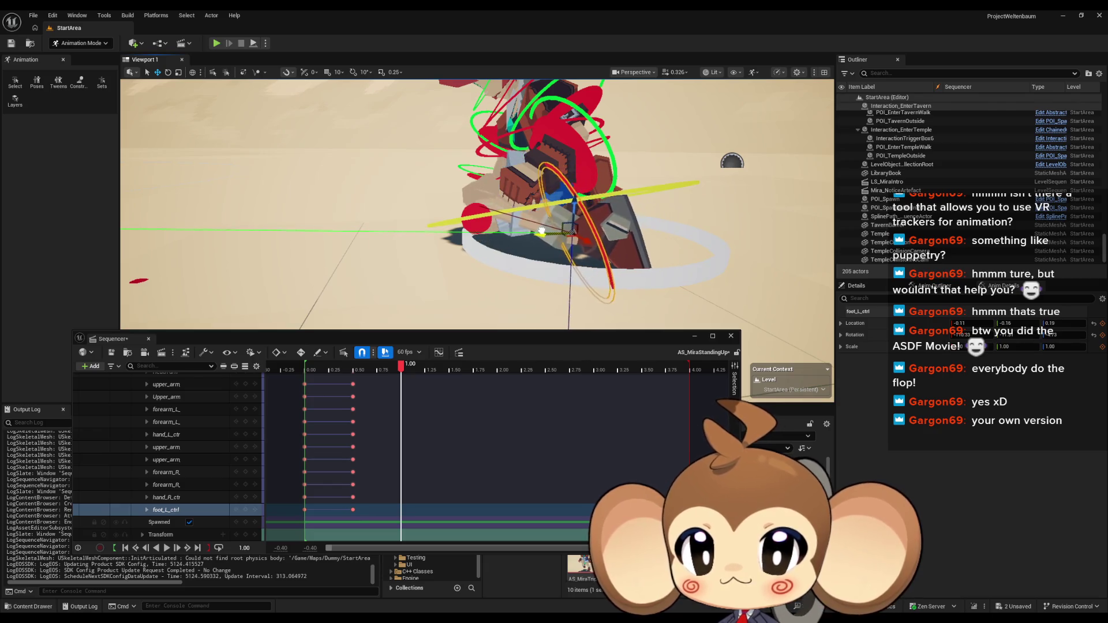
{"action": "left_click_drag", "start_coordinate": [514, 229], "coordinate": [544, 204]}
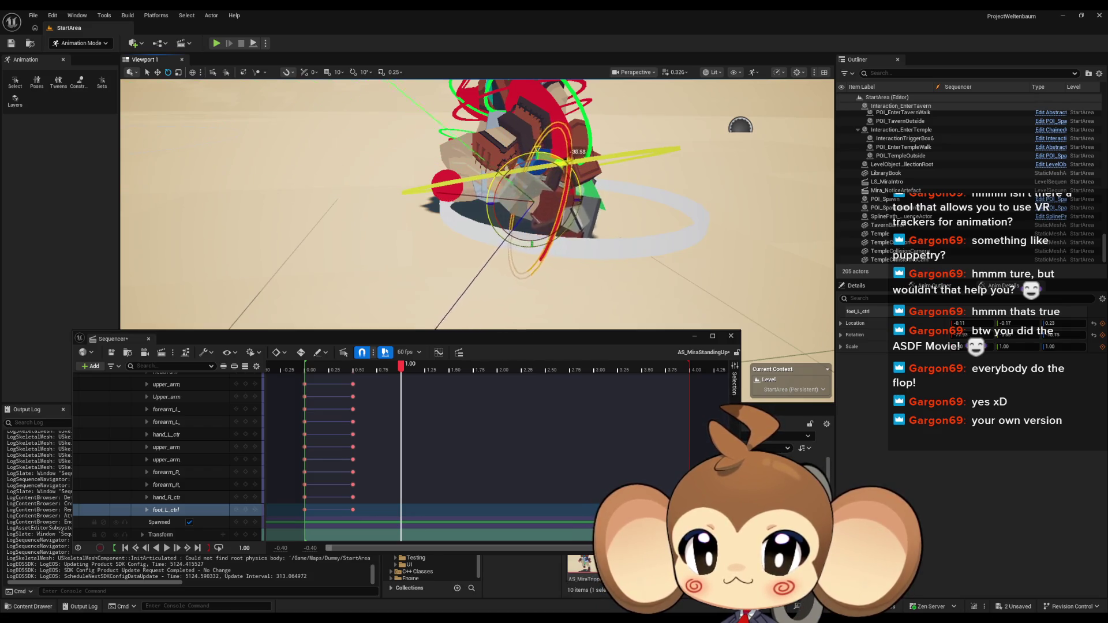
{"action": "mouse_move", "coordinate": [545, 204]}
{"action": "left_mouse_down"}
{"action": "mouse_move", "coordinate": [398, 130]}
{"action": "mouse_move", "coordinate": [226, 68]}
{"action": "left_mouse_up"}
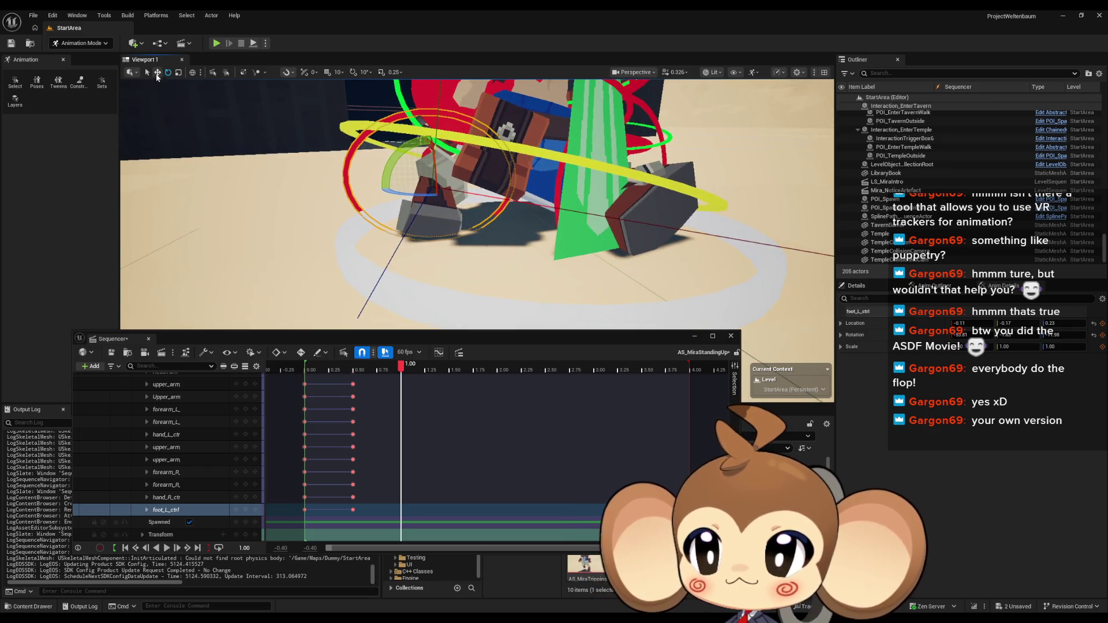
{"action": "left_click_drag", "start_coordinate": [430, 160], "coordinate": [445, 106]}
{"action": "left_click_drag", "start_coordinate": [444, 166], "coordinate": [444, 167]}
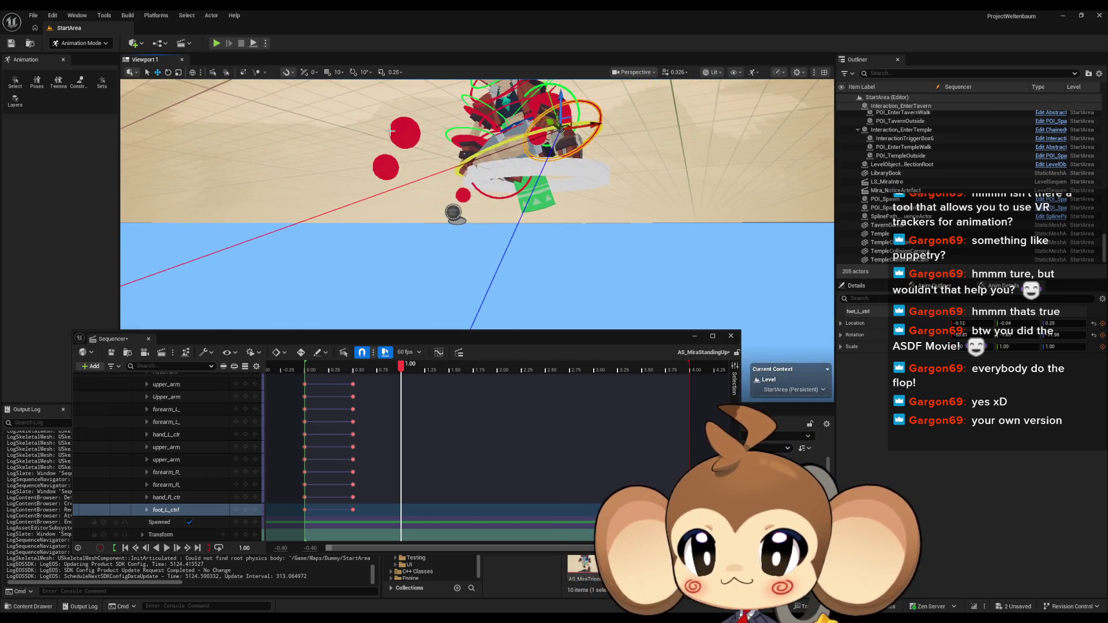
Raise Mira's left knee by moving the LeftKneeIK control
{"action": "scroll", "coordinate": [176, 462], "scroll_direction": "up", "scroll_amount": 10}
{"action": "left_click", "coordinate": [166, 469]}
{"action": "key", "text": "f"}
{"action": "mouse_move", "coordinate": [411, 205]}
{"action": "left_mouse_down"}
{"action": "mouse_move", "coordinate": [413, 87]}
{"action": "mouse_move", "coordinate": [424, 86]}
{"action": "mouse_move", "coordinate": [321, 131]}
{"action": "mouse_move", "coordinate": [260, 191]}
{"action": "mouse_move", "coordinate": [272, 202]}
{"action": "left_mouse_up"}
{"action": "left_click_drag", "start_coordinate": [460, 183], "coordinate": [486, 189]}
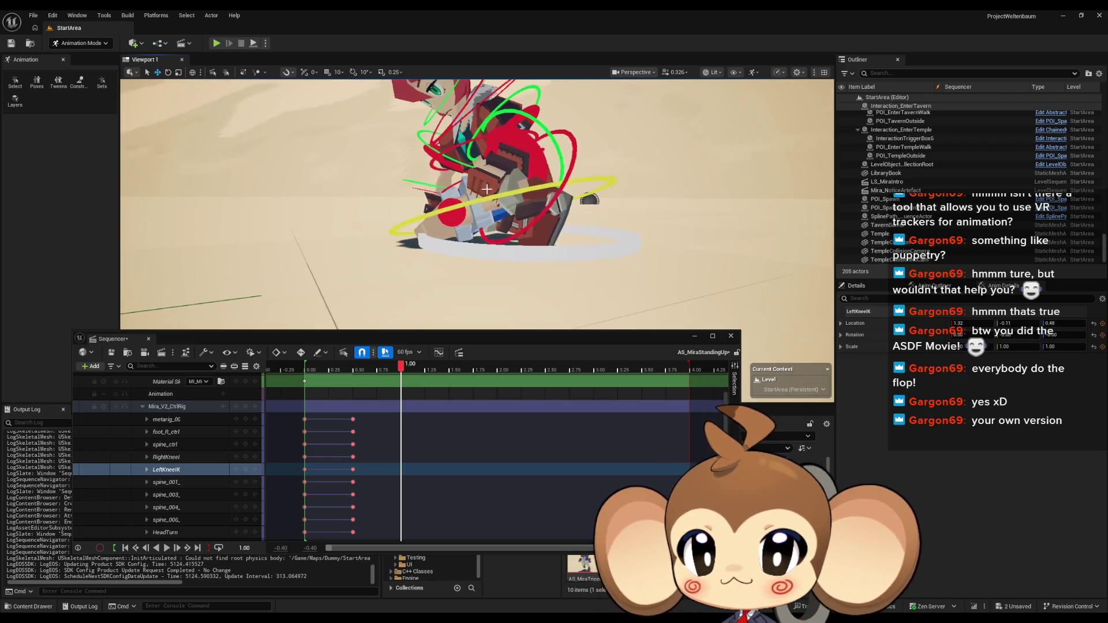
Raise Mira's torso by moving spine_ctrl upward
{"action": "left_click", "coordinate": [505, 194]}
{"action": "scroll", "coordinate": [511, 199], "scroll_direction": "up", "scroll_amount": 3}
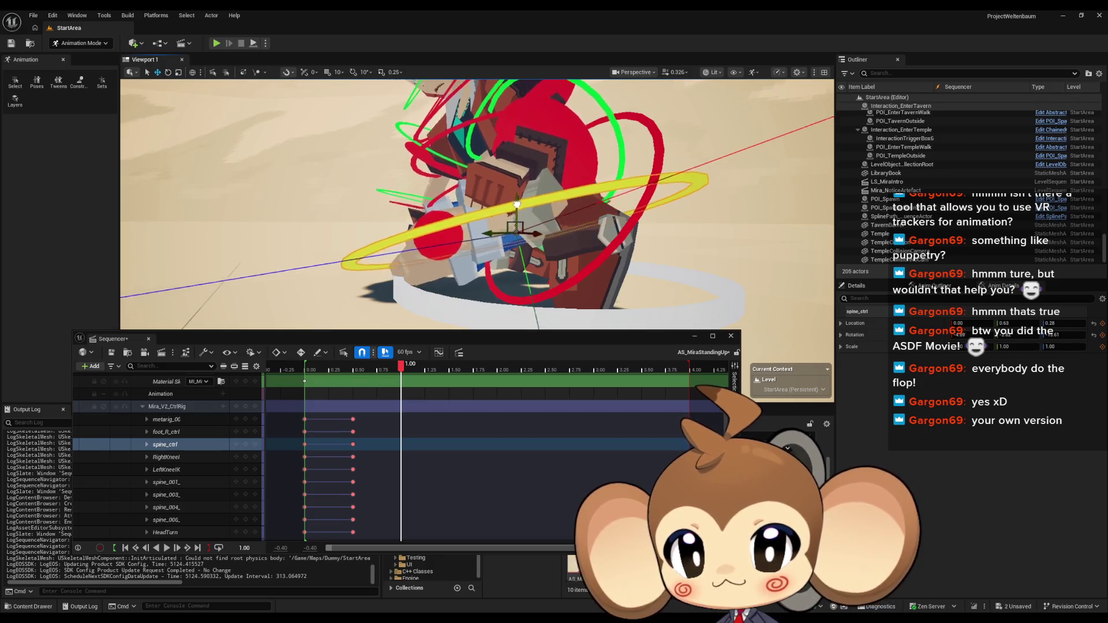
{"action": "mouse_move", "coordinate": [517, 204]}
{"action": "left_mouse_down"}
{"action": "mouse_move", "coordinate": [512, 174]}
{"action": "mouse_move", "coordinate": [543, 173]}
{"action": "left_mouse_up"}
{"action": "scroll", "coordinate": [580, 202], "scroll_direction": "down", "scroll_amount": 6}
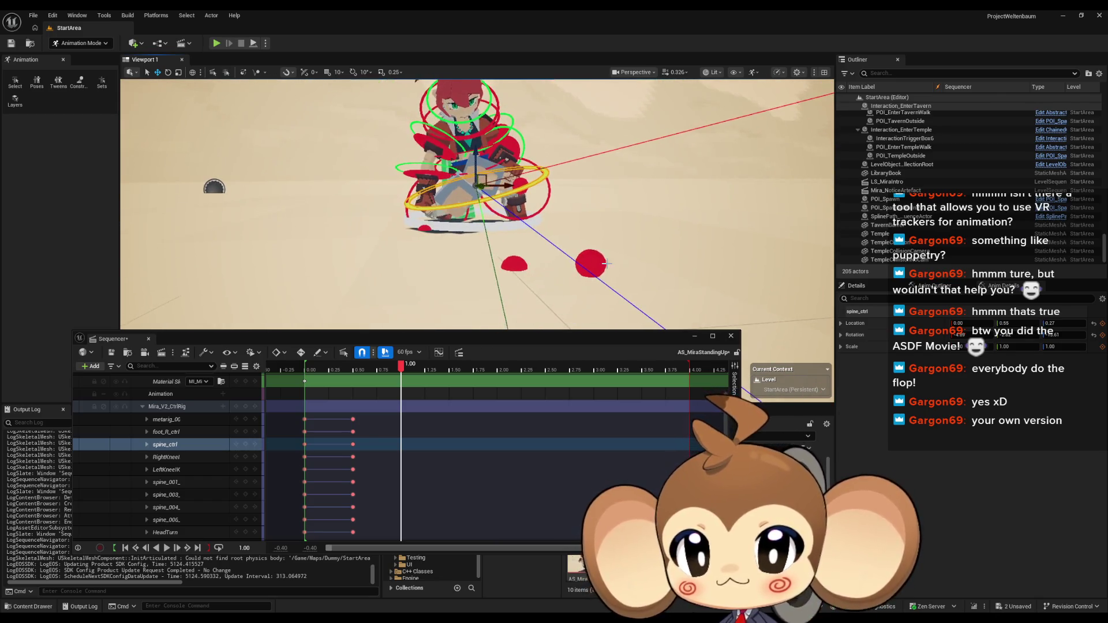
Fine-tune LeftKneeIK: nudge it sideways, move it outward, then lower it slightly
{"action": "left_click", "coordinate": [593, 260]}
{"action": "left_click_drag", "start_coordinate": [593, 259], "coordinate": [592, 259]}
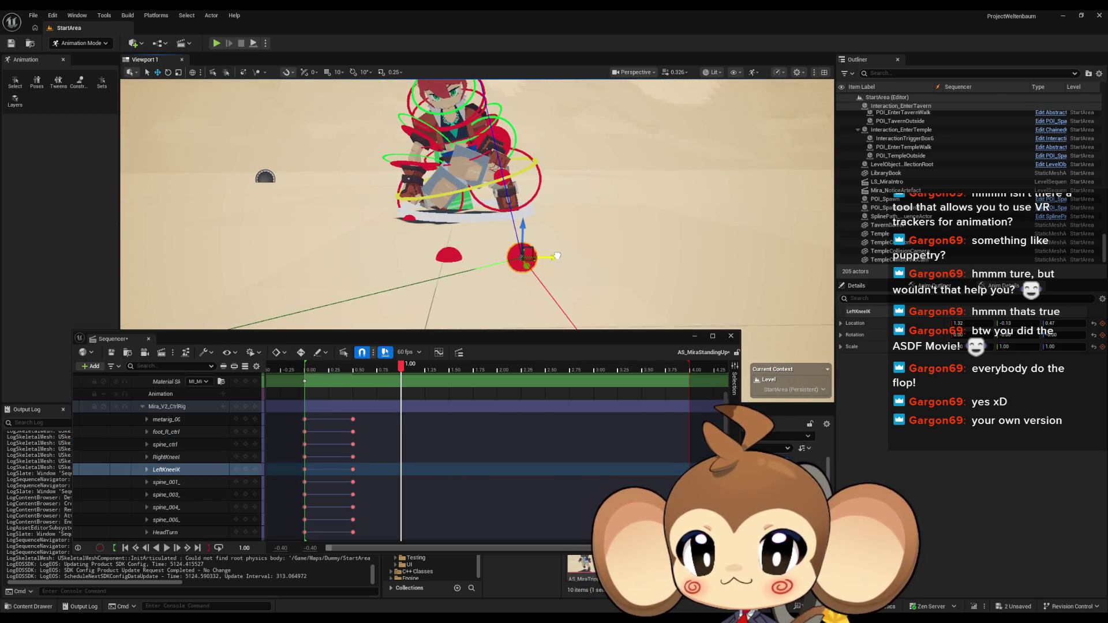
{"action": "left_click_drag", "start_coordinate": [505, 112], "coordinate": [539, 244]}
{"action": "mouse_move", "coordinate": [588, 272]}
{"action": "left_mouse_down"}
{"action": "mouse_move", "coordinate": [697, 268]}
{"action": "mouse_move", "coordinate": [601, 268]}
{"action": "left_mouse_up"}
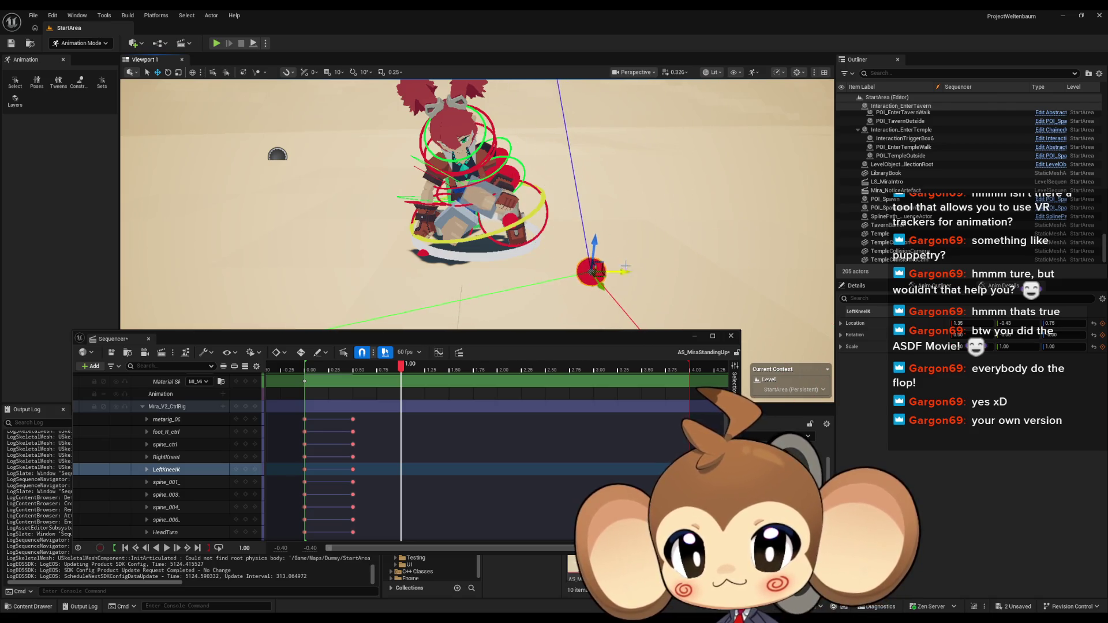
{"action": "key", "text": "f"}
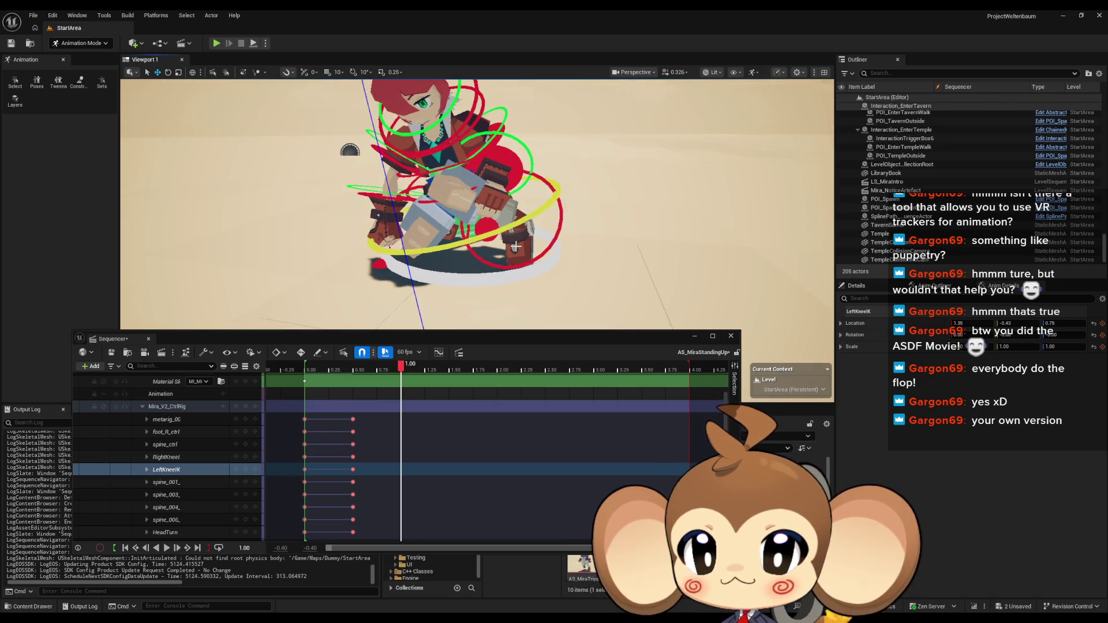
{"action": "left_click", "coordinate": [531, 220]}
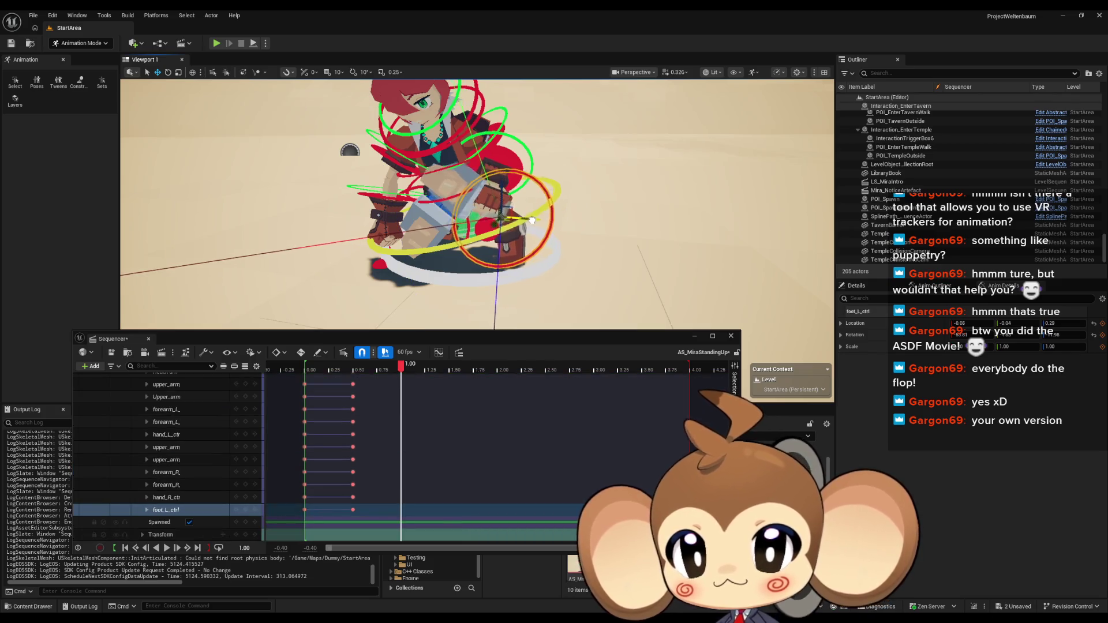
{"action": "key", "text": "f"}
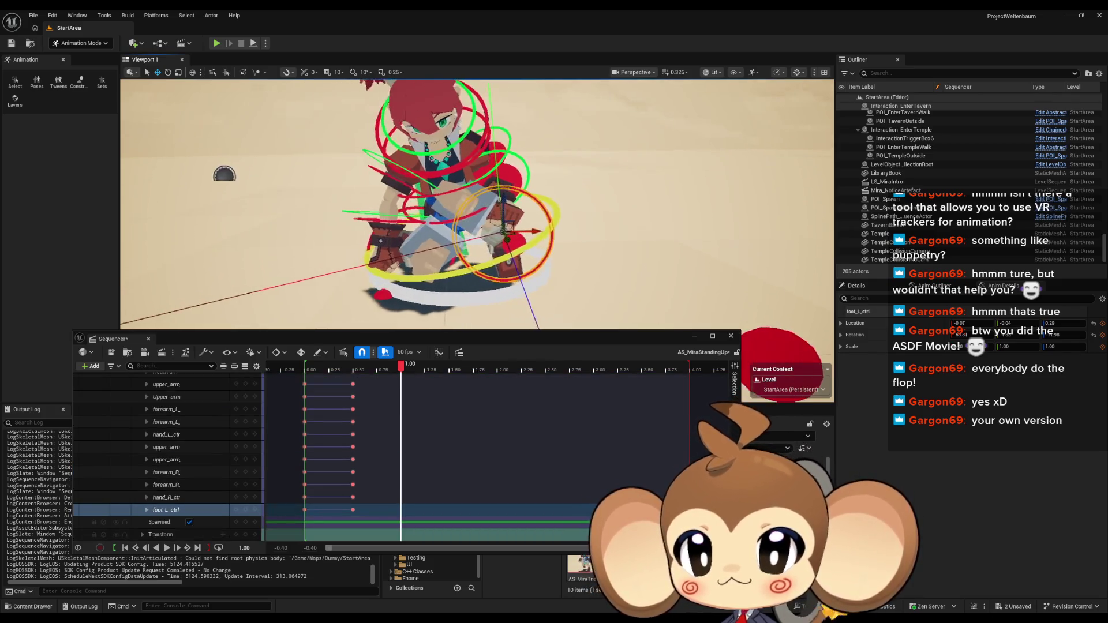
{"action": "left_click", "coordinate": [620, 270]}
{"action": "mouse_move", "coordinate": [650, 270]}
{"action": "left_mouse_down"}
{"action": "mouse_move", "coordinate": [606, 270]}
{"action": "mouse_move", "coordinate": [699, 265]}
{"action": "mouse_move", "coordinate": [593, 234]}
{"action": "mouse_move", "coordinate": [600, 123]}
{"action": "mouse_move", "coordinate": [554, 109]}
{"action": "mouse_move", "coordinate": [548, 119]}
{"action": "mouse_move", "coordinate": [745, 124]}
{"action": "left_mouse_up"}
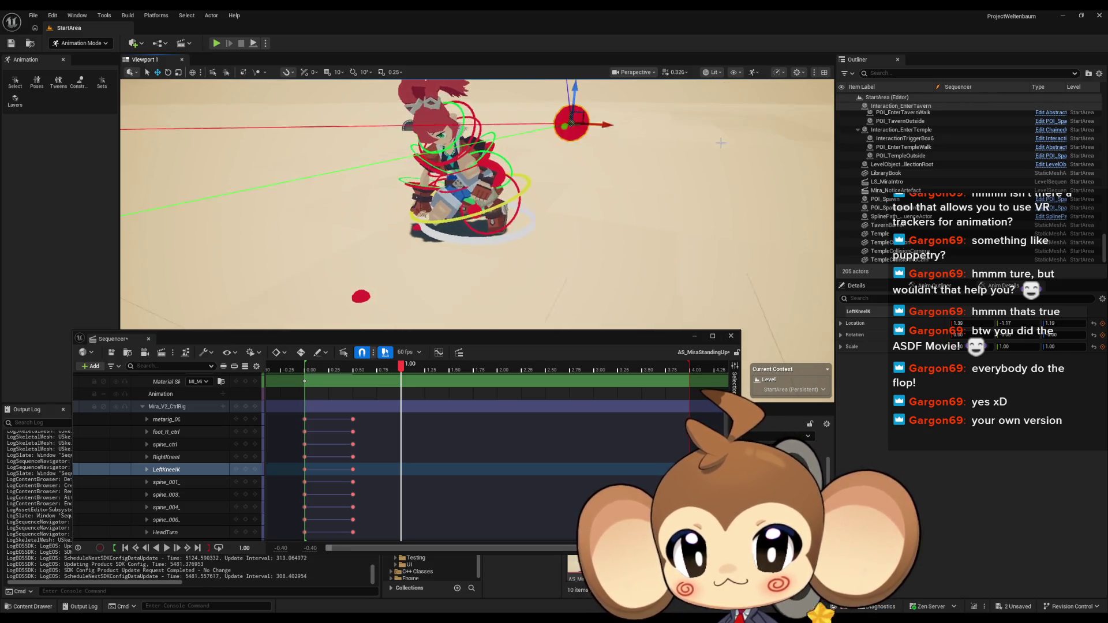
{"action": "left_click_drag", "start_coordinate": [525, 119], "coordinate": [715, 134]}
{"action": "mouse_move", "coordinate": [680, 92]}
{"action": "left_mouse_down"}
{"action": "mouse_move", "coordinate": [655, 115]}
{"action": "mouse_move", "coordinate": [650, 171]}
{"action": "mouse_move", "coordinate": [657, 124]}
{"action": "mouse_move", "coordinate": [643, 174]}
{"action": "mouse_move", "coordinate": [619, 162]}
{"action": "left_mouse_up"}
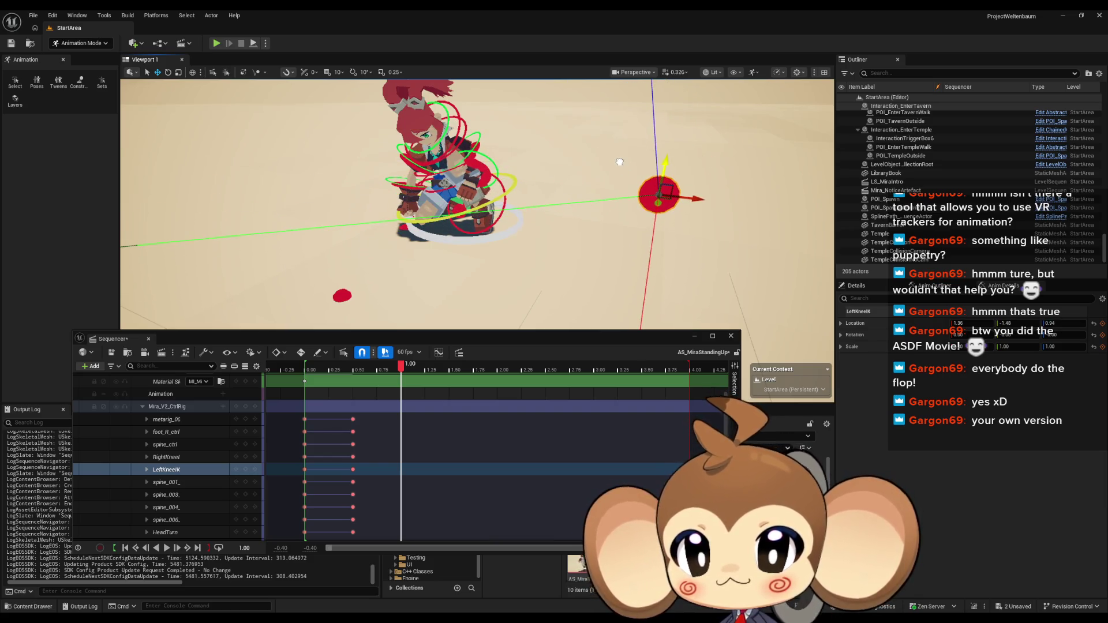
Rotate spine_ctrl to twist Mira's torso about 11 degrees
{"action": "left_click", "coordinate": [441, 220]}
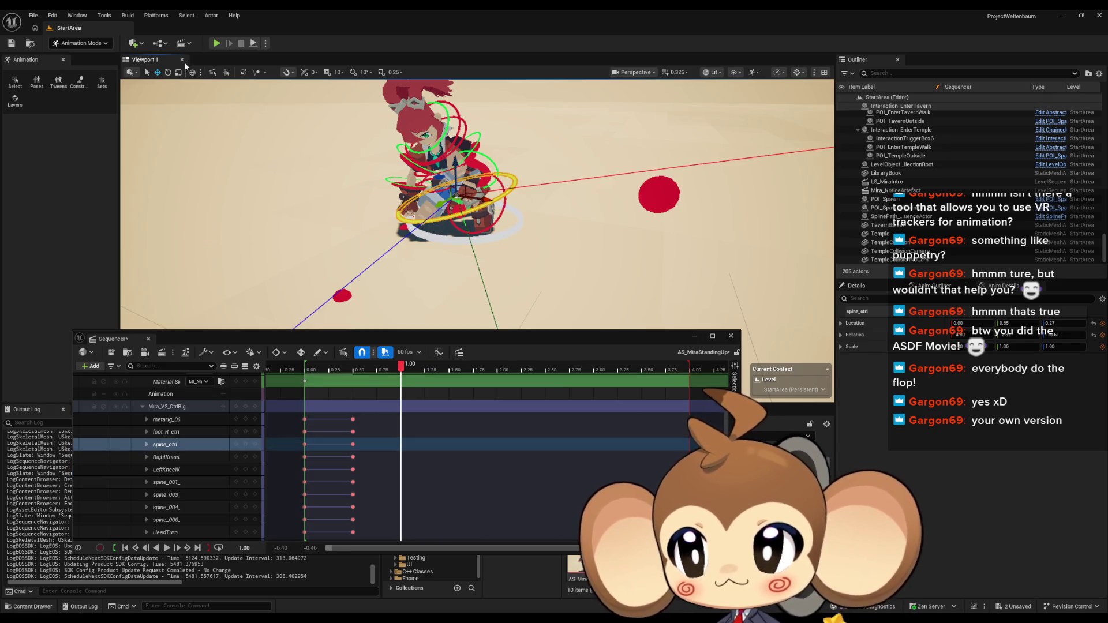
{"action": "left_click", "coordinate": [168, 72]}
{"action": "left_click_drag", "start_coordinate": [463, 215], "coordinate": [512, 204]}
Move LeftKneeIK down and to the right
{"action": "left_click", "coordinate": [741, 182]}
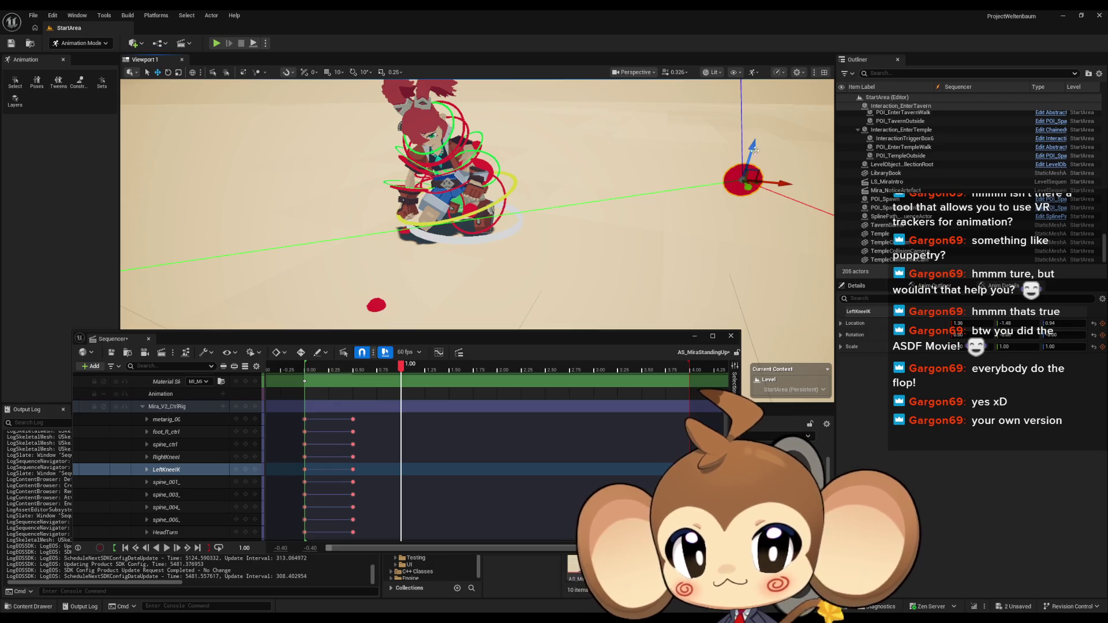
{"action": "mouse_move", "coordinate": [753, 150]}
{"action": "left_mouse_down"}
{"action": "mouse_move", "coordinate": [730, 309]}
{"action": "mouse_move", "coordinate": [716, 289]}
{"action": "mouse_move", "coordinate": [733, 173]}
{"action": "mouse_move", "coordinate": [669, 287]}
{"action": "left_mouse_up"}
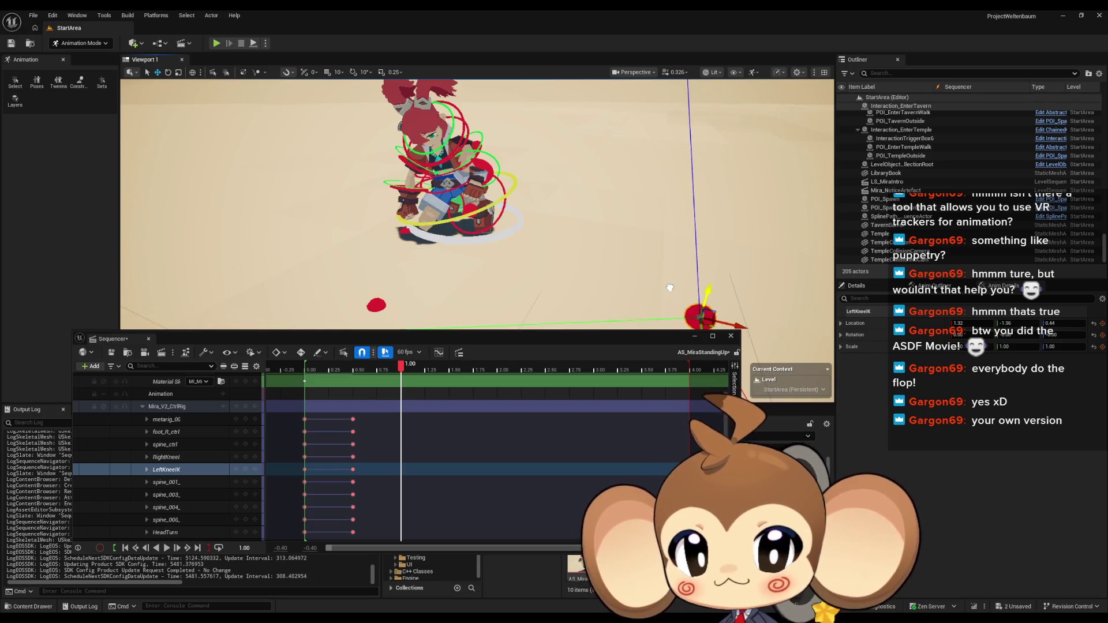
{"action": "left_click", "coordinate": [489, 228]}
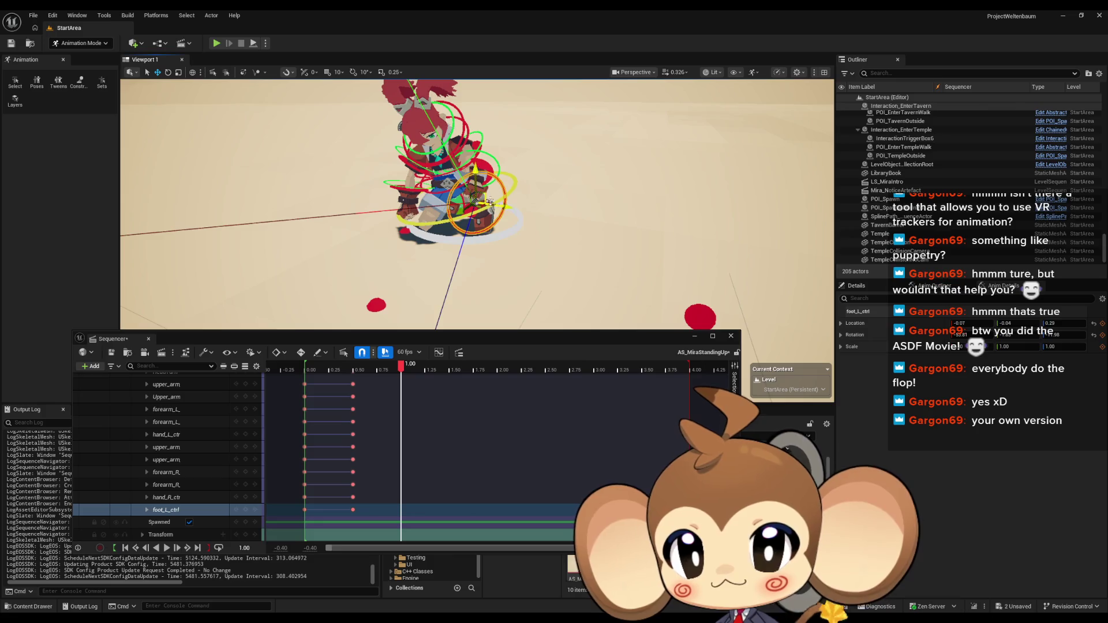
Nudge Mira's left foot and rotate it about 24 degrees
{"action": "scroll", "coordinate": [494, 221], "scroll_direction": "up", "scroll_amount": 5}
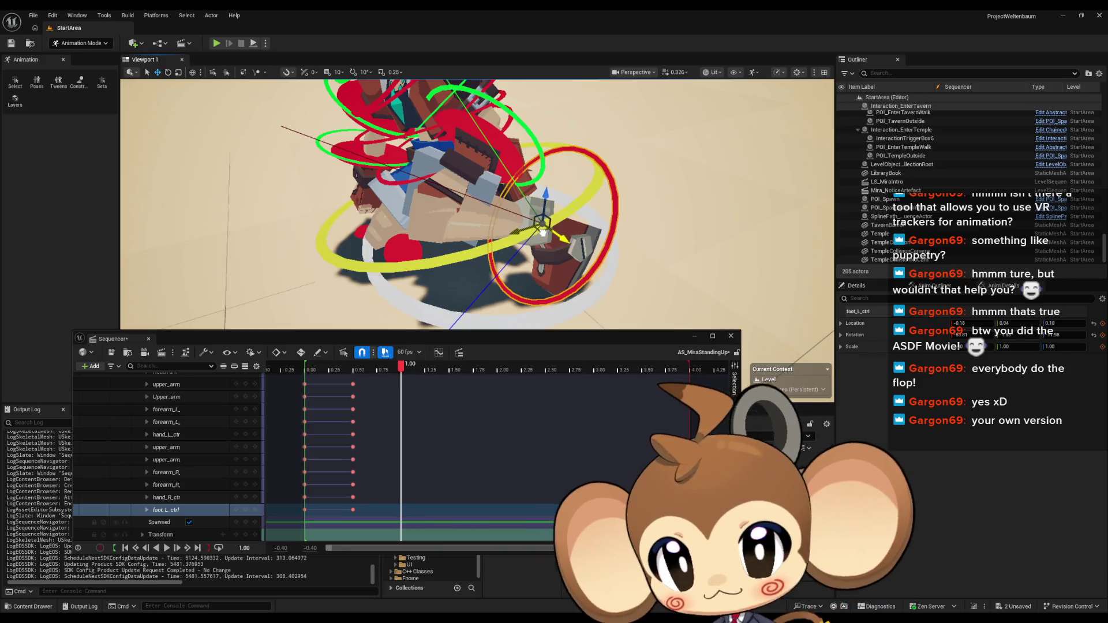
{"action": "left_click_drag", "start_coordinate": [541, 233], "coordinate": [538, 234]}
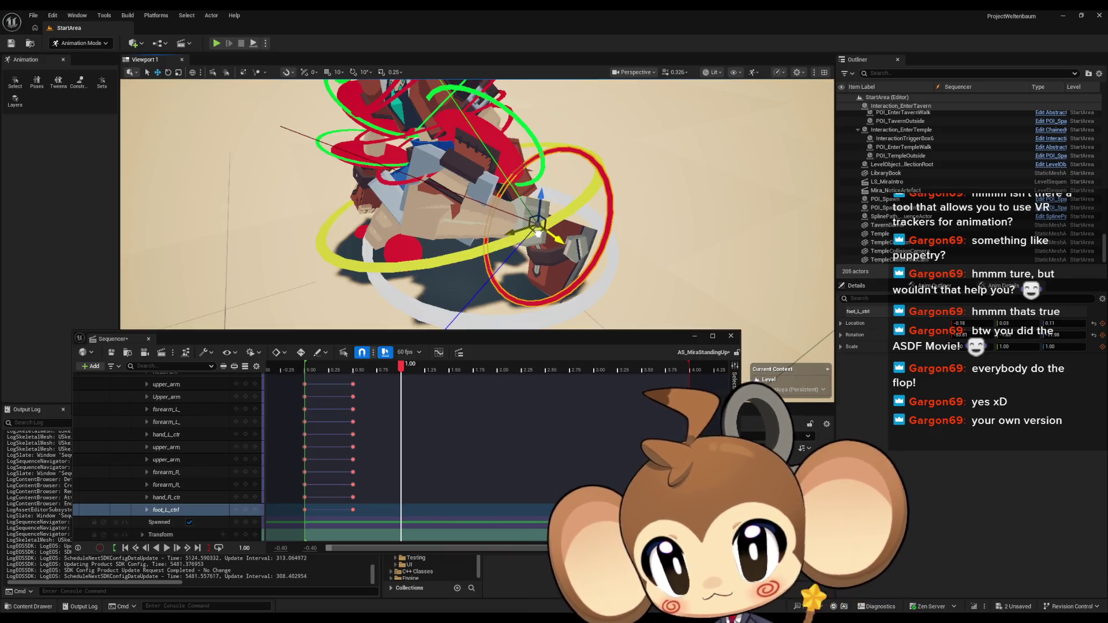
{"action": "scroll", "coordinate": [538, 239], "scroll_direction": "up", "scroll_amount": 5}
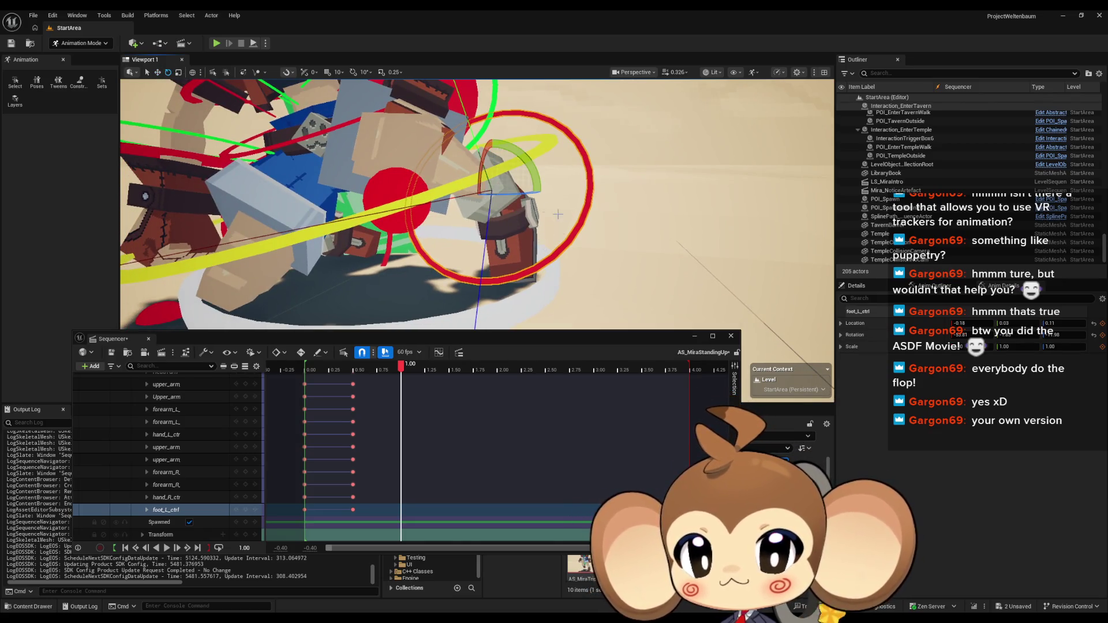
{"action": "left_click_drag", "start_coordinate": [537, 181], "coordinate": [537, 190]}
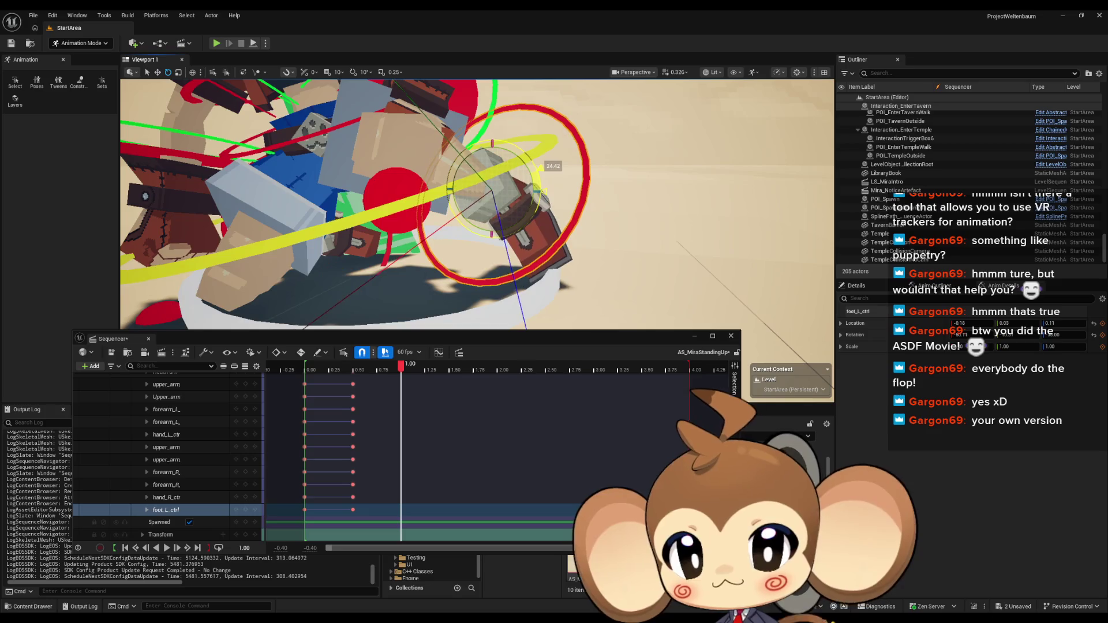
{"action": "scroll", "coordinate": [322, 134], "scroll_direction": "down", "scroll_amount": 5}
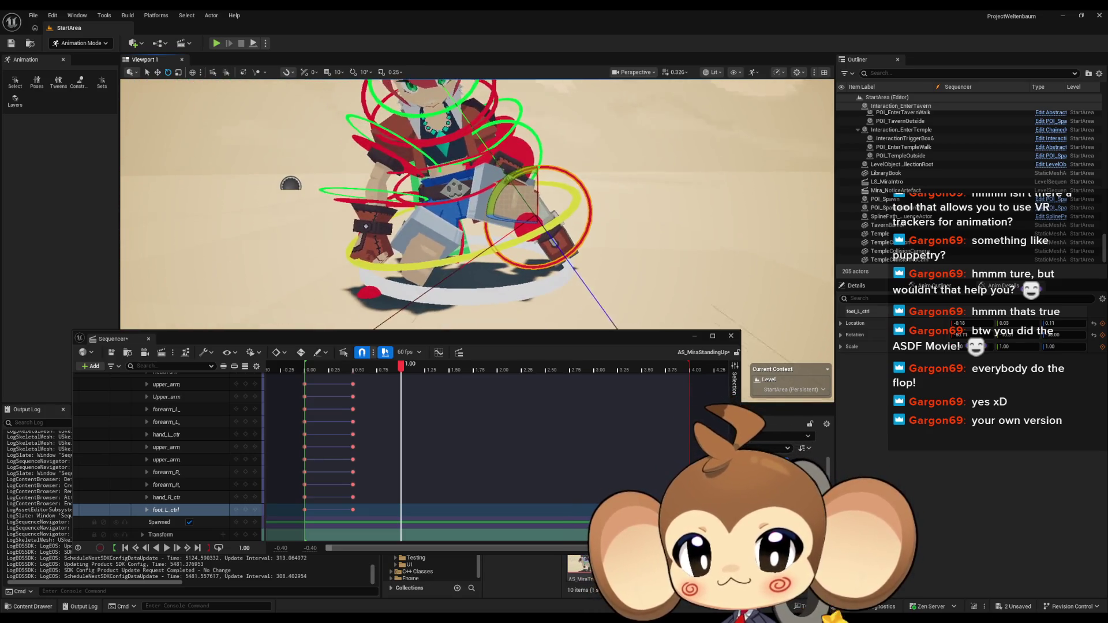
Switch to Translate and shift LeftKneeIK to the left
{"action": "left_click_drag", "start_coordinate": [438, 190], "coordinate": [603, 255]}
{"action": "left_click", "coordinate": [628, 249]}
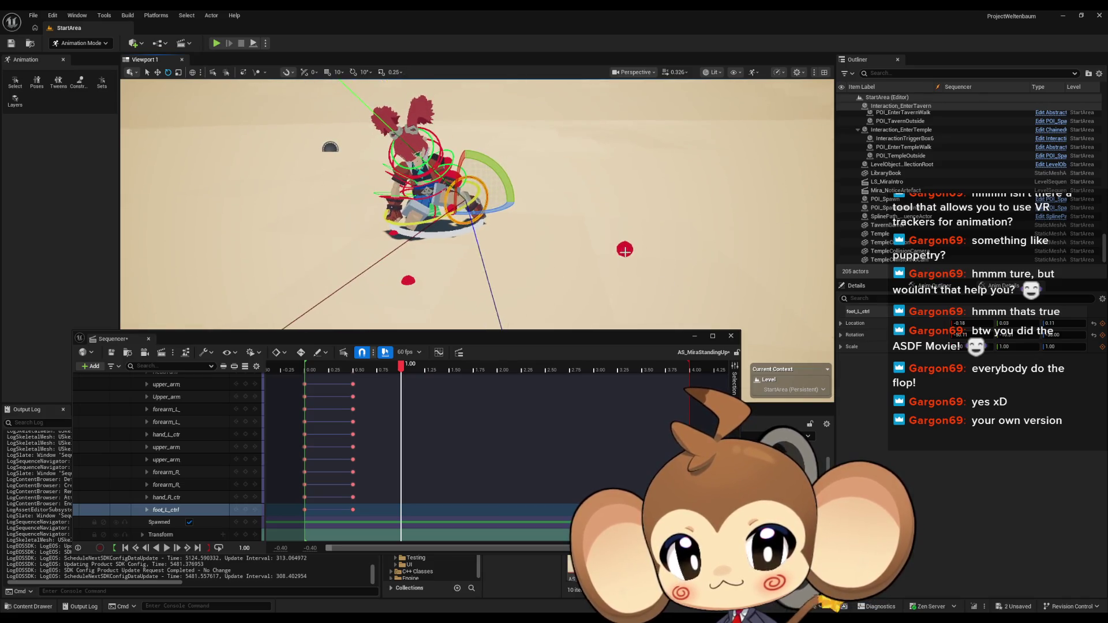
{"action": "left_click", "coordinate": [157, 72]}
{"action": "left_click_drag", "start_coordinate": [660, 251], "coordinate": [549, 236]}
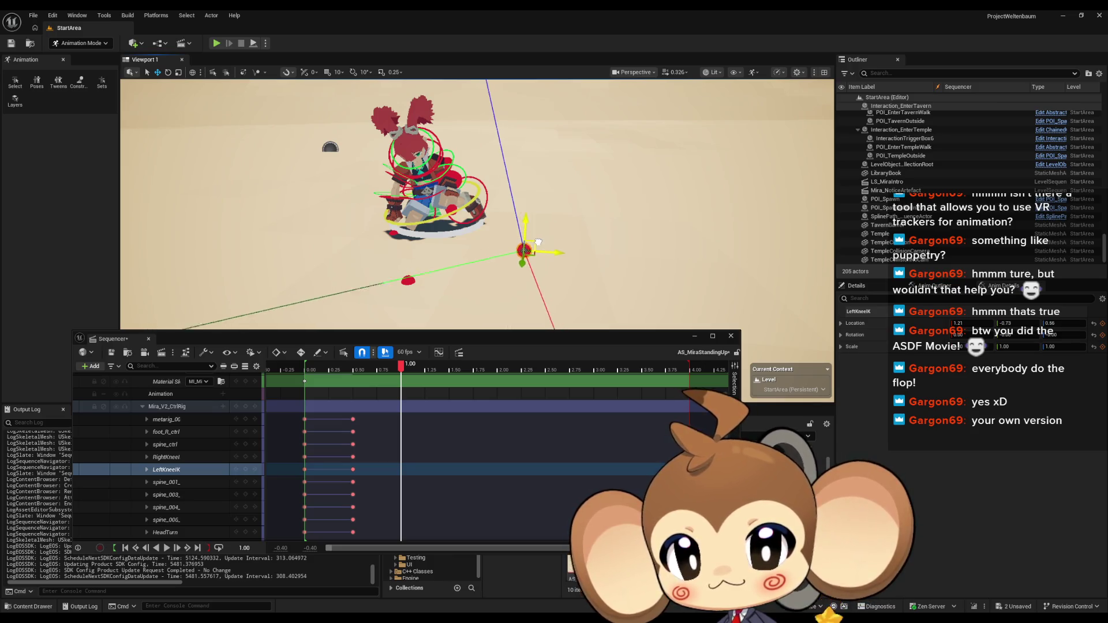
{"action": "left_click_drag", "start_coordinate": [527, 256], "coordinate": [507, 234]}
{"action": "mouse_move", "coordinate": [578, 257]}
{"action": "left_mouse_down"}
{"action": "mouse_move", "coordinate": [253, 241]}
{"action": "mouse_move", "coordinate": [628, 258]}
{"action": "left_mouse_up"}
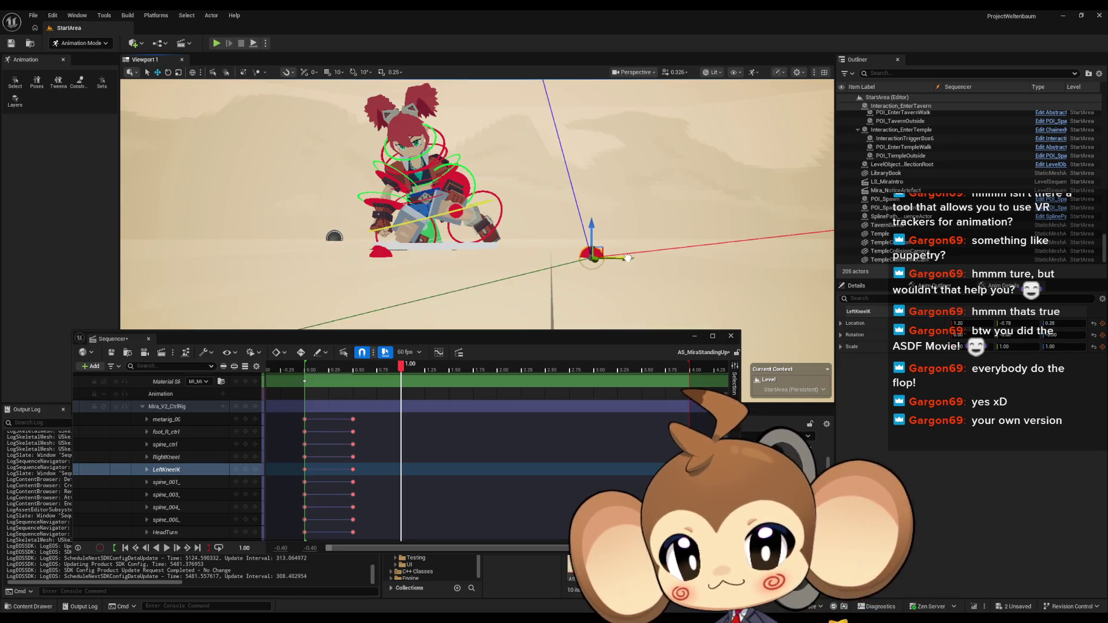
Raise foot_L_ctrl slightly
{"action": "left_click", "coordinate": [488, 228]}
{"action": "key", "text": "f"}
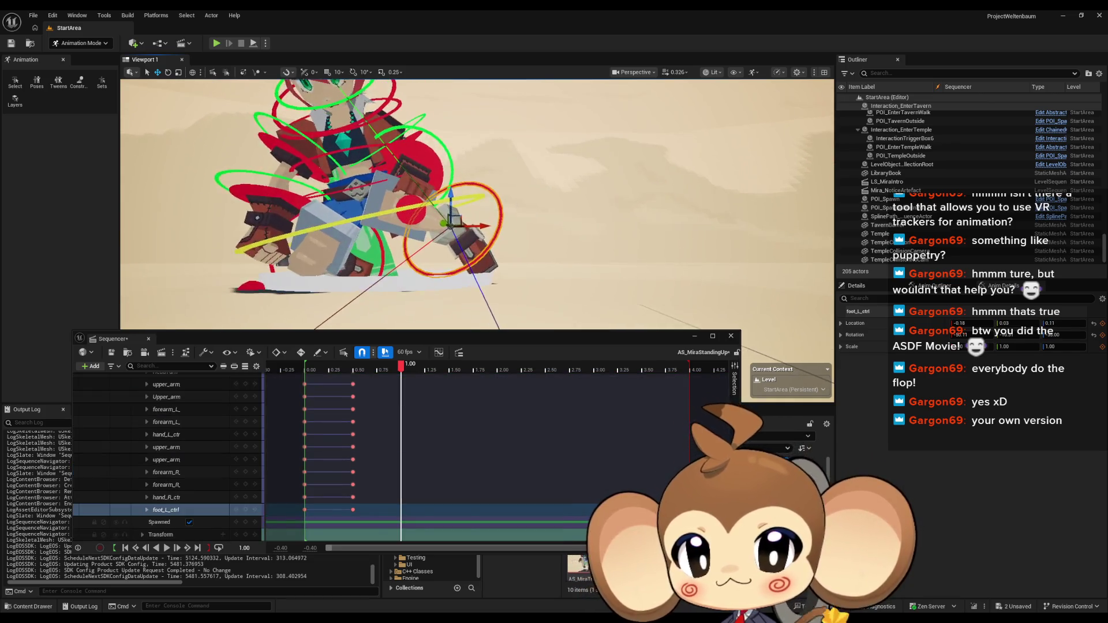
{"action": "left_click_drag", "start_coordinate": [508, 230], "coordinate": [462, 214]}
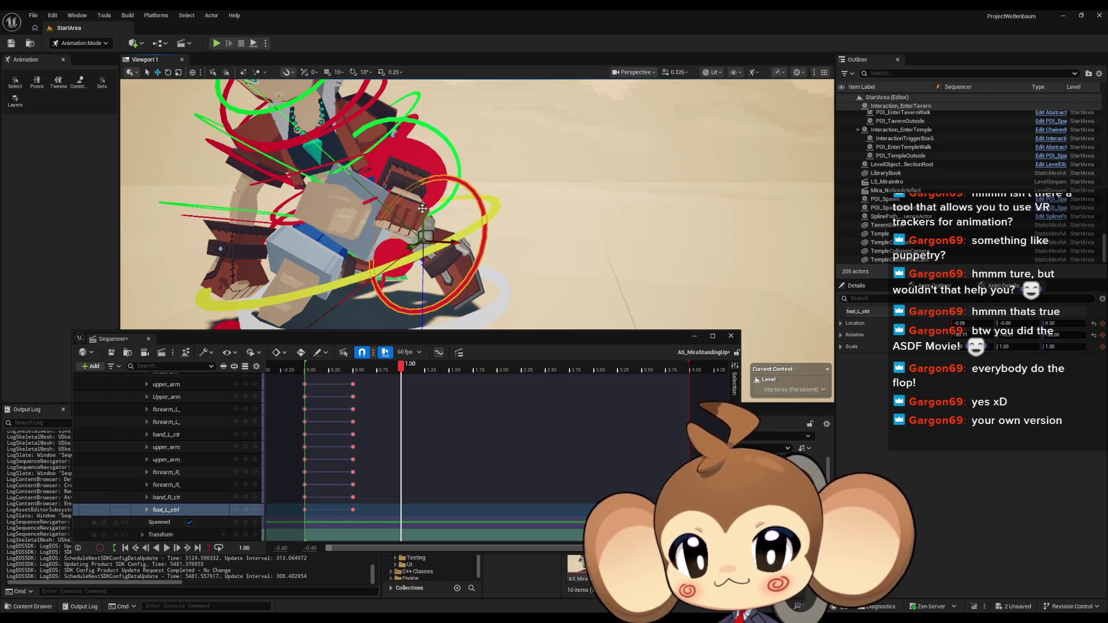
{"action": "left_click_drag", "start_coordinate": [299, 176], "coordinate": [150, 75]}
{"action": "left_click_drag", "start_coordinate": [323, 231], "coordinate": [429, 261]}
{"action": "left_click_drag", "start_coordinate": [468, 182], "coordinate": [493, 176]}
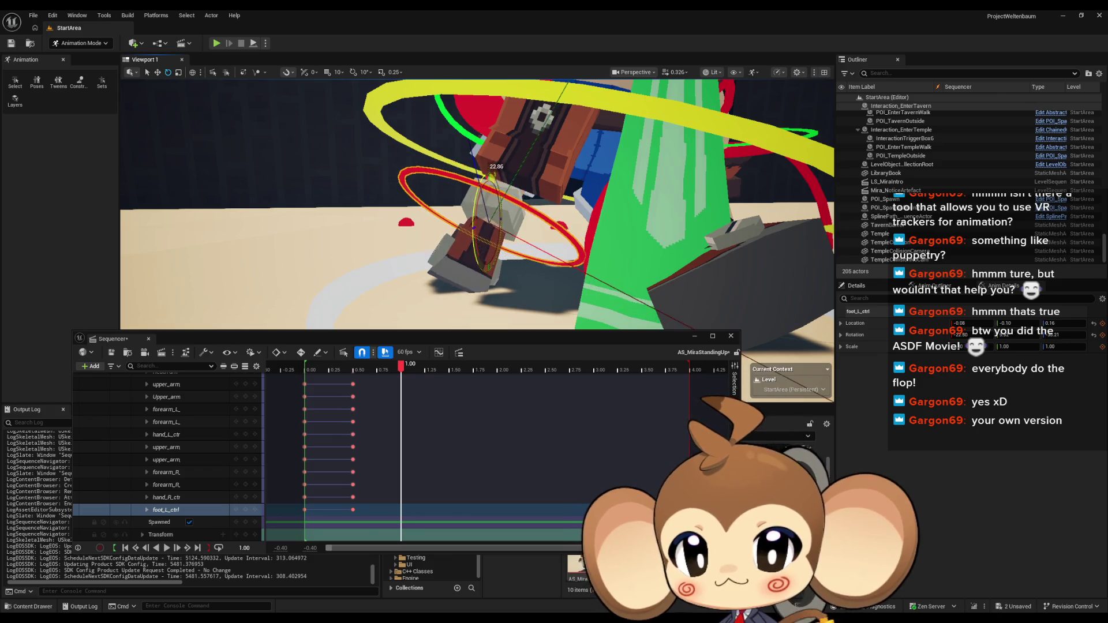
{"action": "left_click_drag", "start_coordinate": [475, 222], "coordinate": [509, 231]}
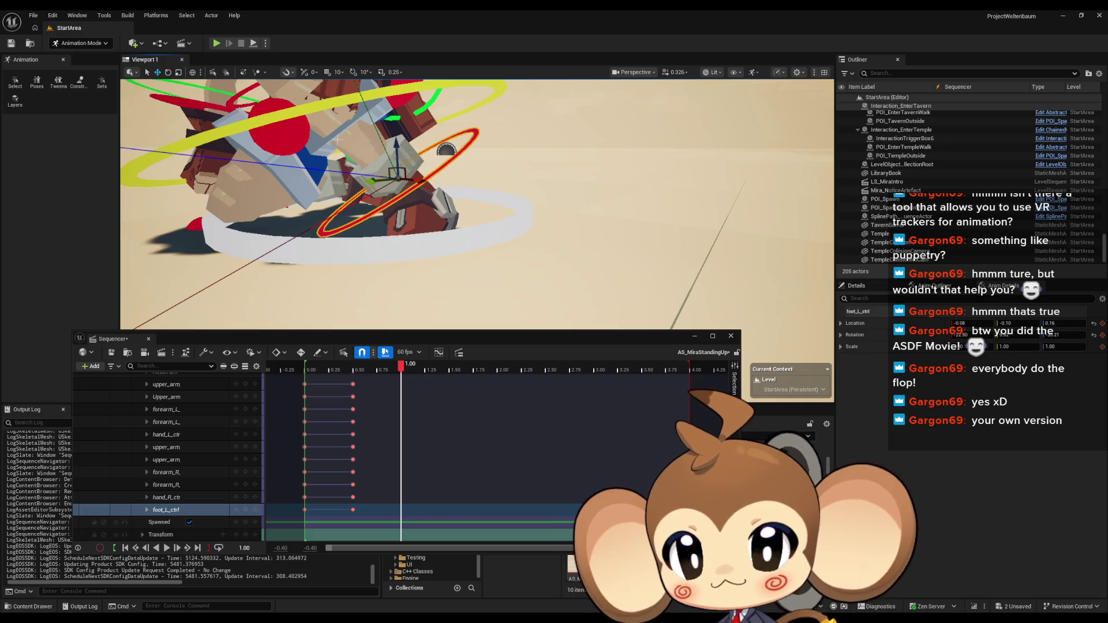
{"action": "left_click_drag", "start_coordinate": [398, 148], "coordinate": [392, 166]}
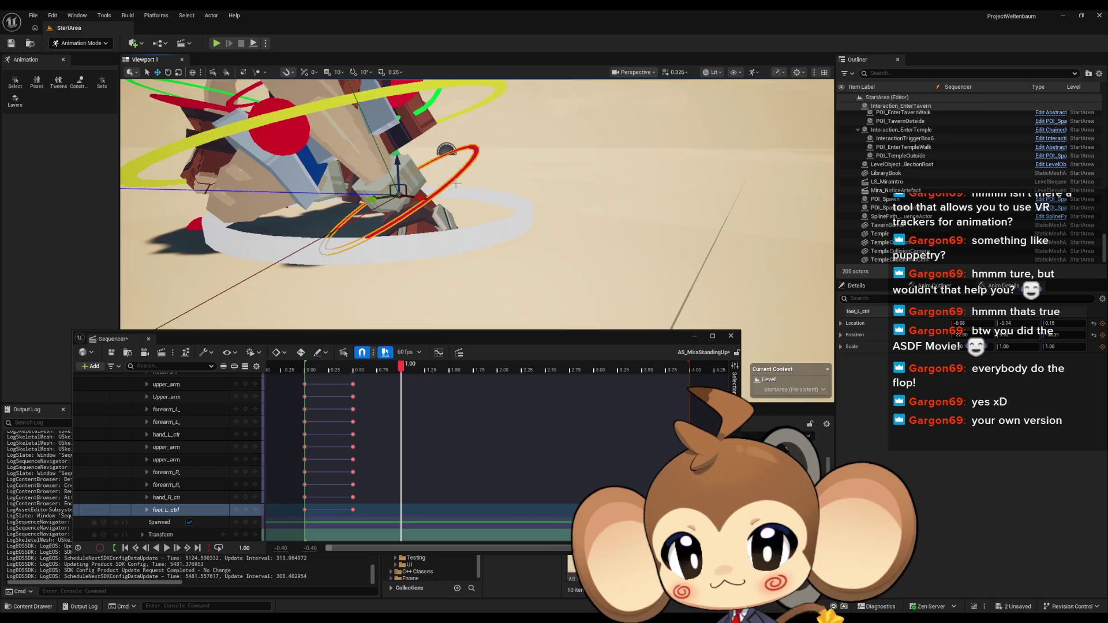
Rotate the left foot about 51 degrees and lift foot_L_ctrl upward
{"action": "key", "text": "f"}
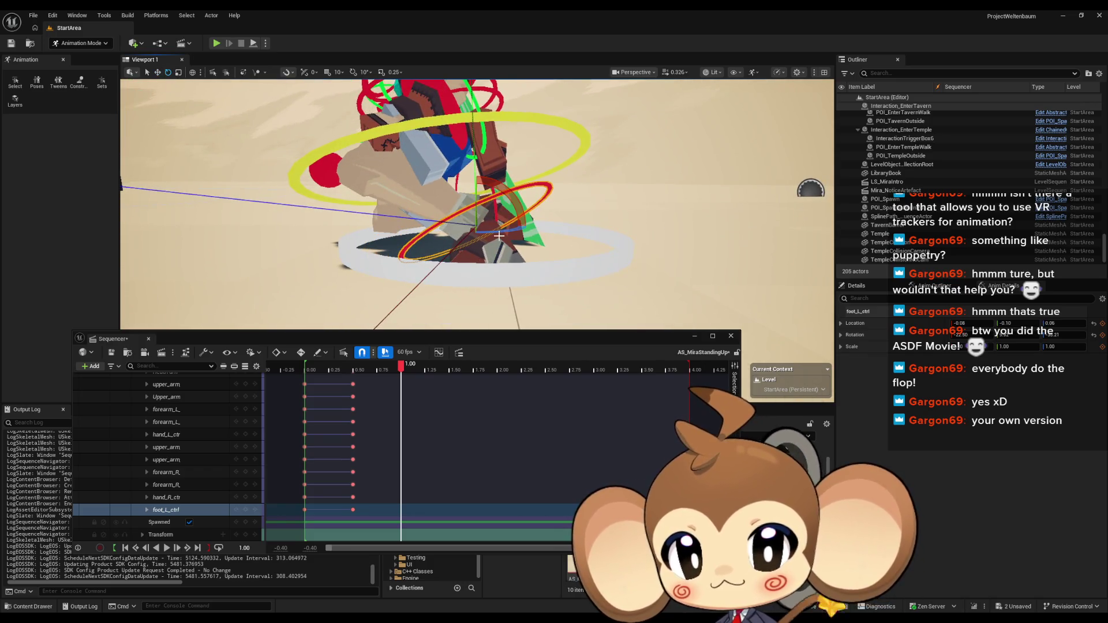
{"action": "left_click_drag", "start_coordinate": [474, 162], "coordinate": [425, 187]}
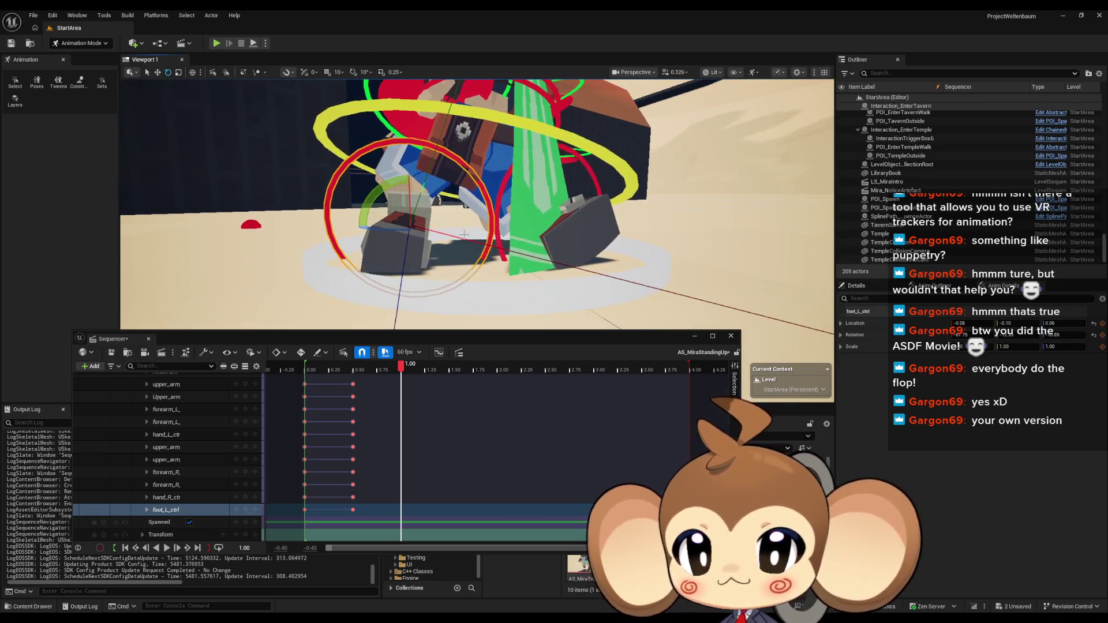
{"action": "left_click_drag", "start_coordinate": [368, 201], "coordinate": [421, 228]}
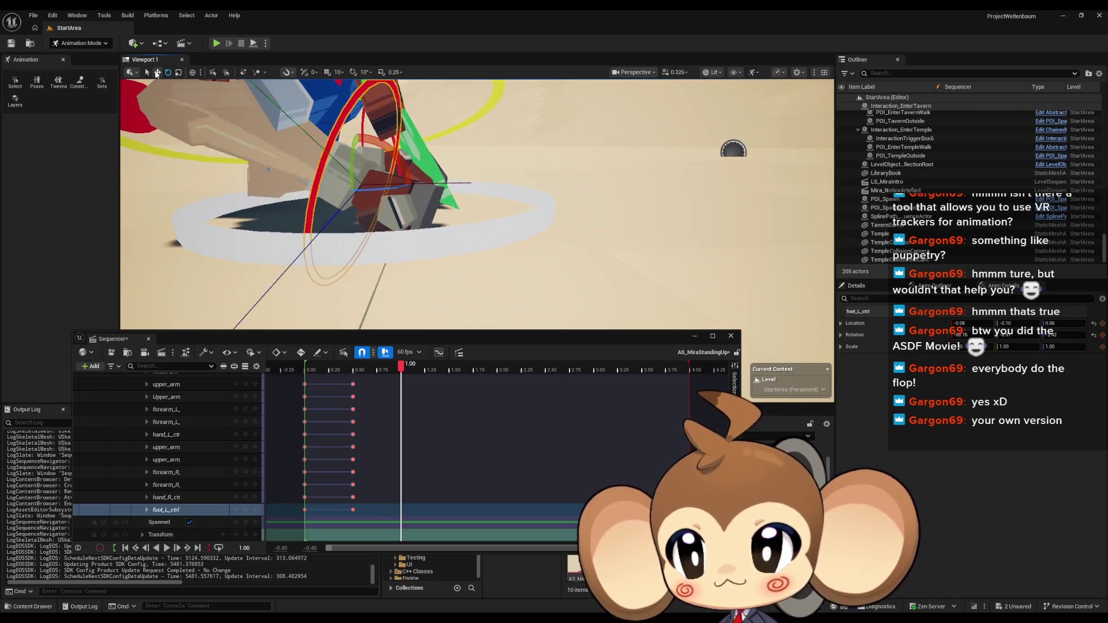
{"action": "left_click_drag", "start_coordinate": [360, 156], "coordinate": [364, 95]}
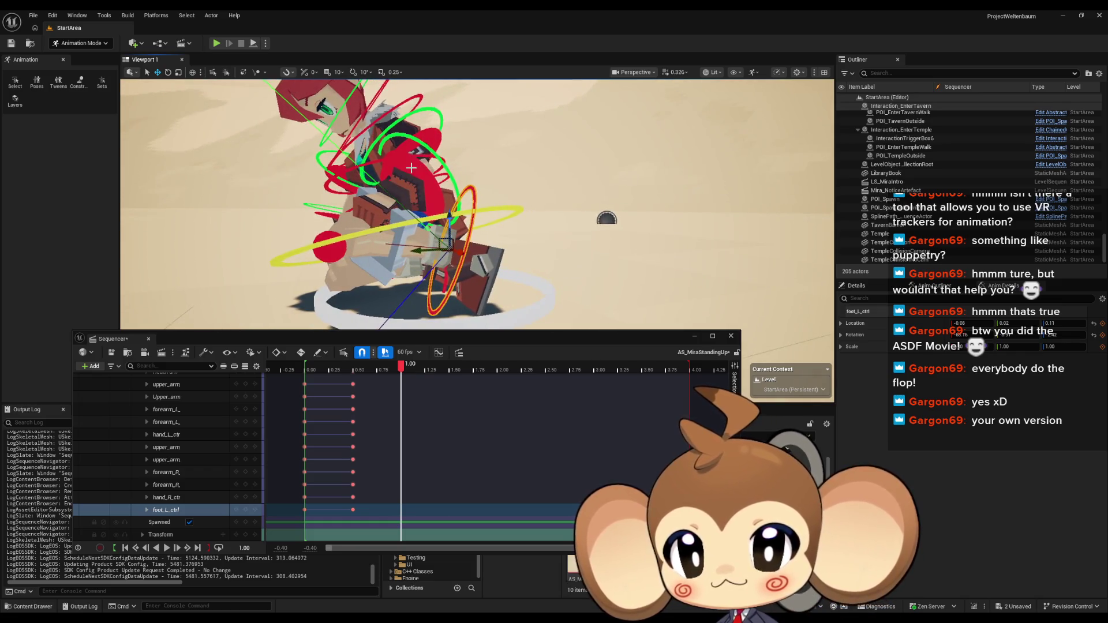
Rotate Mira's left forearm control slightly
{"action": "left_click", "coordinate": [167, 409]}
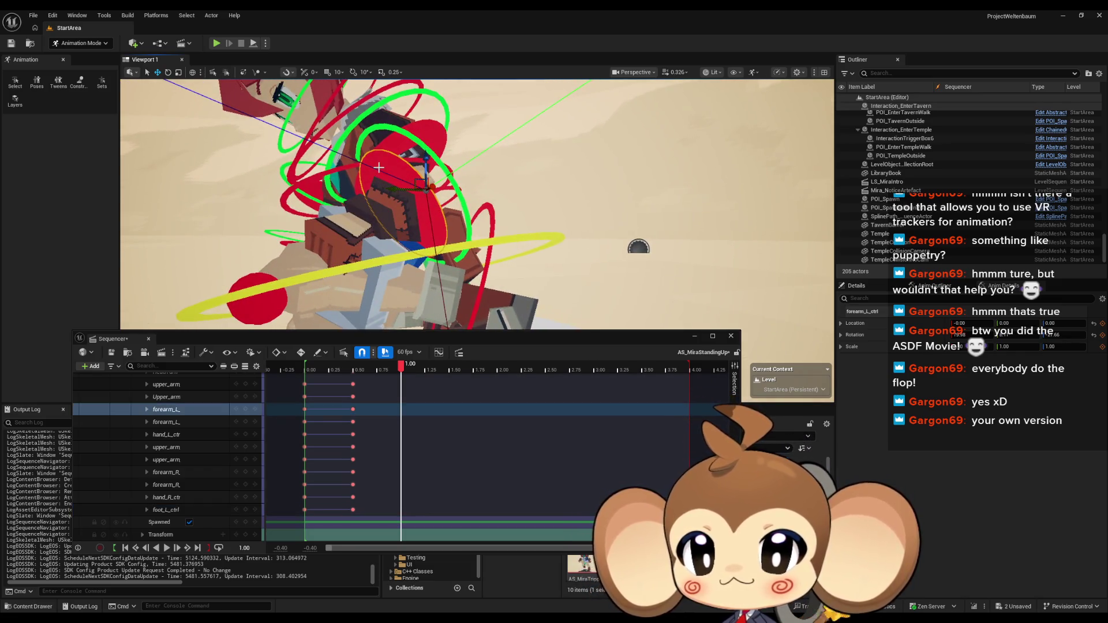
{"action": "left_click", "coordinate": [168, 72]}
{"action": "left_click_drag", "start_coordinate": [380, 205], "coordinate": [392, 196]}
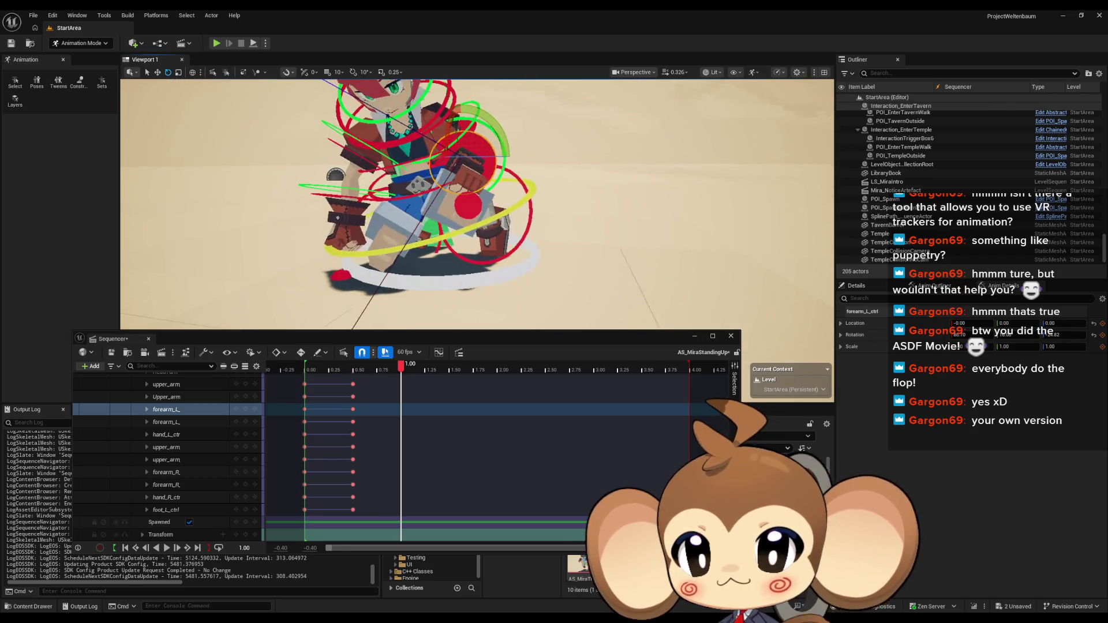
{"action": "mouse_move", "coordinate": [372, 239]}
{"action": "left_mouse_down"}
{"action": "mouse_move", "coordinate": [357, 238]}
{"action": "mouse_move", "coordinate": [427, 239]}
{"action": "left_mouse_up"}
{"action": "mouse_move", "coordinate": [479, 208]}
{"action": "left_mouse_down"}
{"action": "mouse_move", "coordinate": [439, 214]}
{"action": "mouse_move", "coordinate": [446, 206]}
{"action": "mouse_move", "coordinate": [404, 193]}
{"action": "mouse_move", "coordinate": [412, 200]}
{"action": "left_mouse_up"}
Turn Mira's upper body about 15 degrees with spine_ctrl
{"action": "left_click", "coordinate": [395, 185]}
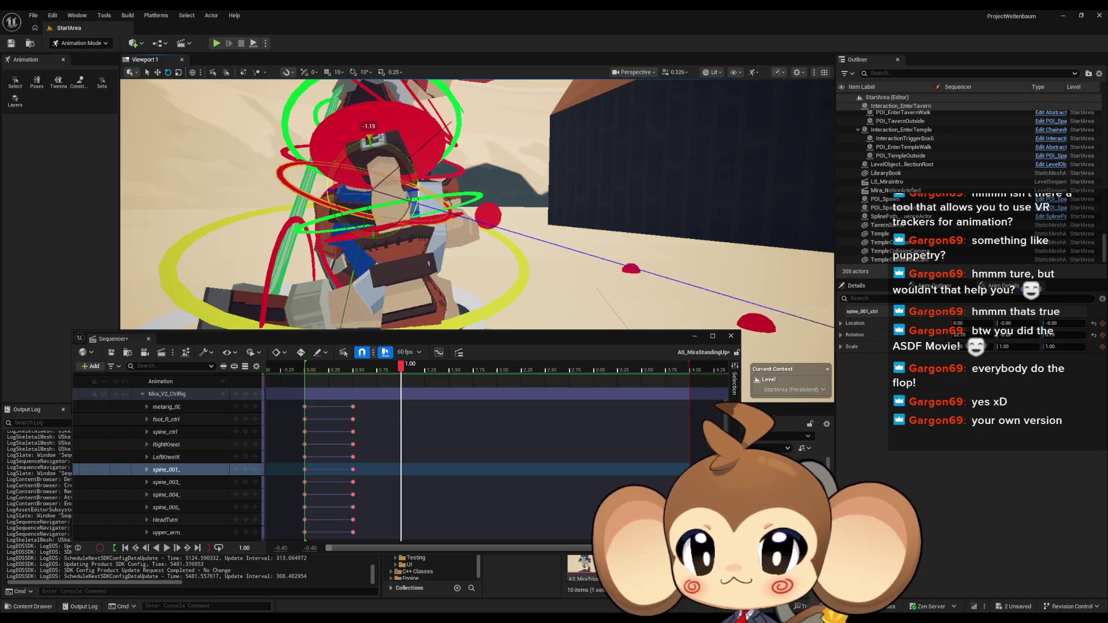
{"action": "left_click_drag", "start_coordinate": [412, 201], "coordinate": [412, 201]}
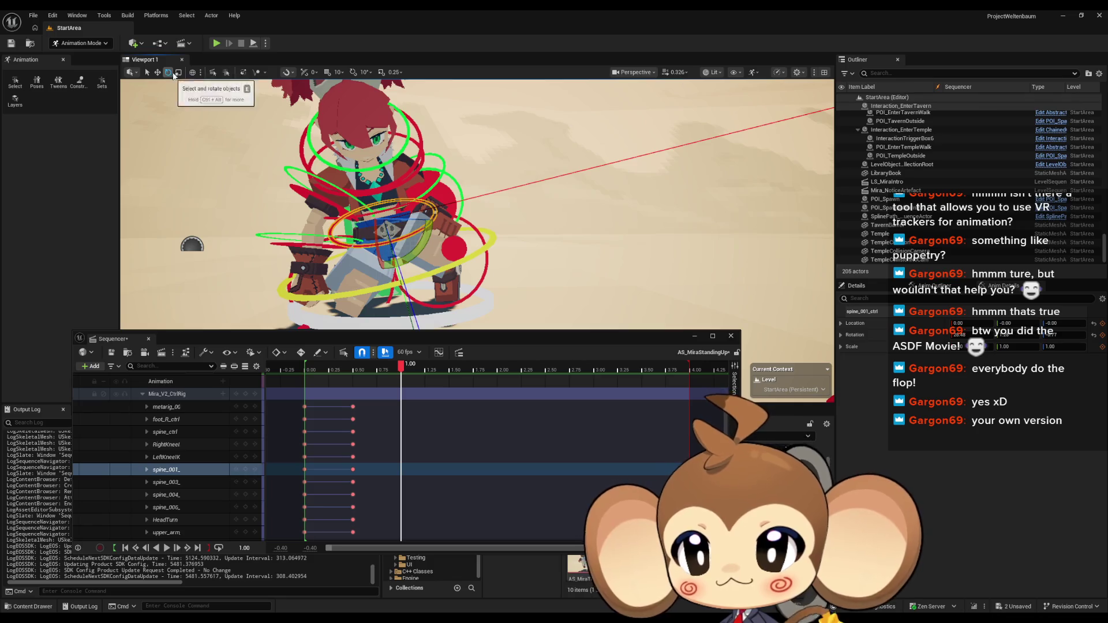
{"action": "left_click_drag", "start_coordinate": [327, 174], "coordinate": [372, 202]}
{"action": "mouse_move", "coordinate": [366, 122]}
{"action": "left_mouse_down"}
{"action": "mouse_move", "coordinate": [402, 178]}
{"action": "mouse_move", "coordinate": [435, 193]}
{"action": "mouse_move", "coordinate": [410, 231]}
{"action": "left_mouse_up"}
{"action": "left_click", "coordinate": [435, 193]}
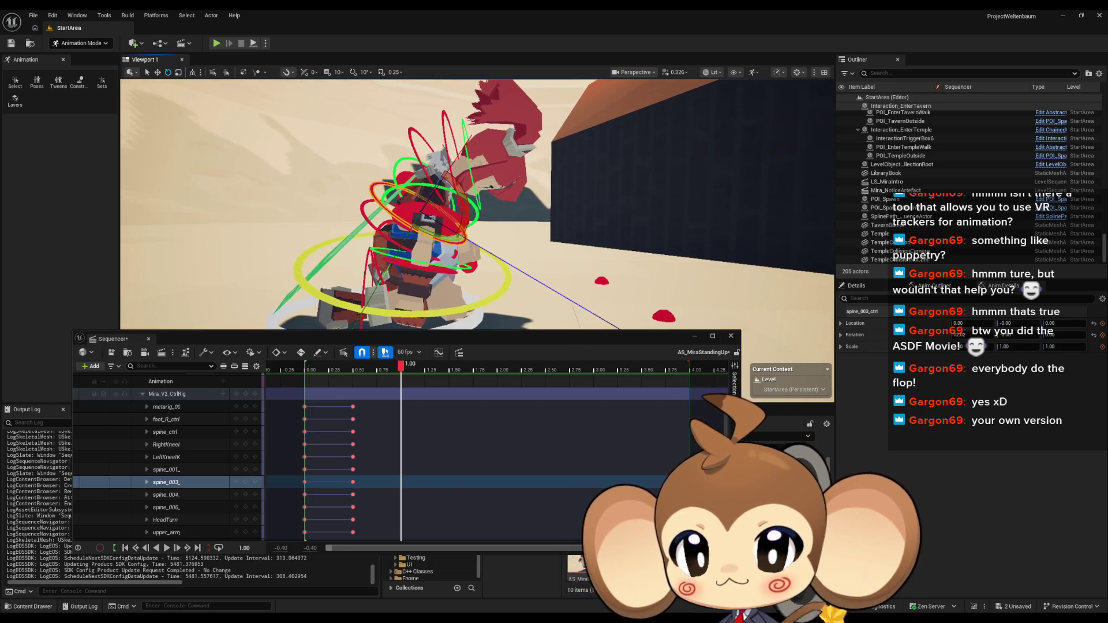
{"action": "left_click", "coordinate": [435, 212]}
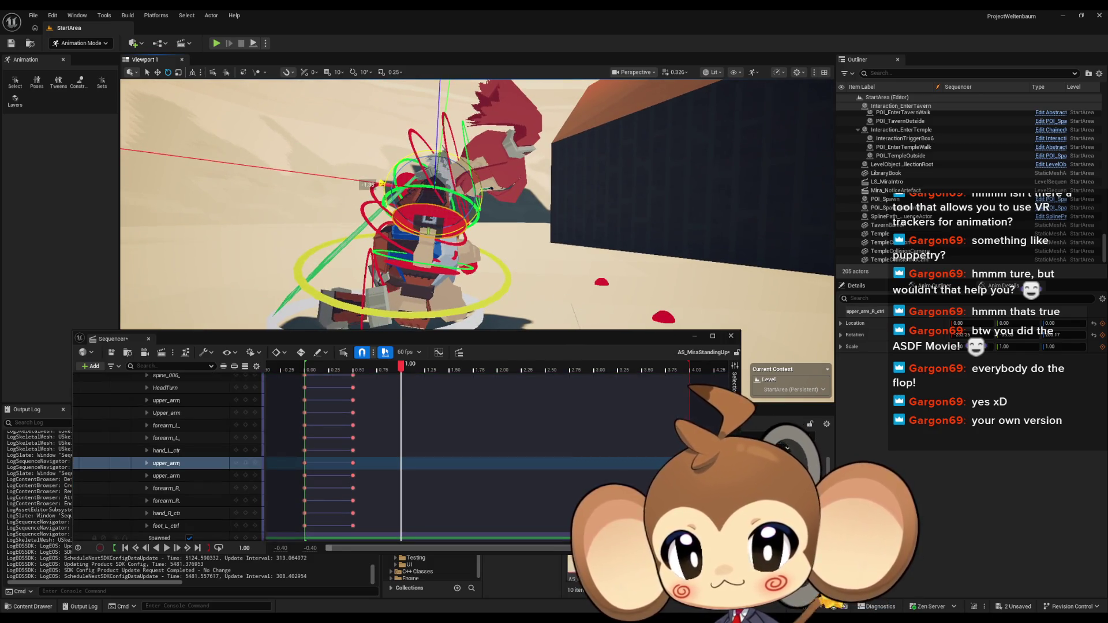
{"action": "scroll", "coordinate": [450, 229], "scroll_direction": "up", "scroll_amount": 5}
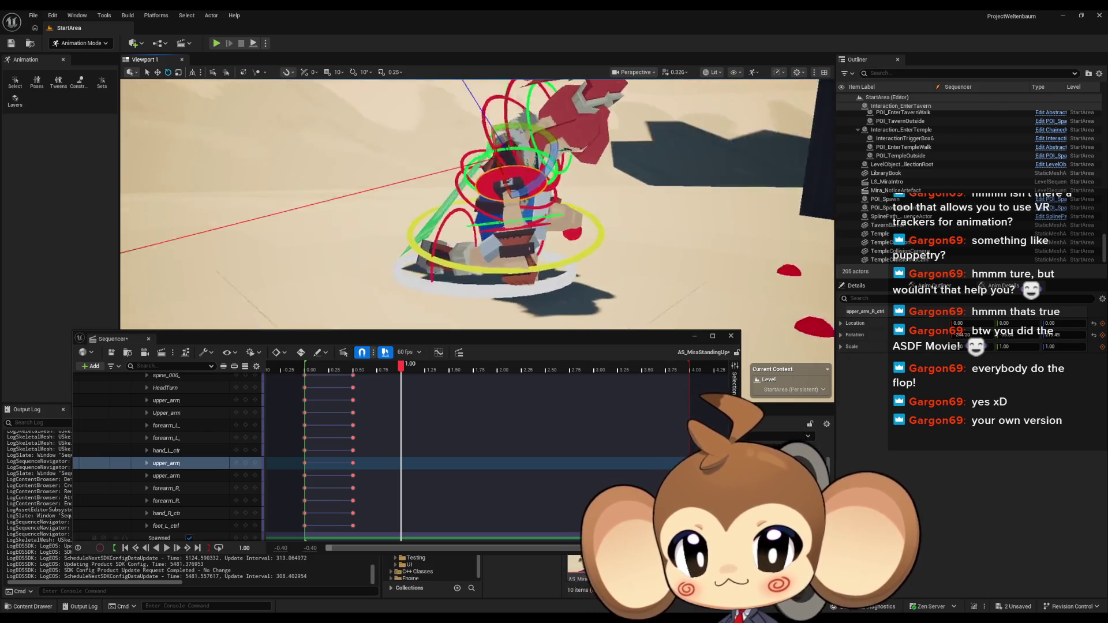
{"action": "left_click_drag", "start_coordinate": [450, 231], "coordinate": [399, 219]}
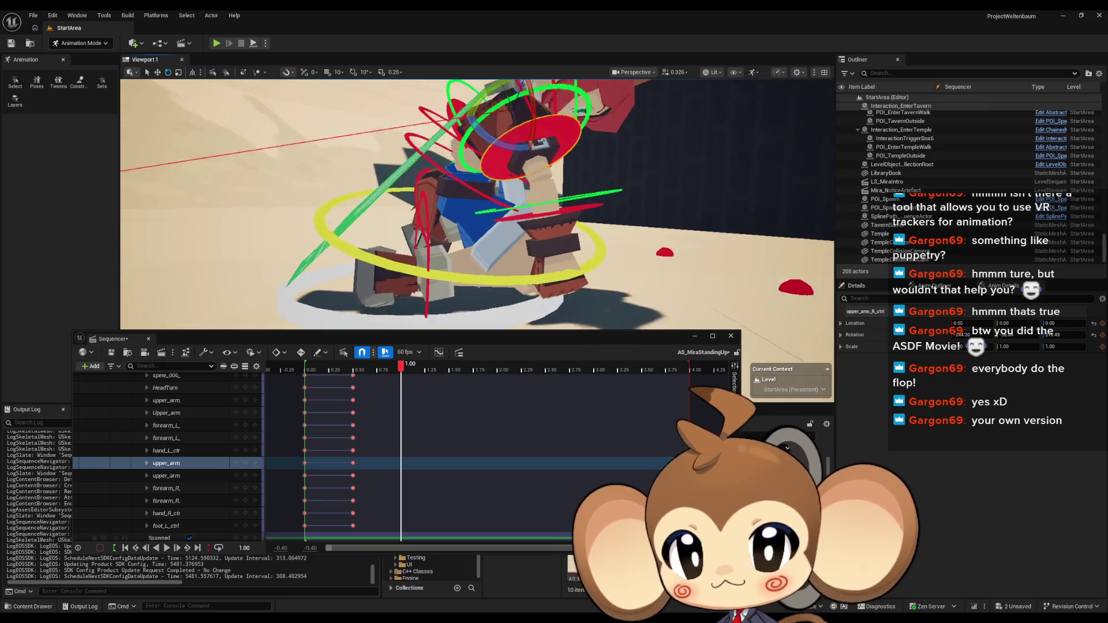
{"action": "left_click", "coordinate": [433, 198]}
{"action": "left_click_drag", "start_coordinate": [431, 191], "coordinate": [512, 238]}
Check the right upper arm and both forearm controls, then key the pose at 1.00
{"action": "left_click", "coordinate": [436, 171]}
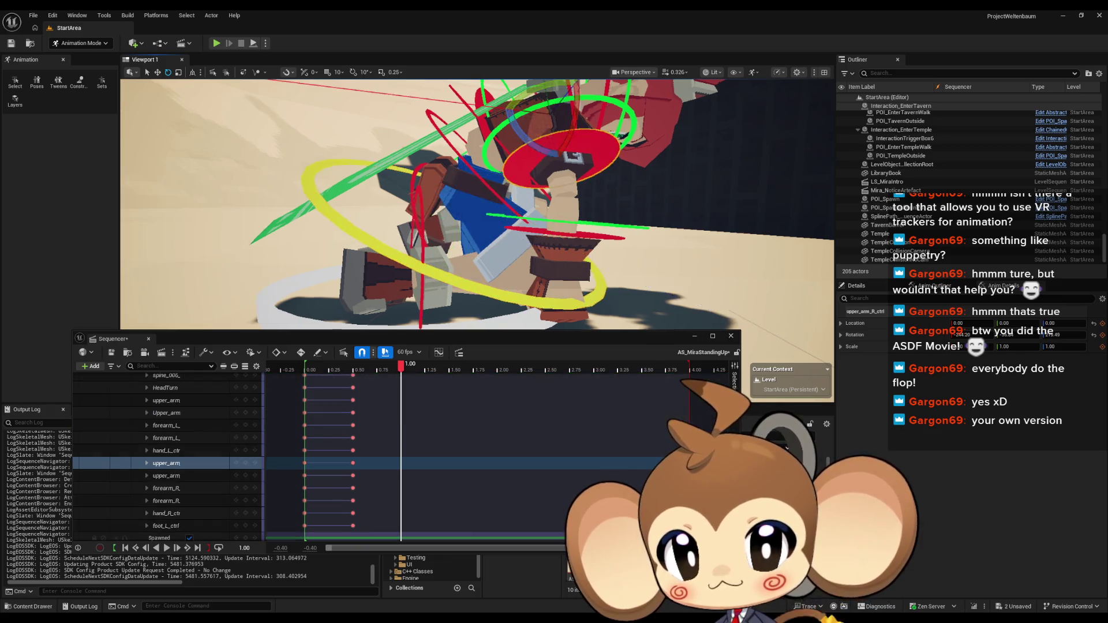
{"action": "key", "text": "f"}
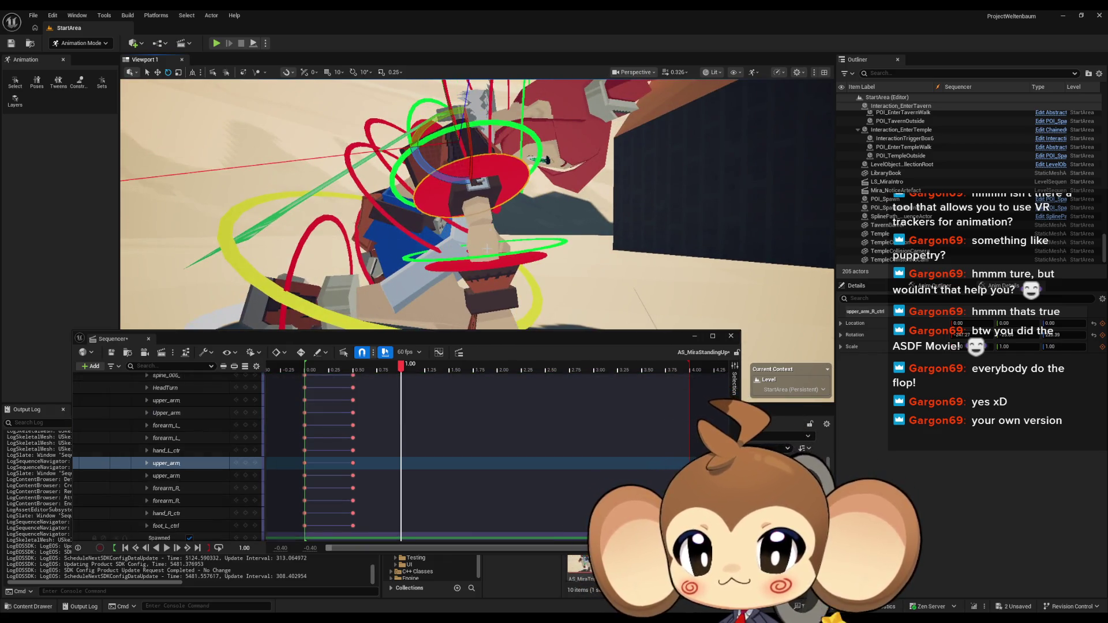
{"action": "left_click", "coordinate": [491, 262]}
{"action": "key", "text": "f"}
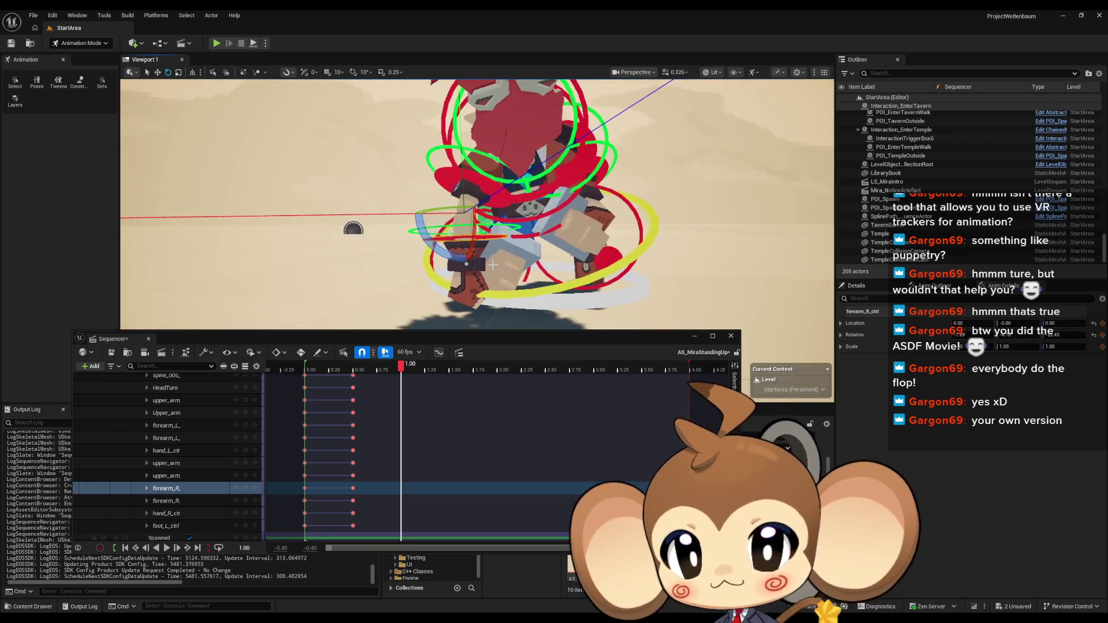
{"action": "left_click_drag", "start_coordinate": [507, 261], "coordinate": [568, 279]}
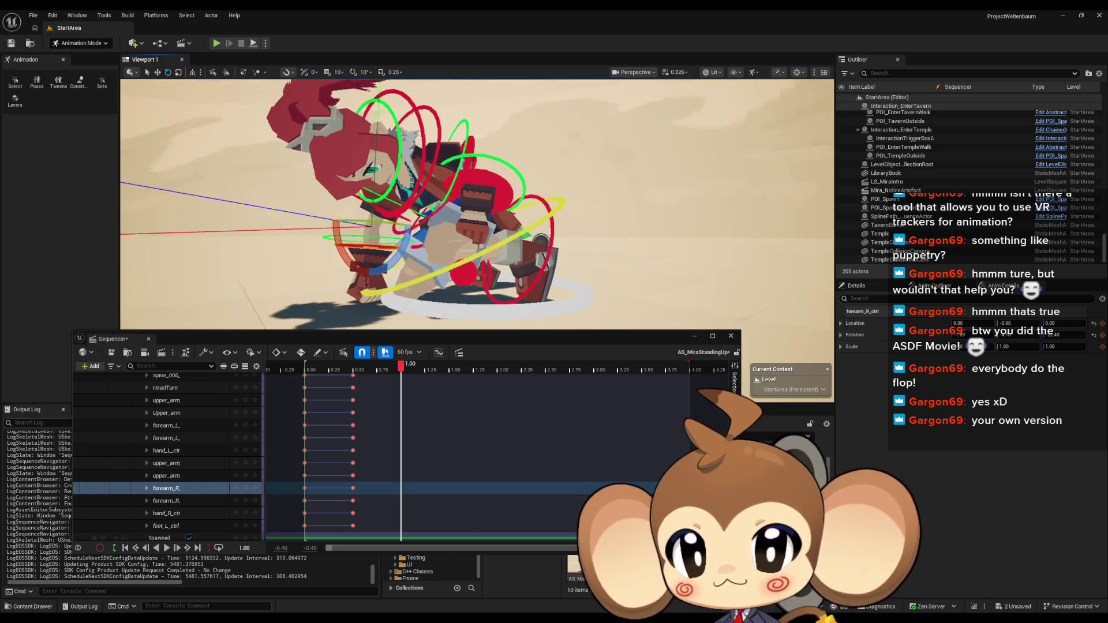
{"action": "left_click", "coordinate": [481, 246]}
{"action": "key", "text": "f"}
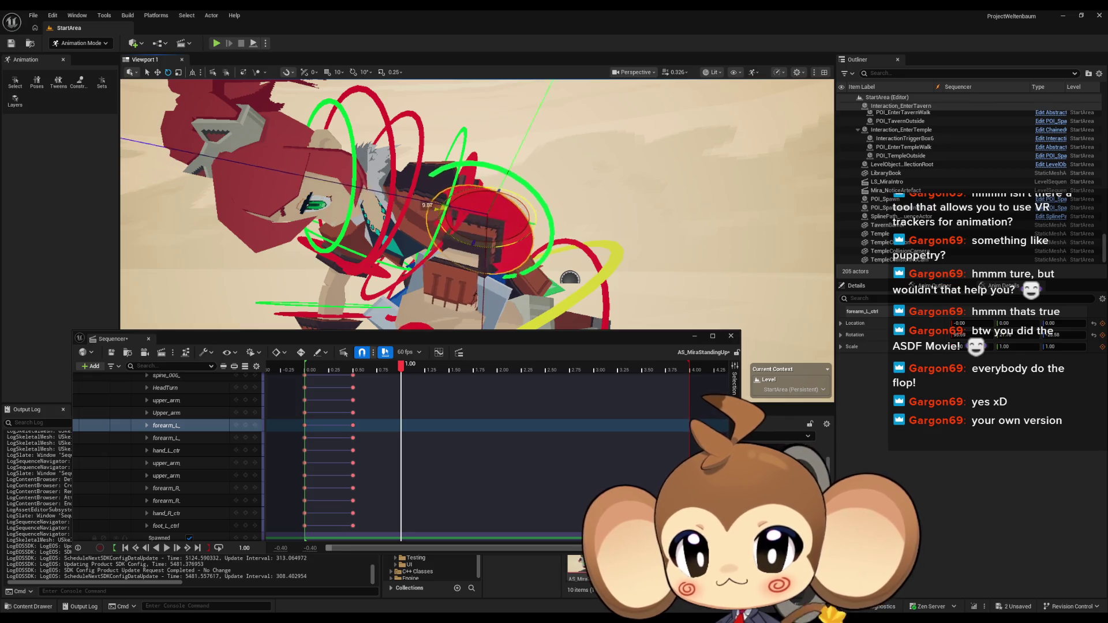
{"action": "scroll", "coordinate": [508, 243], "scroll_direction": "down", "scroll_amount": 5}
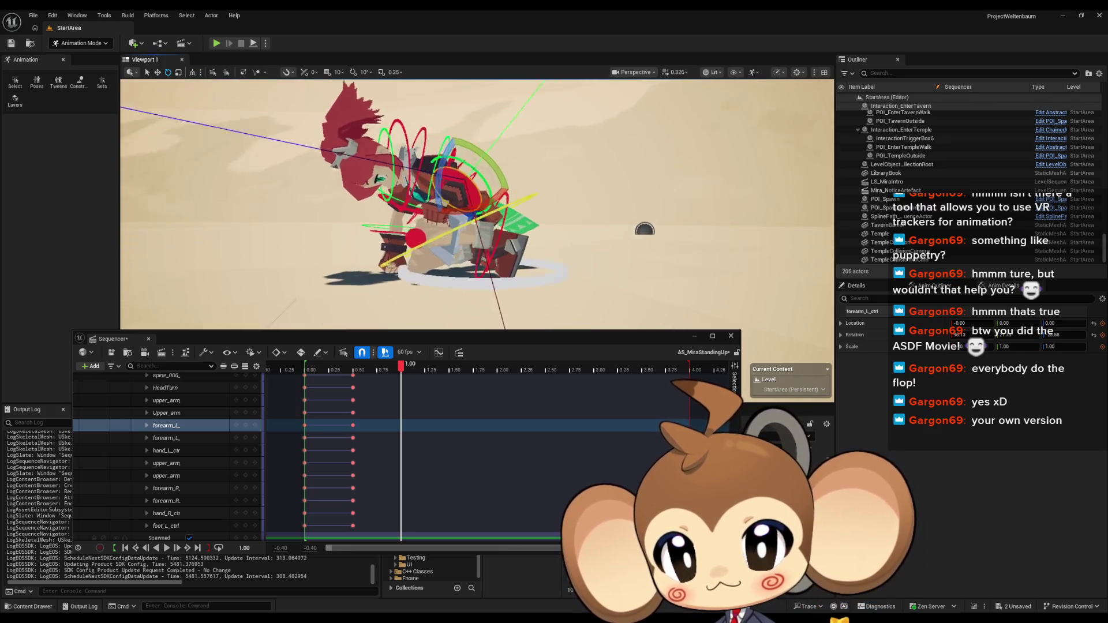
{"action": "scroll", "coordinate": [477, 204], "scroll_direction": "up", "scroll_amount": 3}
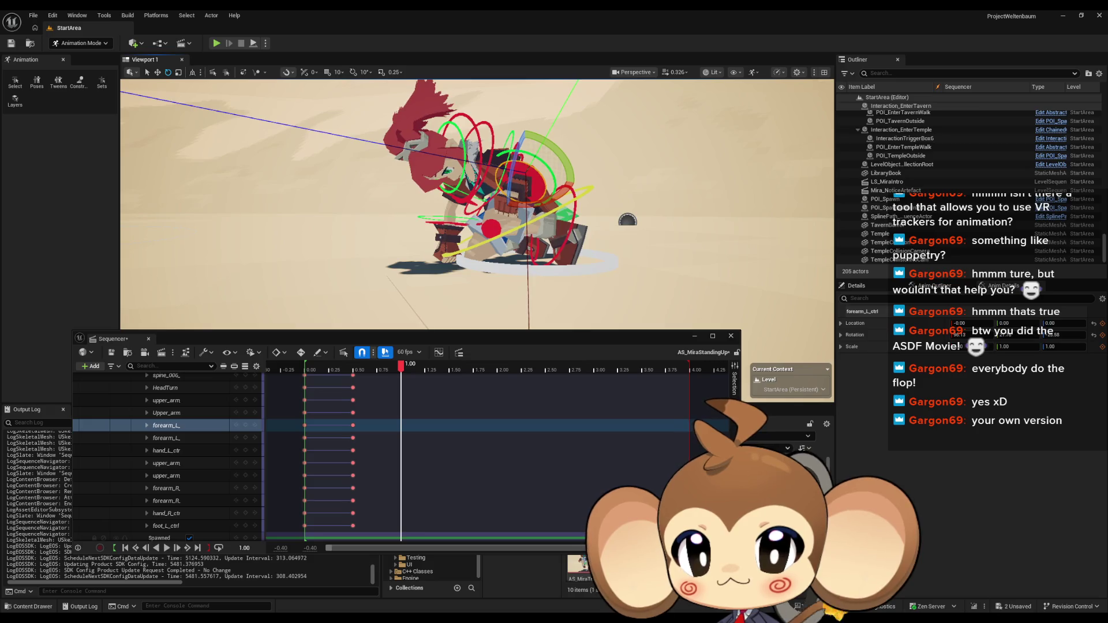
{"action": "scroll", "coordinate": [476, 205], "scroll_direction": "up", "scroll_amount": 2}
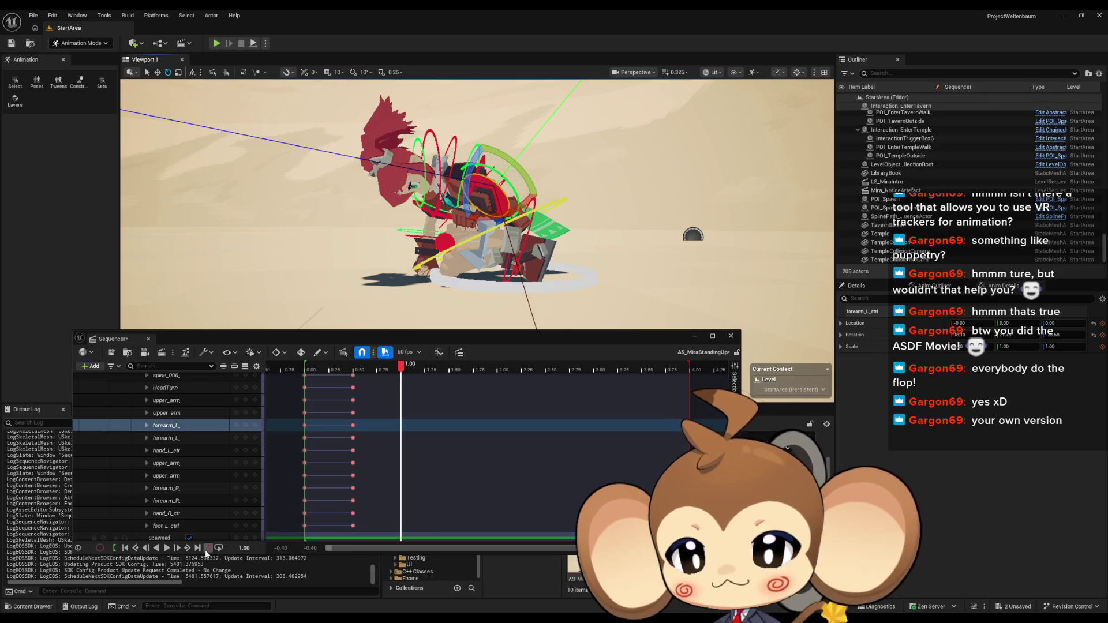
{"action": "scroll", "coordinate": [197, 447], "scroll_direction": "up", "scroll_amount": 5}
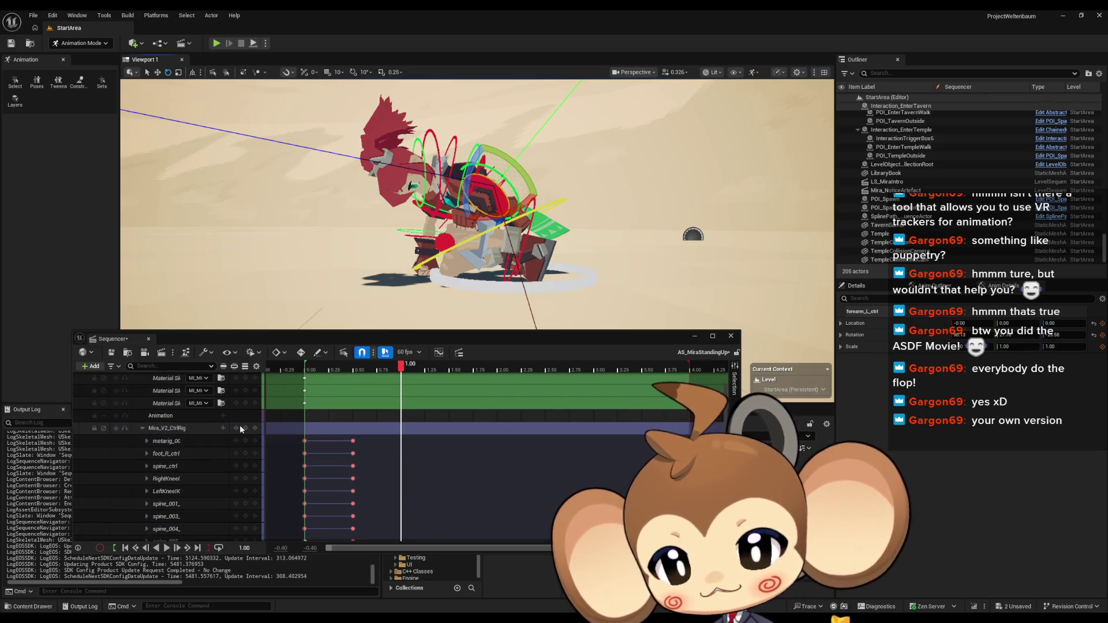
{"action": "left_click", "coordinate": [246, 430]}
Preview the animation and move the playback range end from 4.0 to about 1.0
{"action": "left_click_drag", "start_coordinate": [401, 364], "coordinate": [306, 368]}
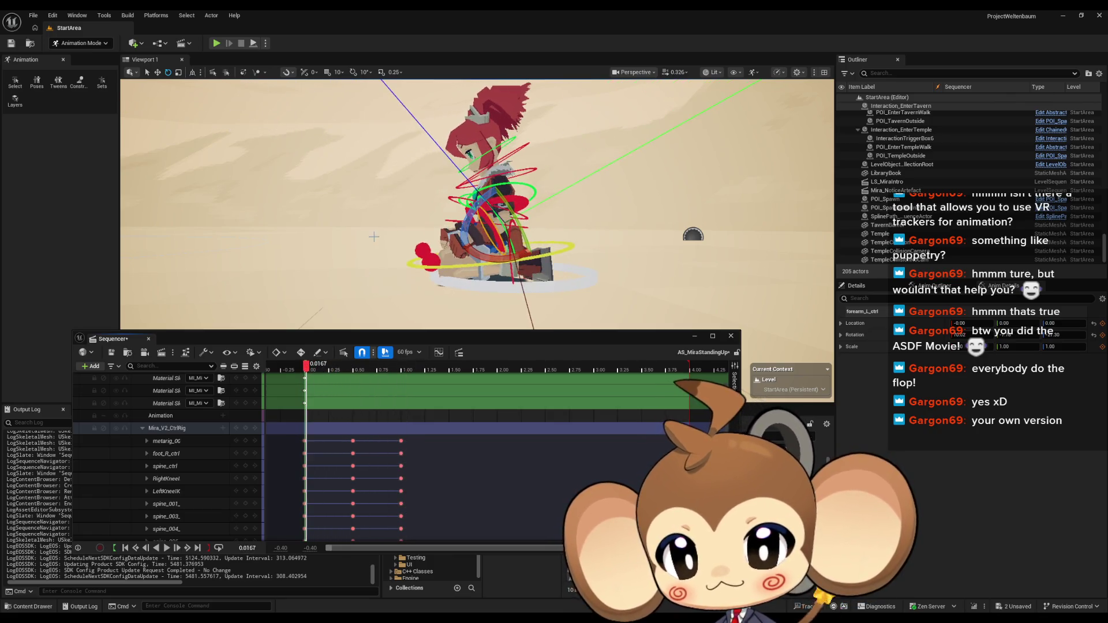
{"action": "key", "text": "space"}
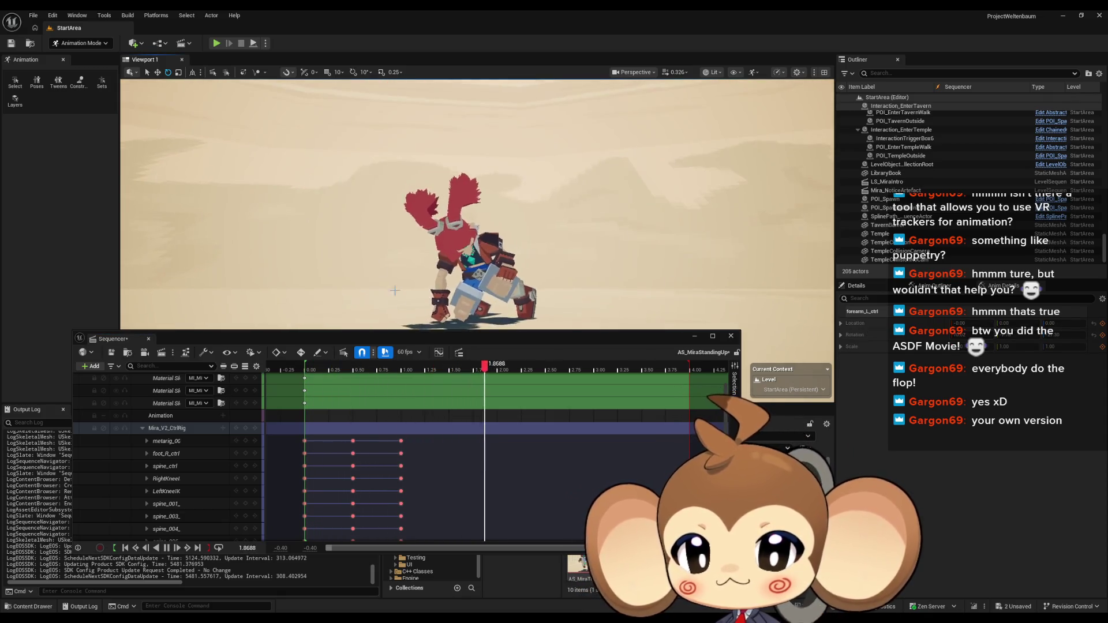
{"action": "left_click_drag", "start_coordinate": [690, 363], "coordinate": [416, 364]}
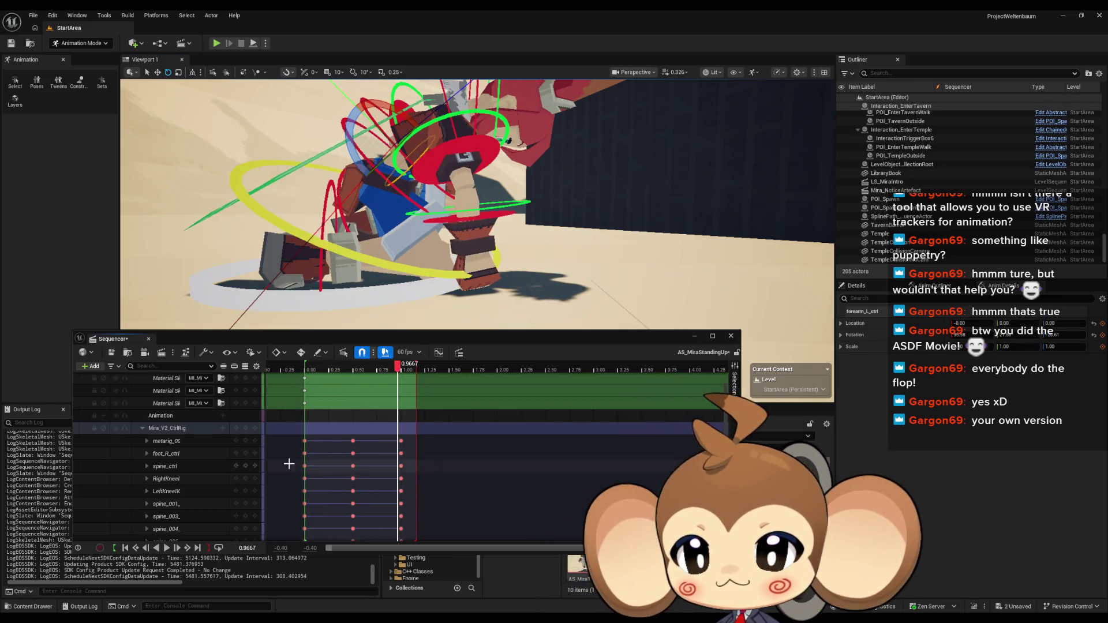
{"action": "left_click_drag", "start_coordinate": [398, 366], "coordinate": [353, 373]}
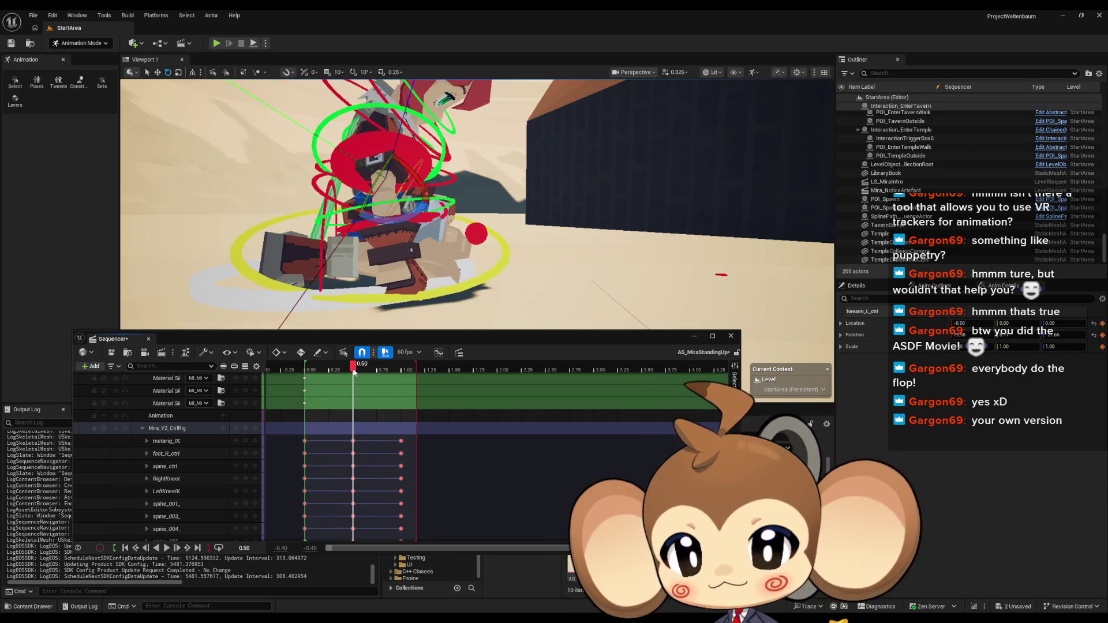
{"action": "left_click", "coordinate": [373, 157]}
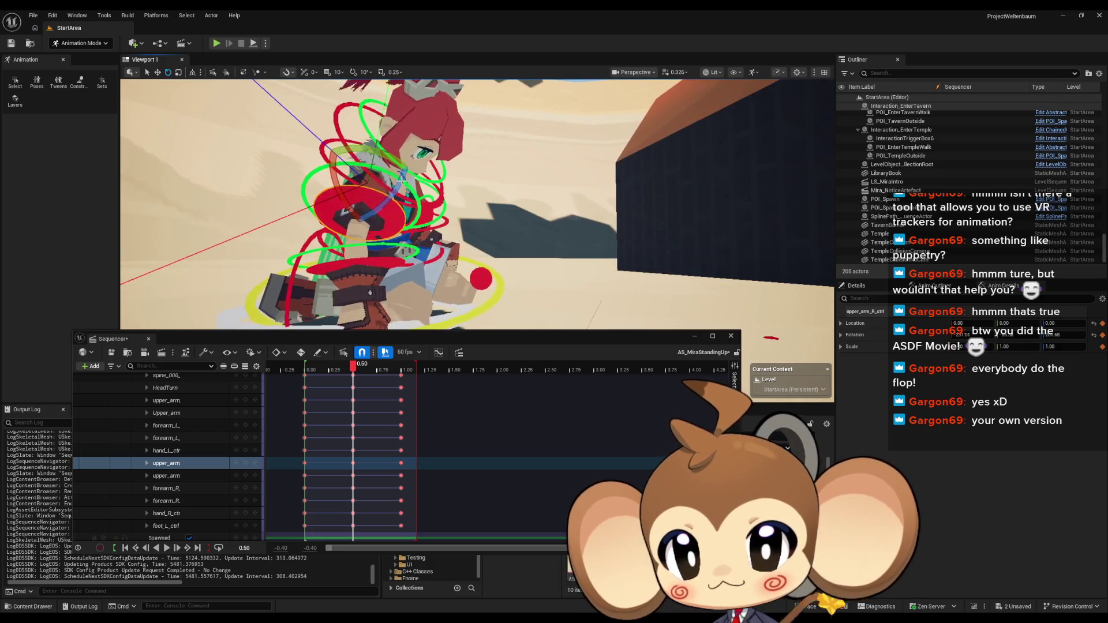
{"action": "left_click_drag", "start_coordinate": [842, 620], "coordinate": [813, 610]}
{"action": "mouse_move", "coordinate": [423, 188]}
{"action": "left_mouse_down"}
{"action": "mouse_move", "coordinate": [404, 185]}
{"action": "mouse_move", "coordinate": [423, 189]}
{"action": "left_mouse_up"}
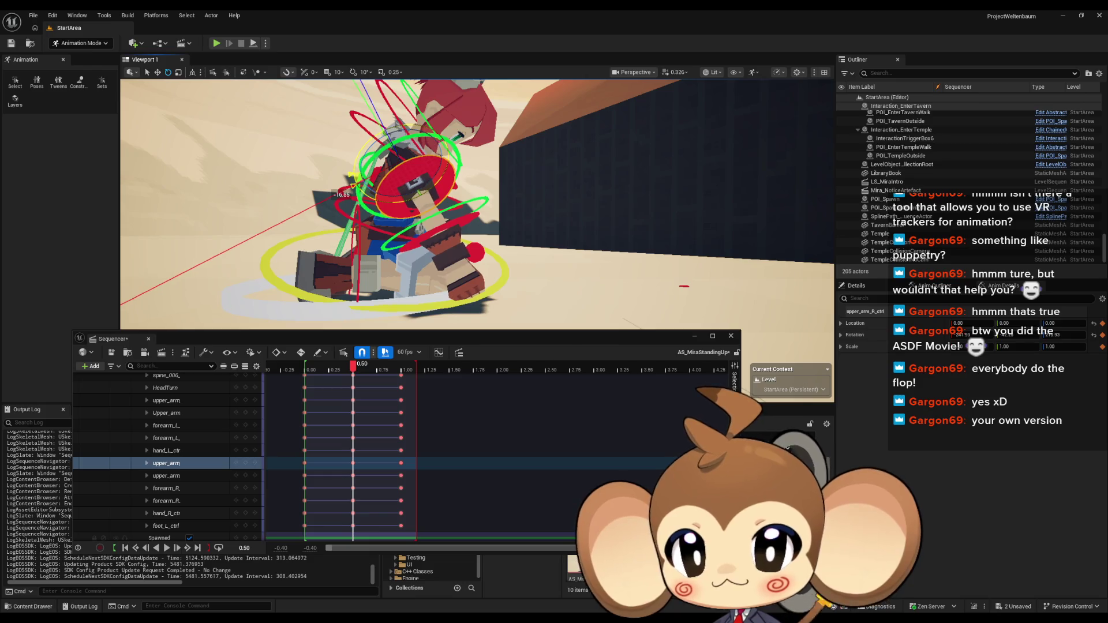
{"action": "left_click", "coordinate": [460, 220]}
{"action": "key", "text": "f"}
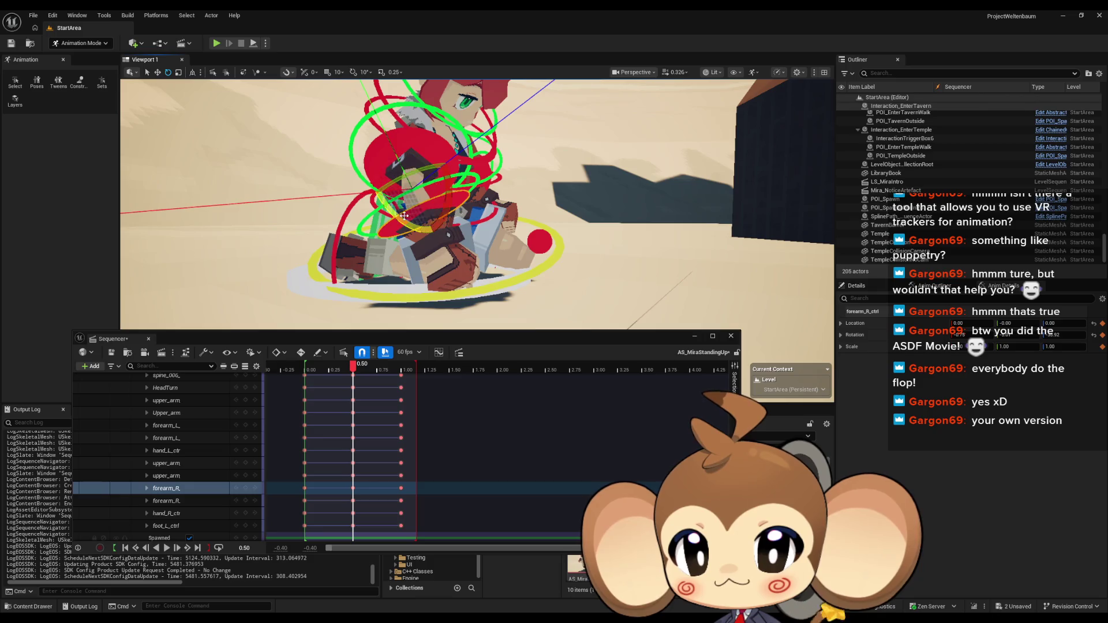
{"action": "left_click", "coordinate": [423, 143]}
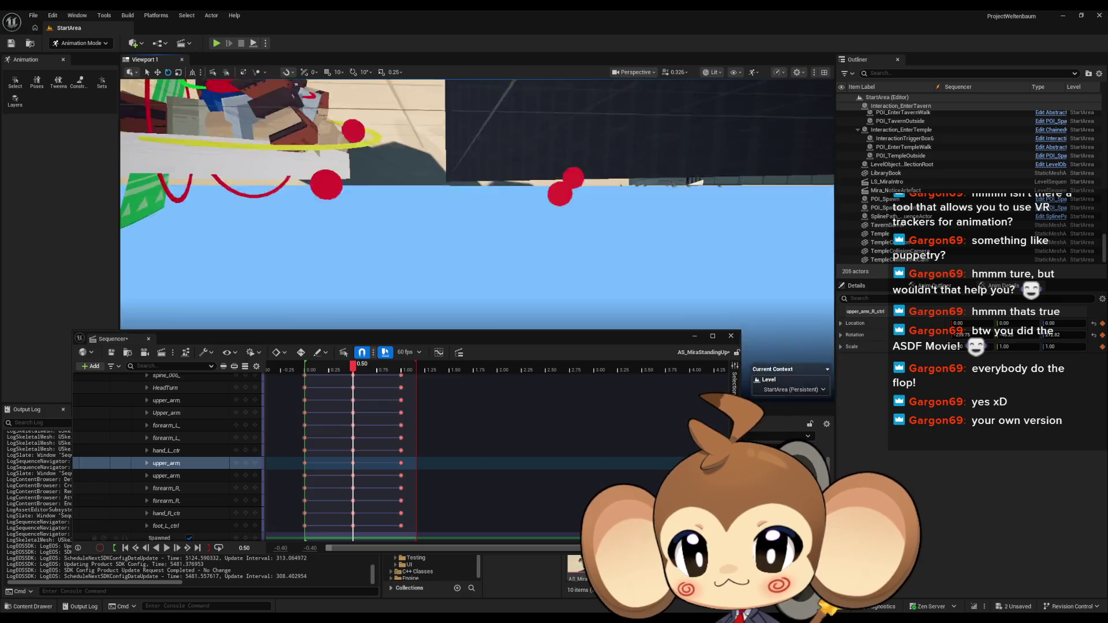
{"action": "left_click_drag", "start_coordinate": [452, 172], "coordinate": [452, 171]}
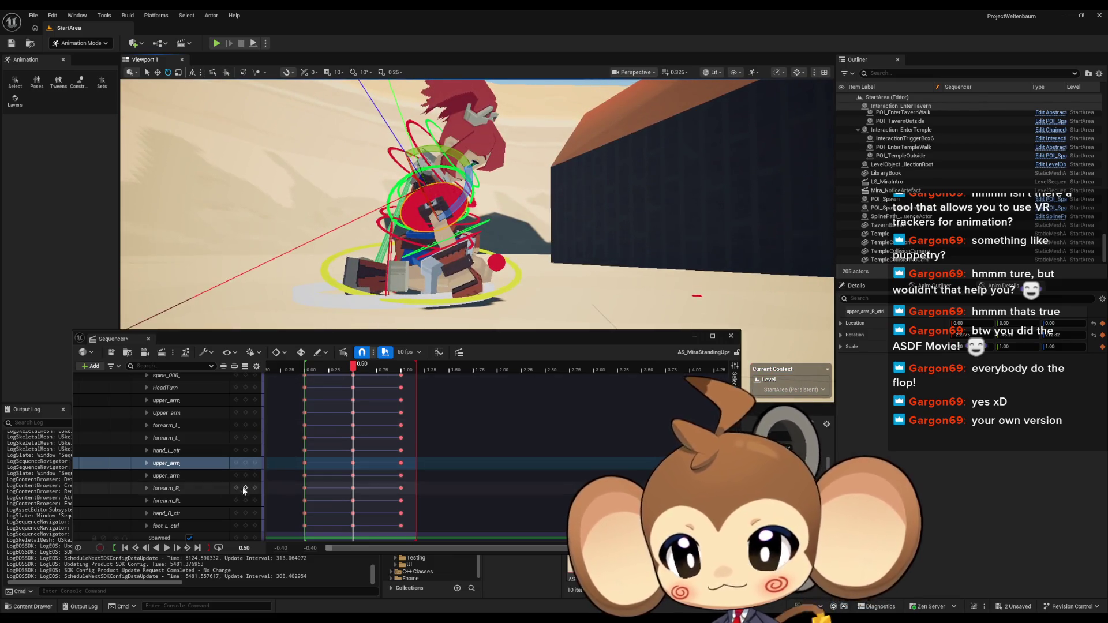
{"action": "scroll", "coordinate": [231, 438], "scroll_direction": "up", "scroll_amount": 5}
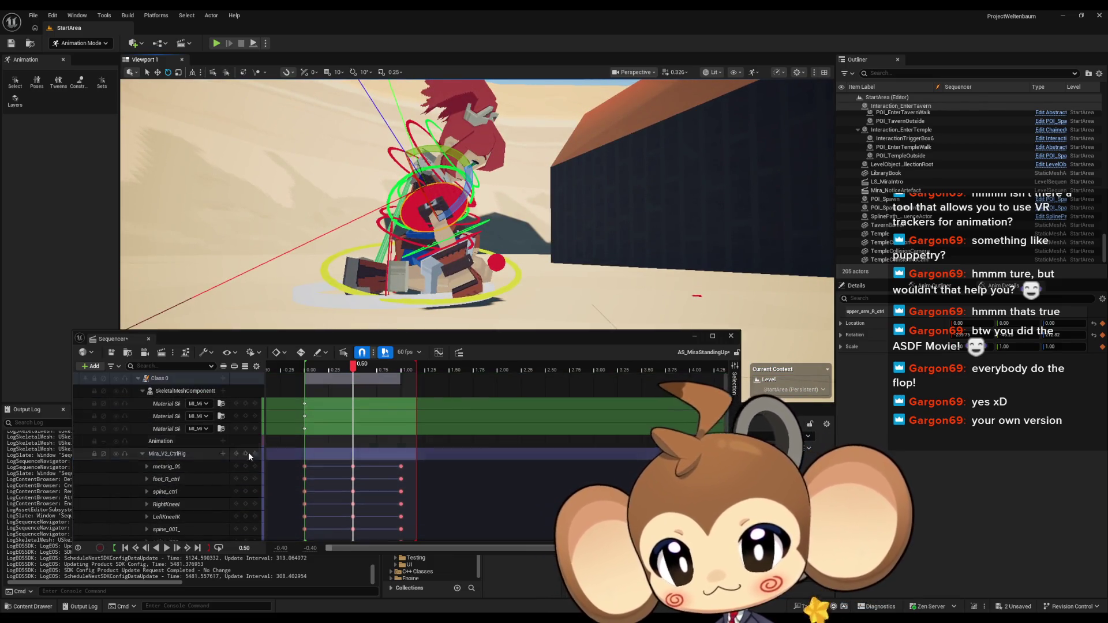
{"action": "left_click", "coordinate": [246, 454]}
{"action": "mouse_move", "coordinate": [356, 368]}
{"action": "left_mouse_down"}
{"action": "mouse_move", "coordinate": [298, 371]}
{"action": "mouse_move", "coordinate": [350, 371]}
{"action": "mouse_move", "coordinate": [310, 373]}
{"action": "left_mouse_up"}
{"action": "key", "text": "space"}
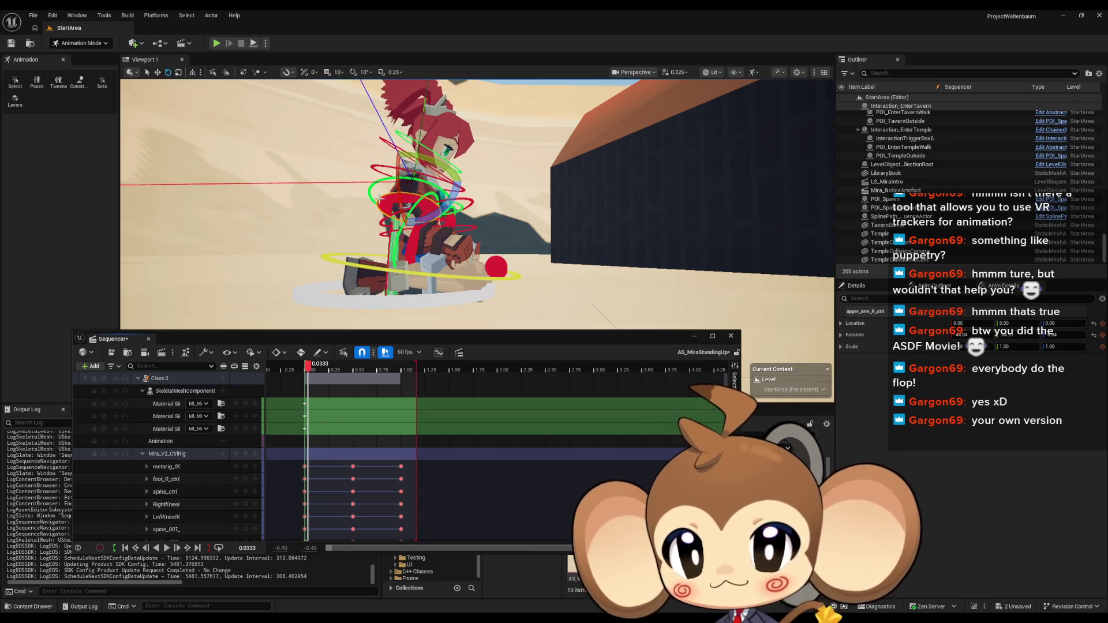
Delete upper_arm_R_ctrl's key at 0.00
{"action": "left_click", "coordinate": [391, 201]}
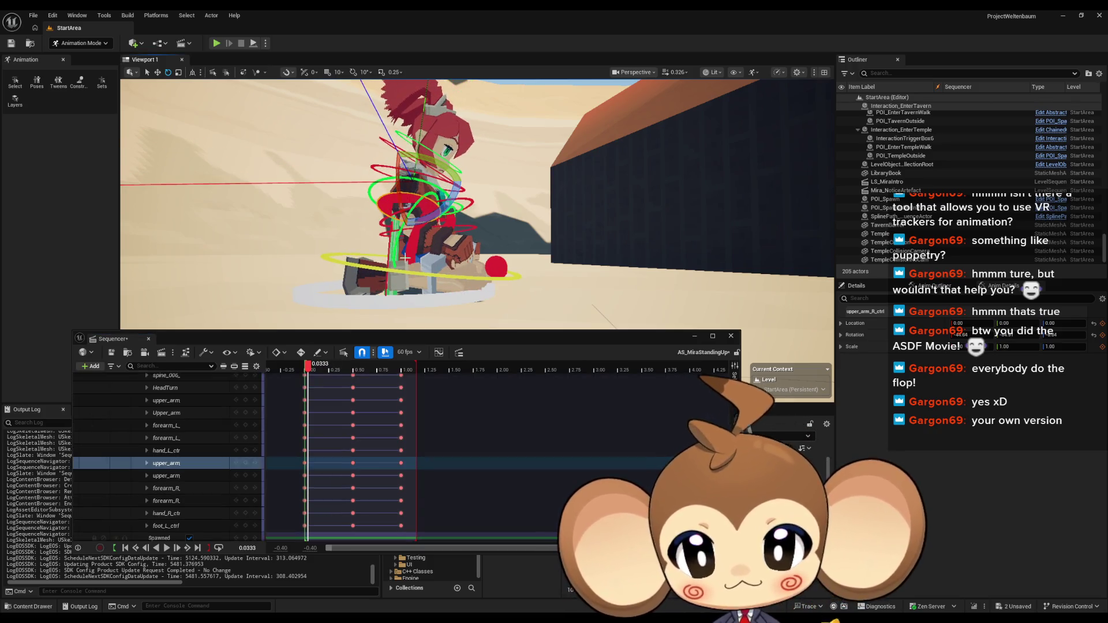
{"action": "left_click", "coordinate": [389, 206]}
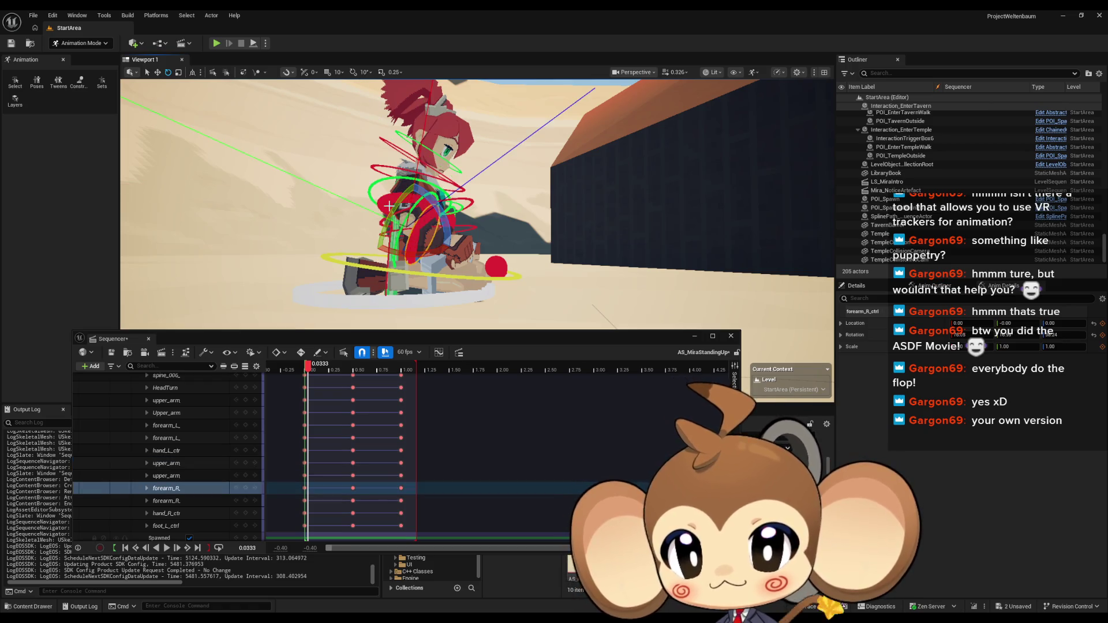
{"action": "left_click", "coordinate": [382, 198]}
{"action": "mouse_move", "coordinate": [308, 369]}
{"action": "left_mouse_down"}
{"action": "mouse_move", "coordinate": [375, 370]}
{"action": "mouse_move", "coordinate": [307, 367]}
{"action": "left_mouse_up"}
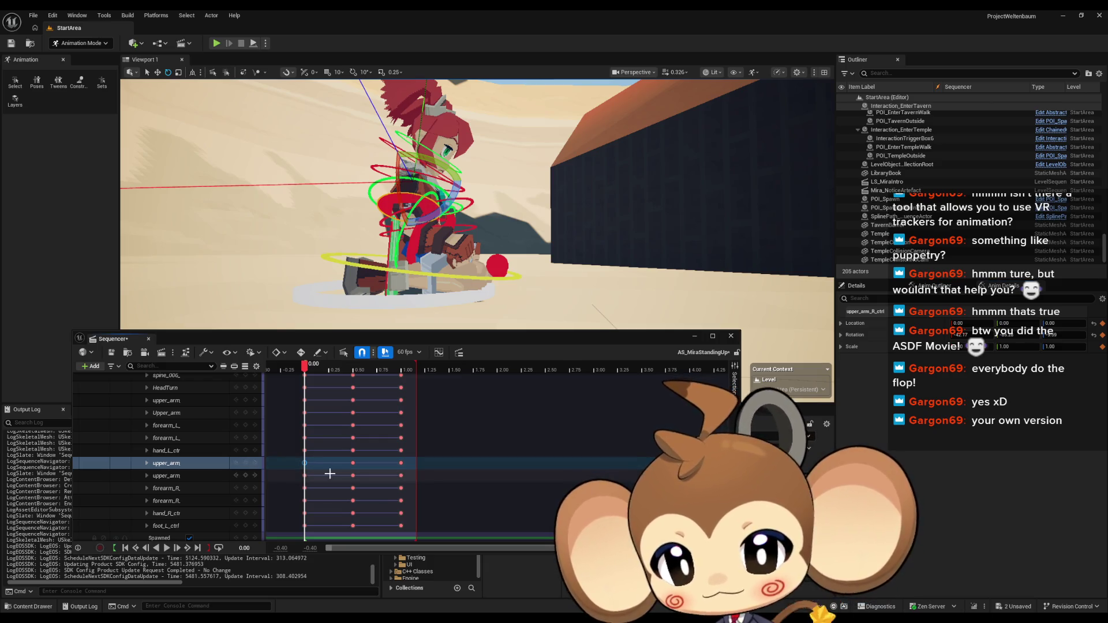
{"action": "key", "text": "Delete"}
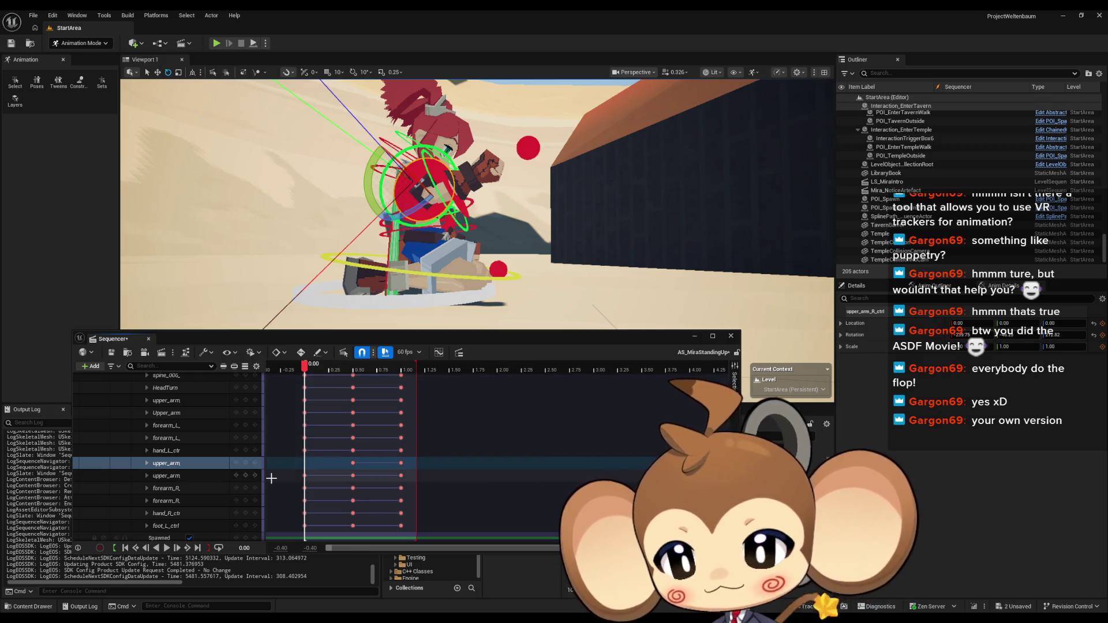
Compare Mira's arm pose between 0.50 and the start from several angles
{"action": "left_click", "coordinate": [250, 463]}
{"action": "left_click", "coordinate": [352, 463]}
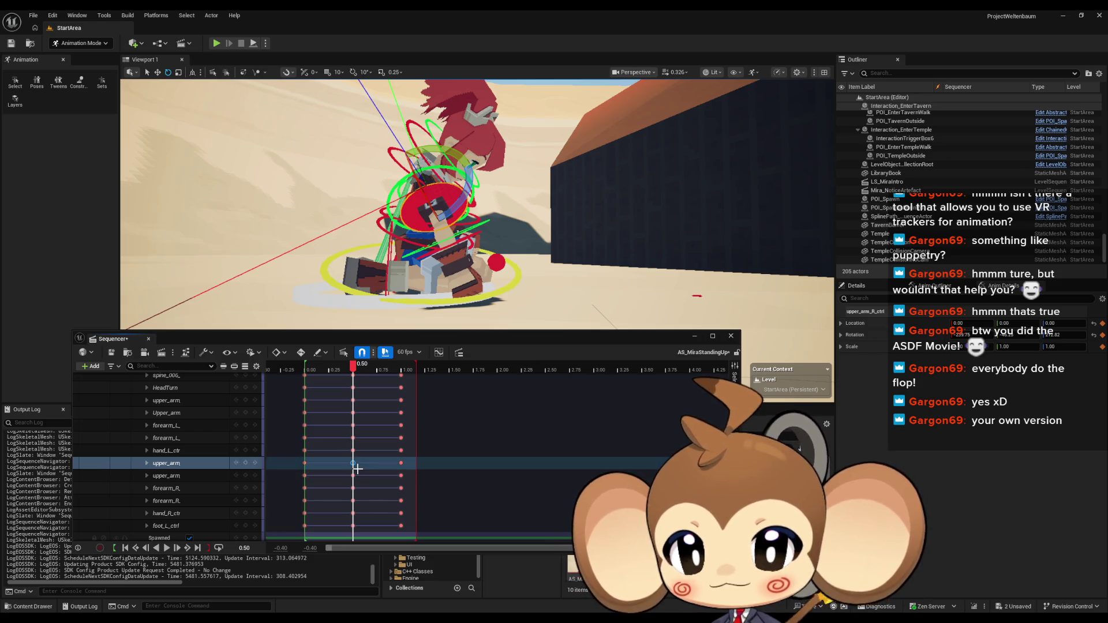
{"action": "left_click", "coordinate": [248, 463]}
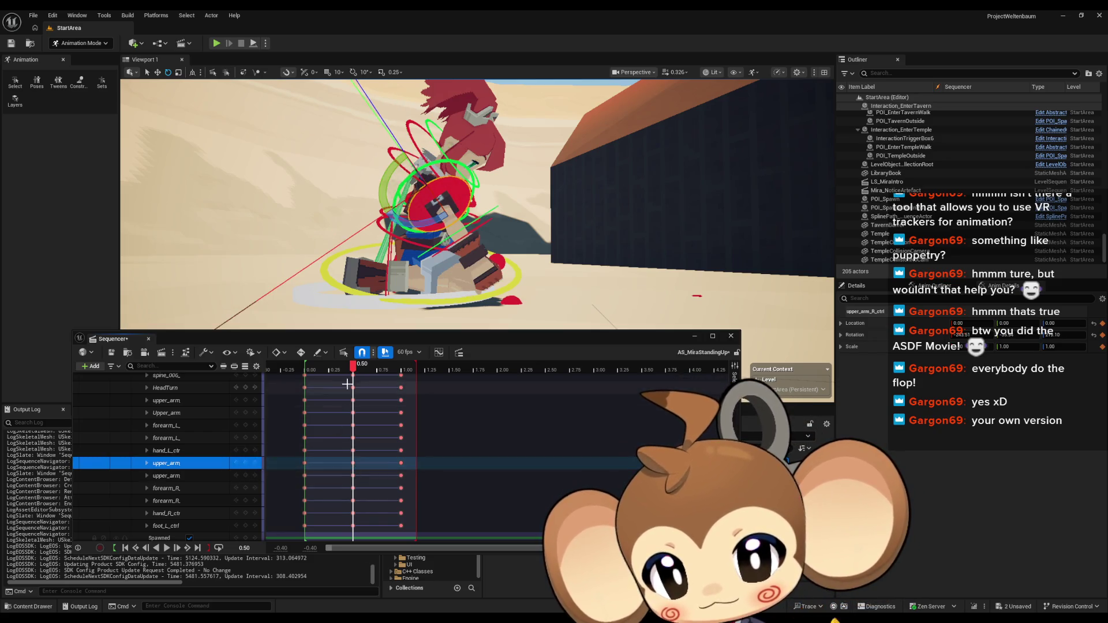
{"action": "mouse_move", "coordinate": [352, 371]}
{"action": "left_mouse_down"}
{"action": "mouse_move", "coordinate": [305, 373]}
{"action": "mouse_move", "coordinate": [373, 372]}
{"action": "mouse_move", "coordinate": [355, 374]}
{"action": "left_mouse_up"}
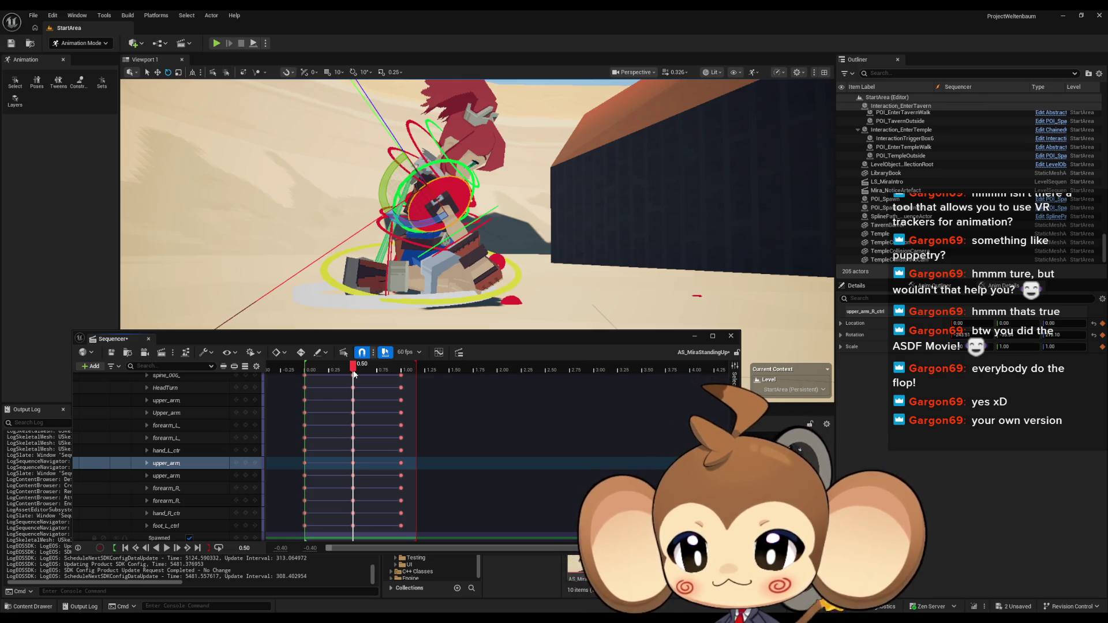
{"action": "scroll", "coordinate": [493, 269], "scroll_direction": "up", "scroll_amount": 5}
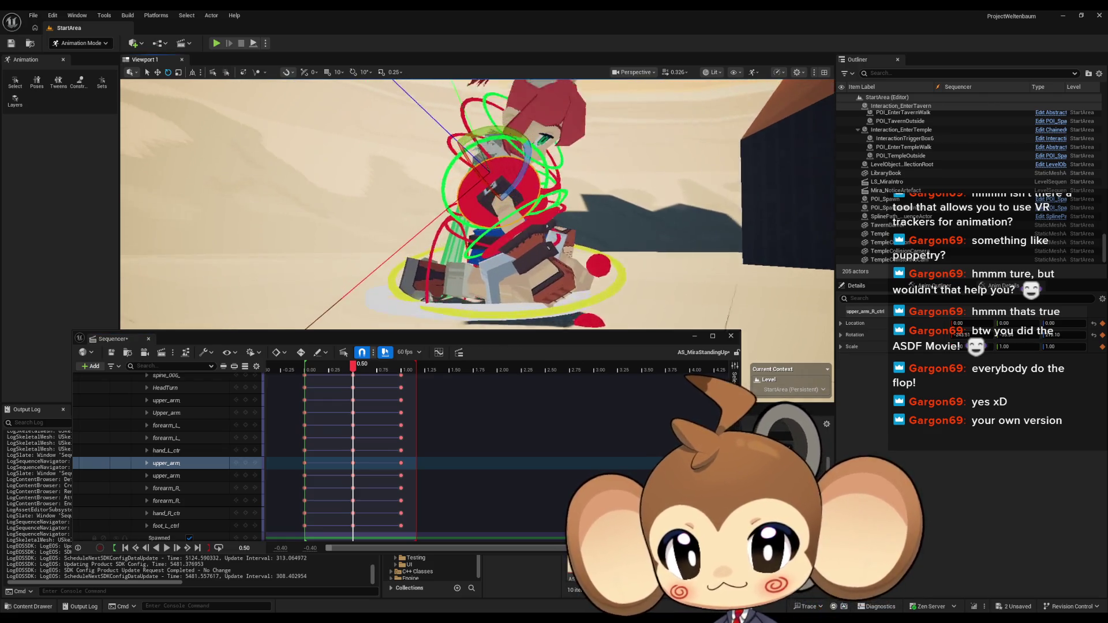
{"action": "left_click_drag", "start_coordinate": [493, 269], "coordinate": [456, 269]}
{"action": "left_click_drag", "start_coordinate": [354, 369], "coordinate": [306, 368]}
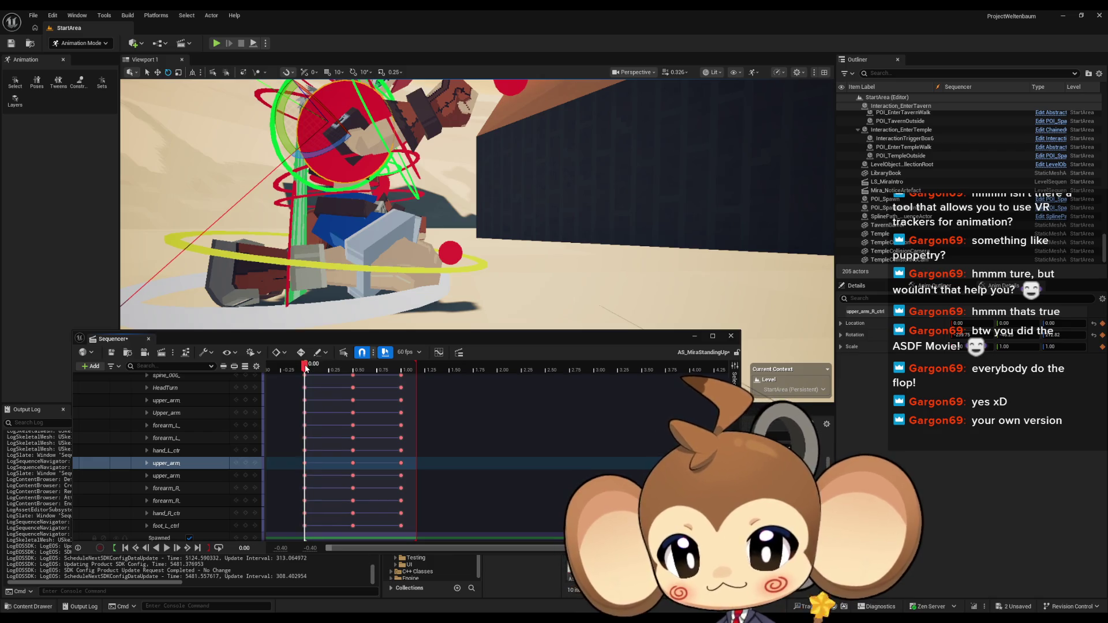
{"action": "mouse_move", "coordinate": [398, 267]}
{"action": "left_mouse_down"}
{"action": "mouse_move", "coordinate": [424, 266]}
{"action": "mouse_move", "coordinate": [401, 266]}
{"action": "left_mouse_up"}
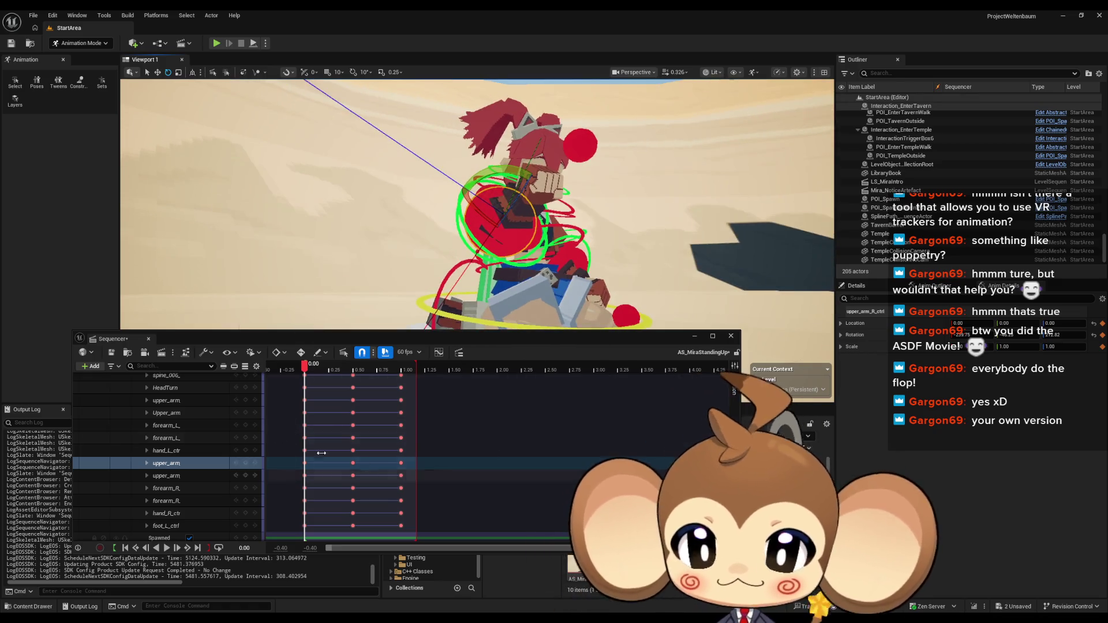
{"action": "left_click", "coordinate": [730, 335]}
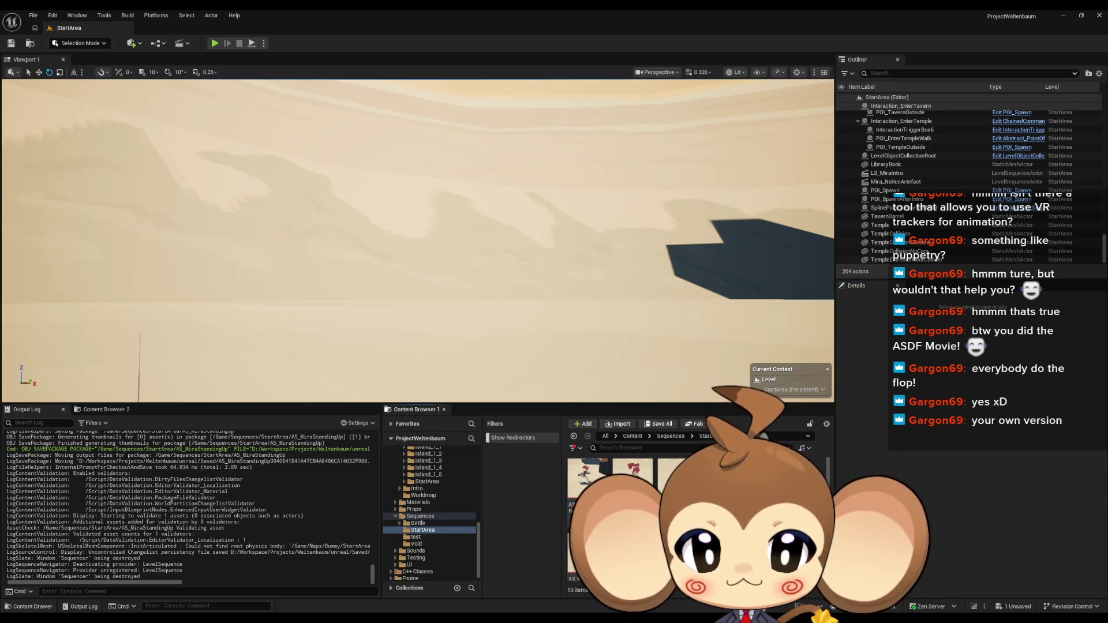
{"action": "double_click", "coordinate": [586, 477]}
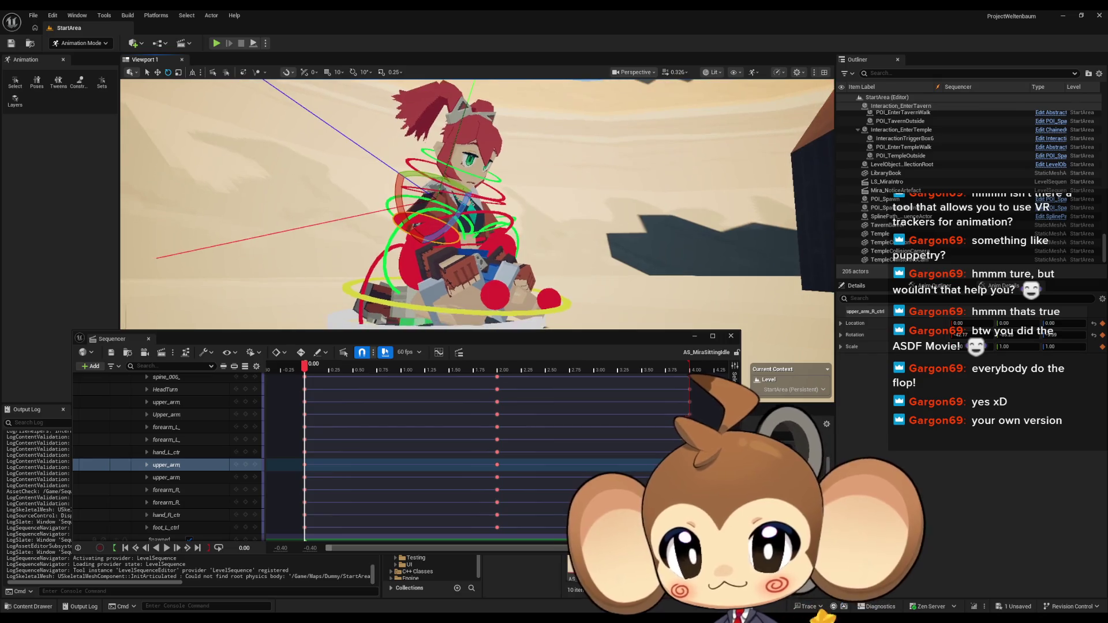
{"action": "left_click", "coordinate": [730, 337]}
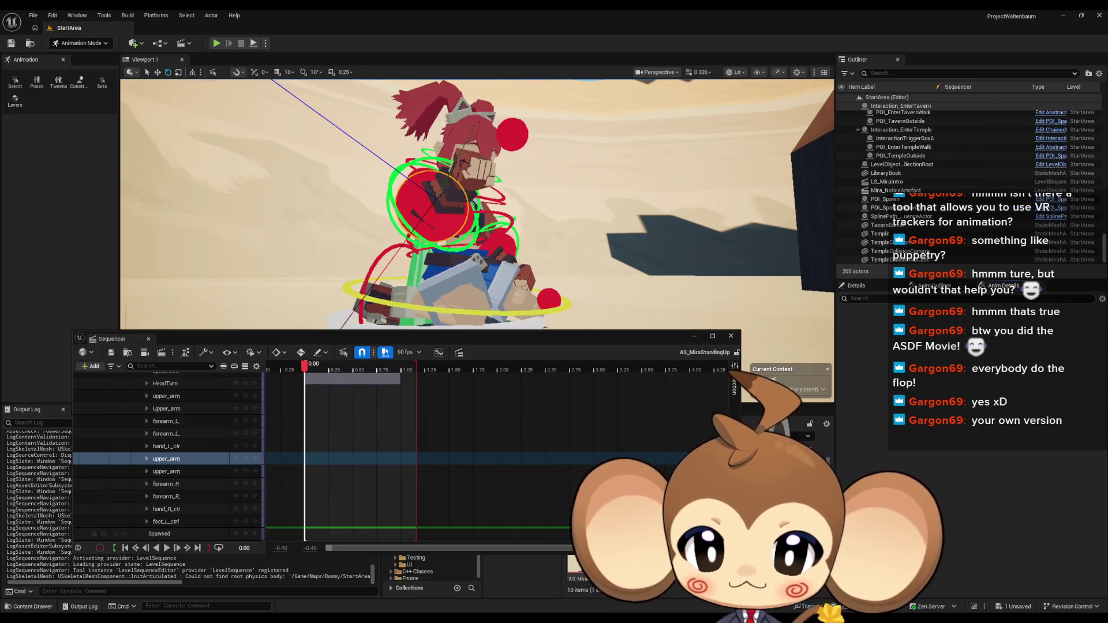
{"action": "double_click", "coordinate": [632, 477]}
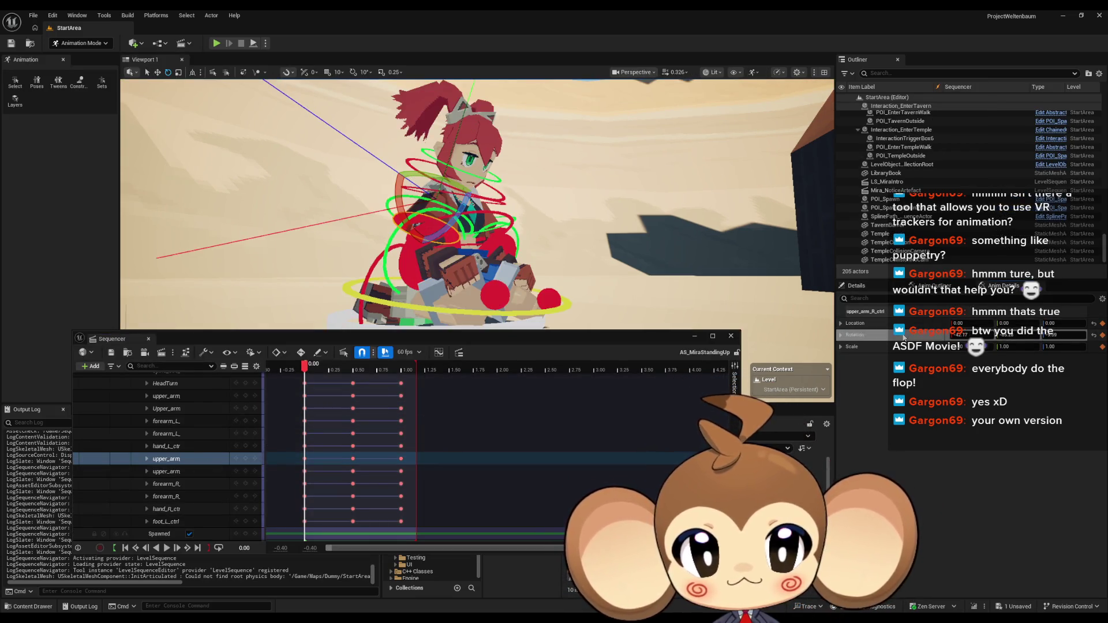
Key the upper arm at 0.00, move to about 0.48 and undo recent arm rotations
{"action": "left_click", "coordinate": [245, 459]}
{"action": "left_click_drag", "start_coordinate": [311, 368], "coordinate": [354, 373]}
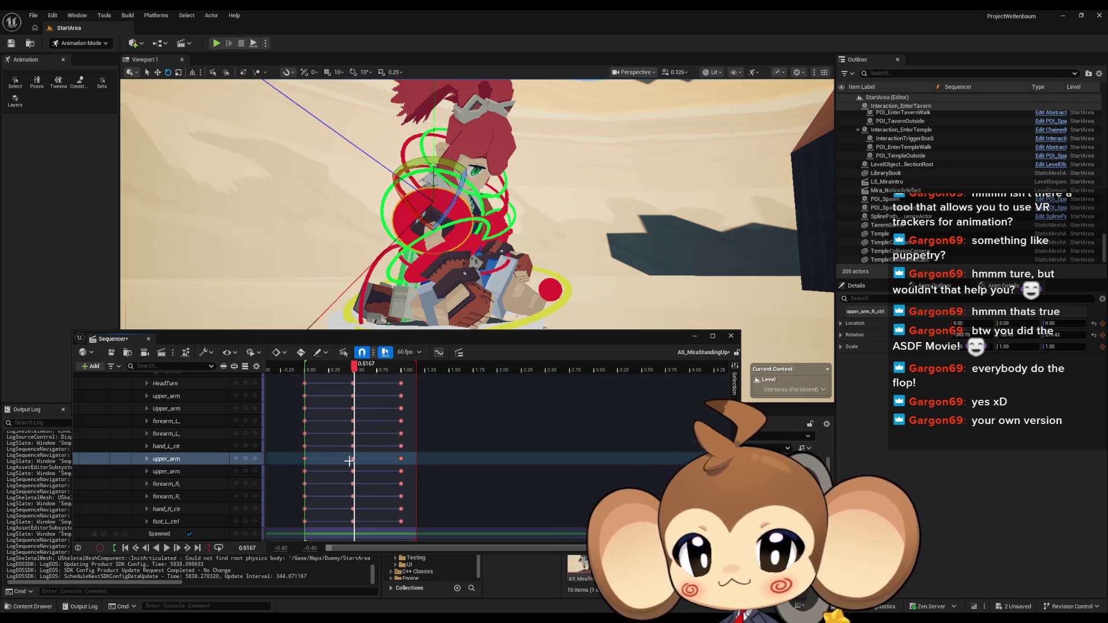
{"action": "left_click_drag", "start_coordinate": [355, 374], "coordinate": [354, 370]}
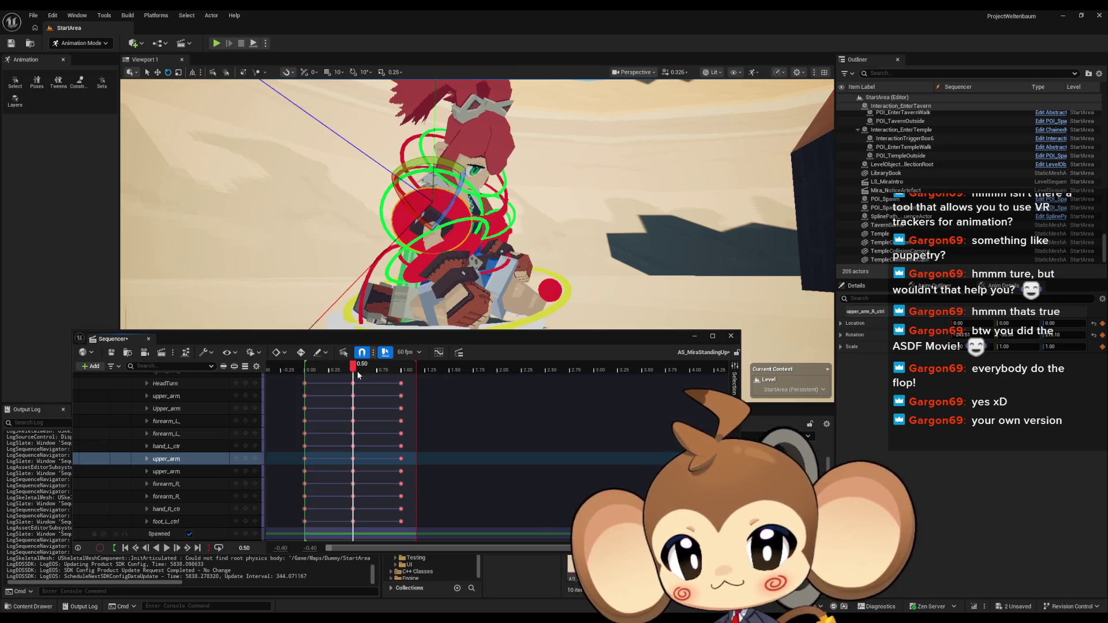
{"action": "key", "text": "ctrl+z"}
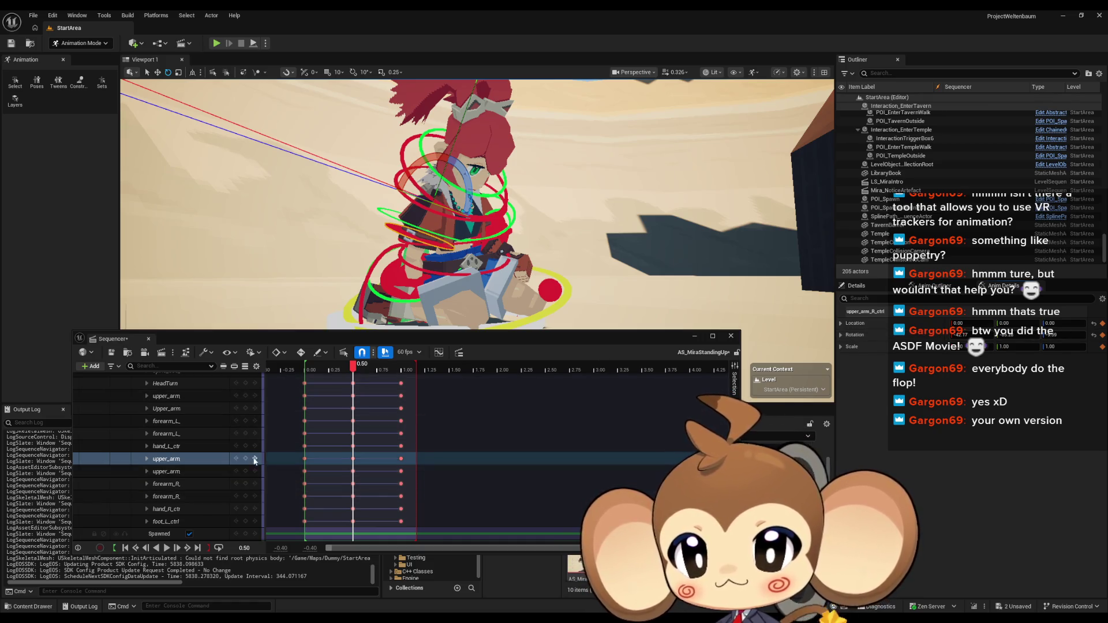
{"action": "mouse_move", "coordinate": [404, 202]}
{"action": "left_mouse_down"}
{"action": "mouse_move", "coordinate": [456, 204]}
{"action": "mouse_move", "coordinate": [364, 233]}
{"action": "mouse_move", "coordinate": [295, 215]}
{"action": "mouse_move", "coordinate": [387, 331]}
{"action": "left_mouse_up"}
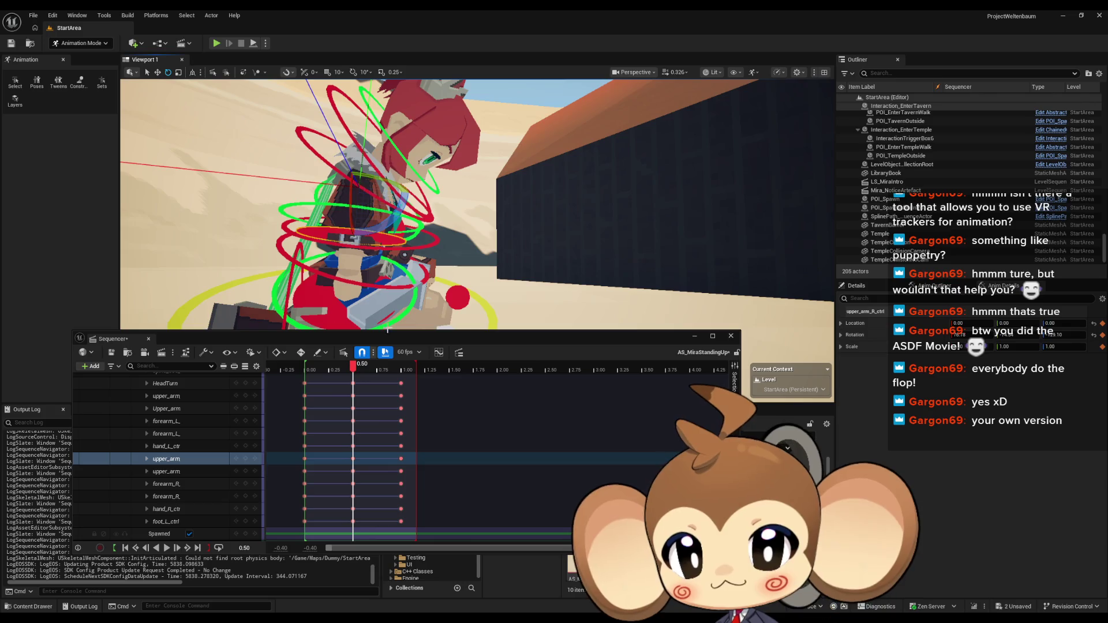
{"action": "key", "text": "ctrl+z"}
{"action": "key", "text": "f"}
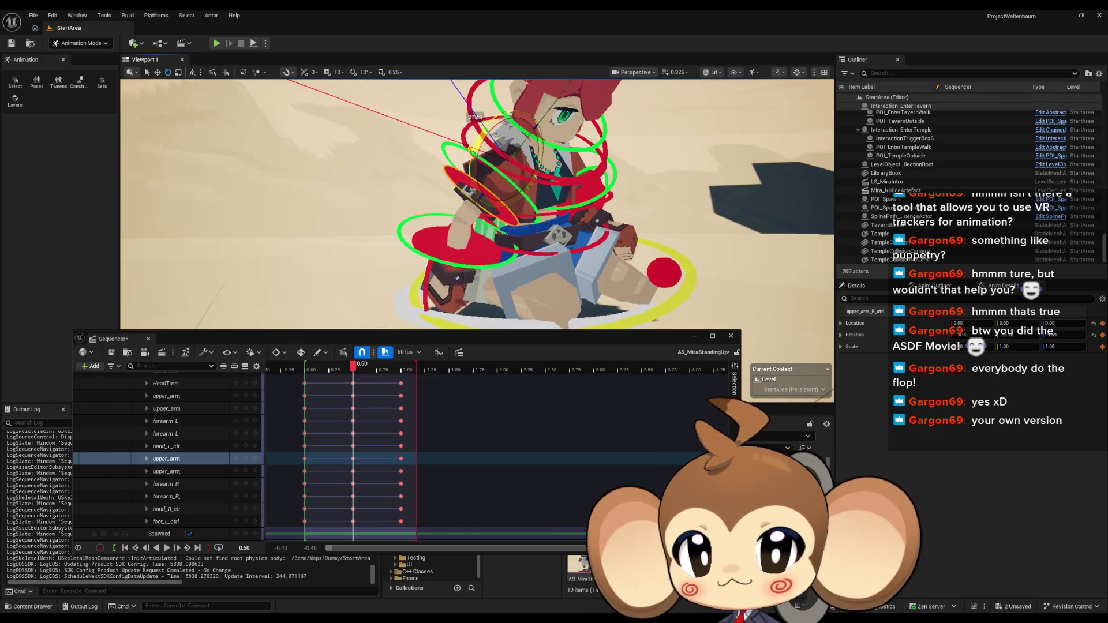
Rotate Mira's right upper arm control upward into a raised position
{"action": "left_click", "coordinate": [505, 172]}
{"action": "key", "text": "f"}
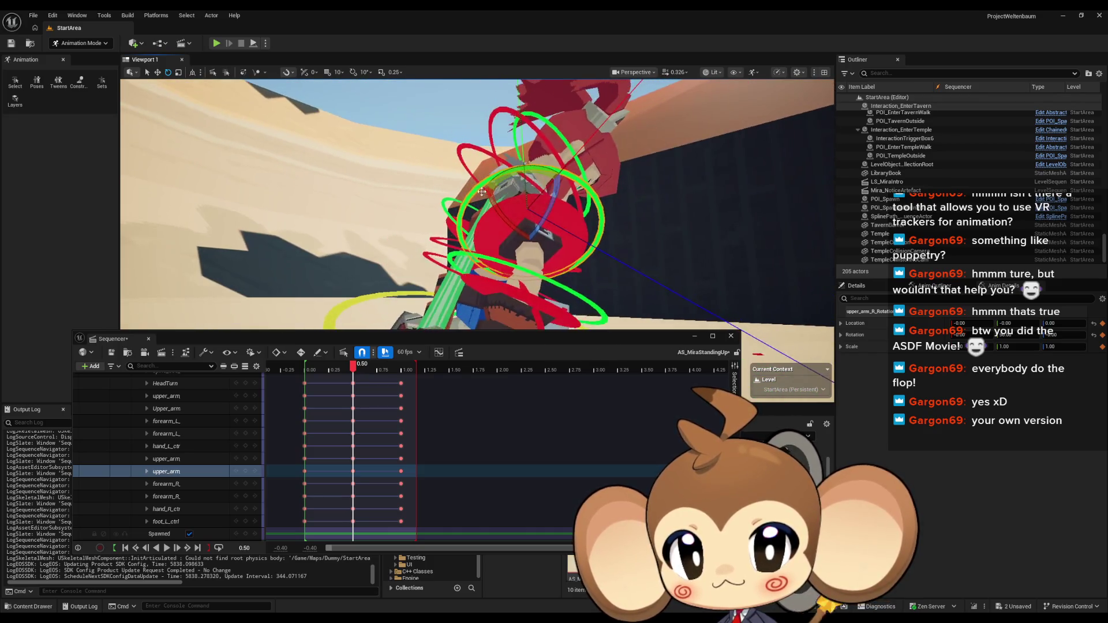
{"action": "mouse_move", "coordinate": [538, 226]}
{"action": "left_mouse_down"}
{"action": "mouse_move", "coordinate": [432, 130]}
{"action": "mouse_move", "coordinate": [452, 116]}
{"action": "mouse_move", "coordinate": [415, 118]}
{"action": "left_mouse_up"}
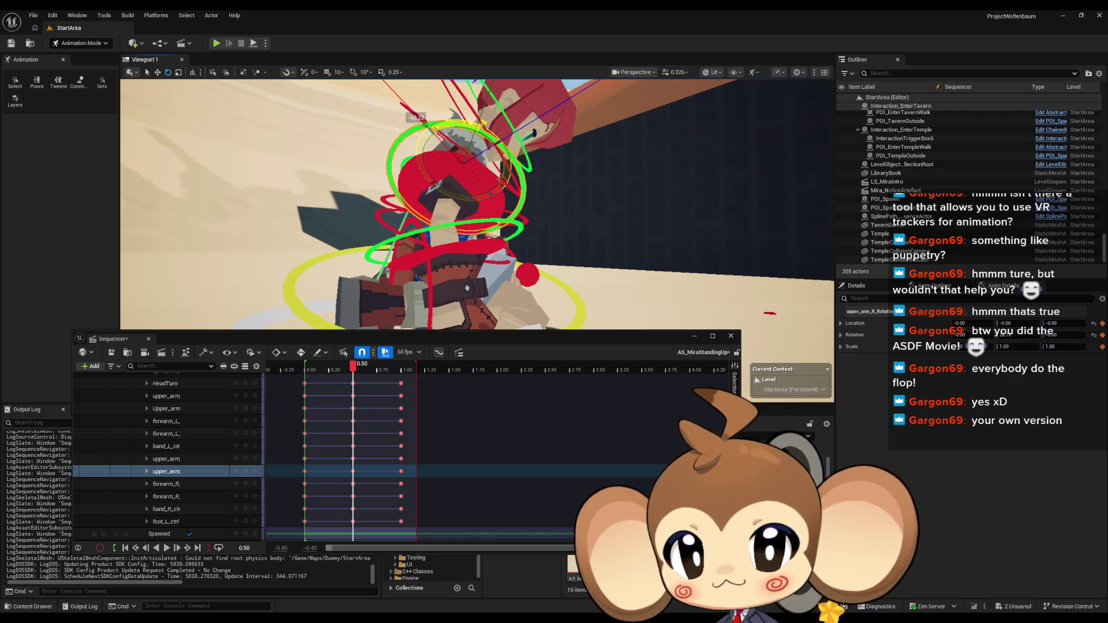
{"action": "left_click", "coordinate": [486, 200]}
{"action": "mouse_move", "coordinate": [473, 188]}
{"action": "left_mouse_down"}
{"action": "mouse_move", "coordinate": [496, 193]}
{"action": "mouse_move", "coordinate": [497, 150]}
{"action": "mouse_move", "coordinate": [480, 205]}
{"action": "left_mouse_up"}
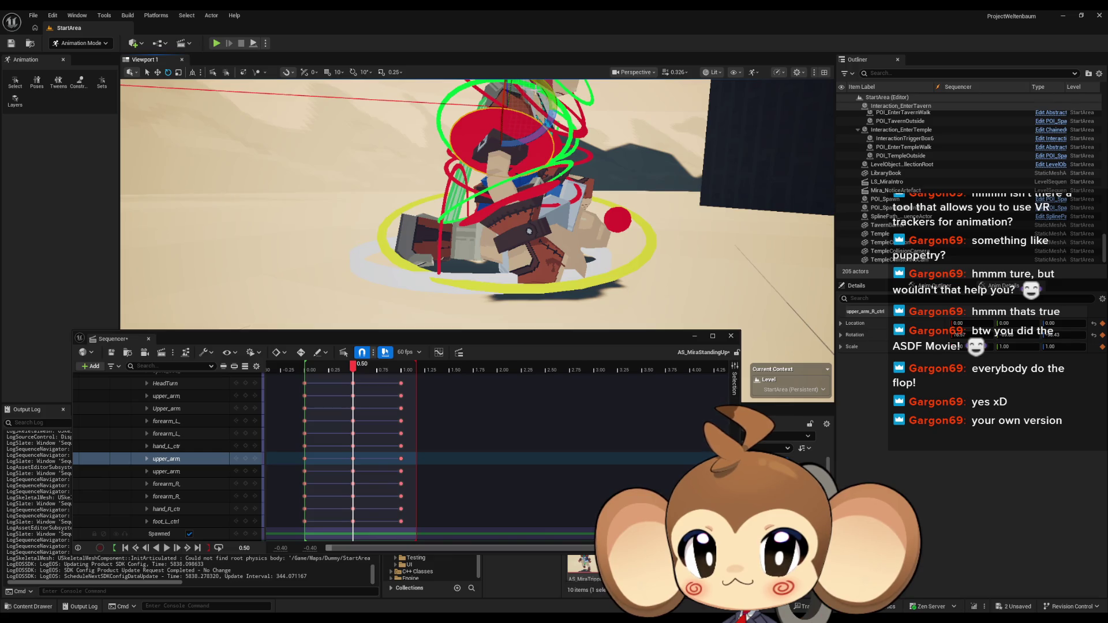
{"action": "left_click", "coordinate": [471, 90]}
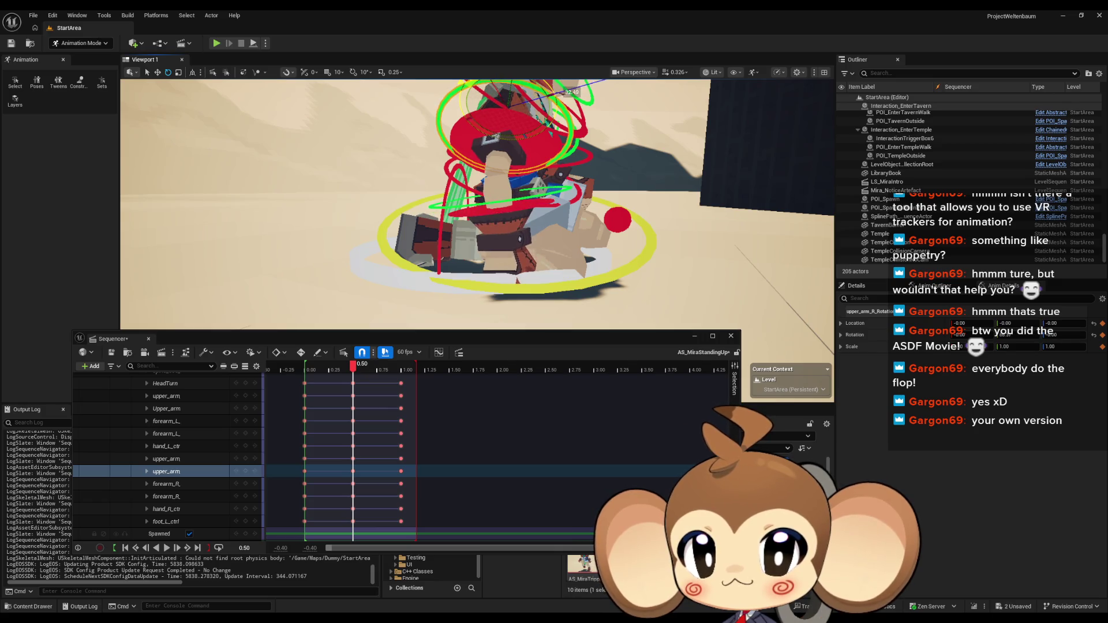
{"action": "scroll", "coordinate": [254, 449], "scroll_direction": "up", "scroll_amount": 5}
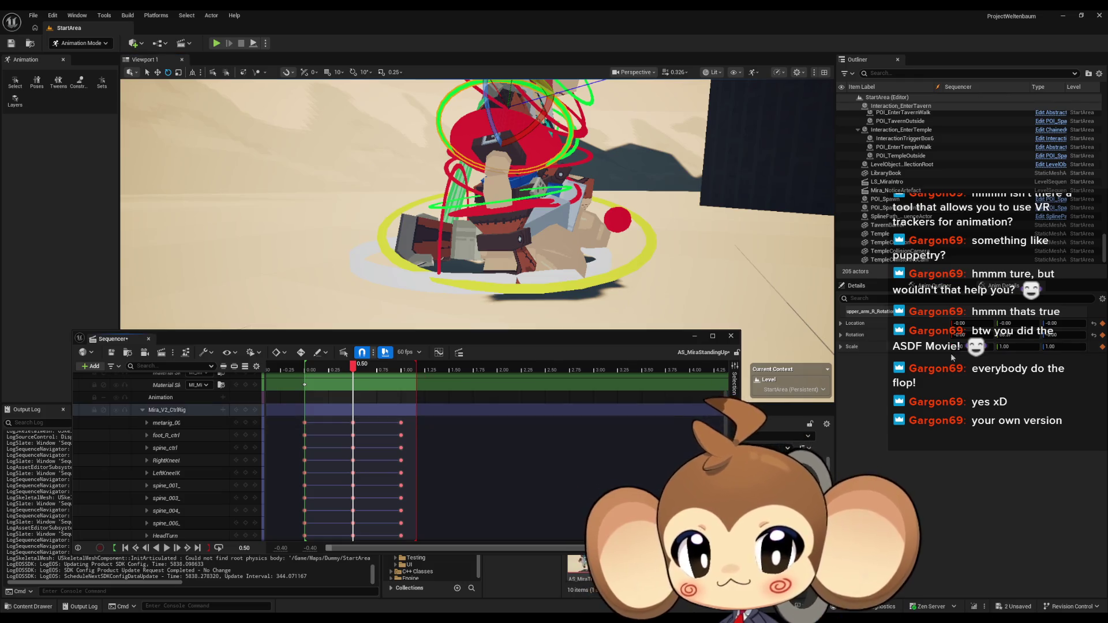
Scrub through the motion, inspect spine_ctrl and upper_arm_R, and jump to the 1.00 key
{"action": "mouse_move", "coordinate": [352, 370]}
{"action": "left_mouse_down"}
{"action": "mouse_move", "coordinate": [299, 369]}
{"action": "mouse_move", "coordinate": [402, 373]}
{"action": "mouse_move", "coordinate": [306, 376]}
{"action": "mouse_move", "coordinate": [375, 379]}
{"action": "left_mouse_up"}
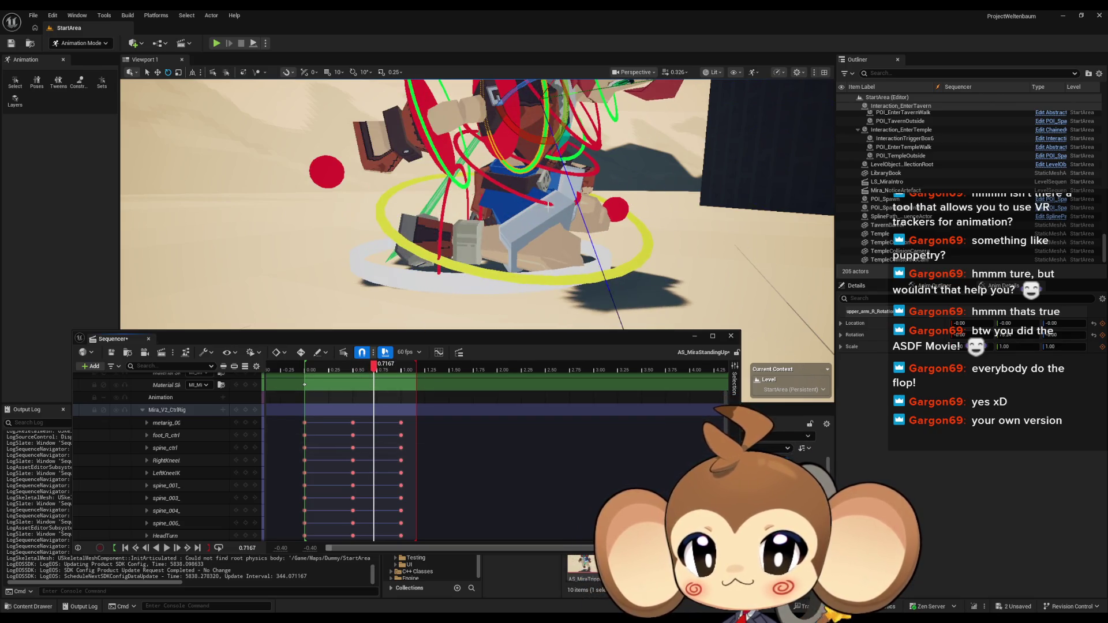
{"action": "key", "text": "f"}
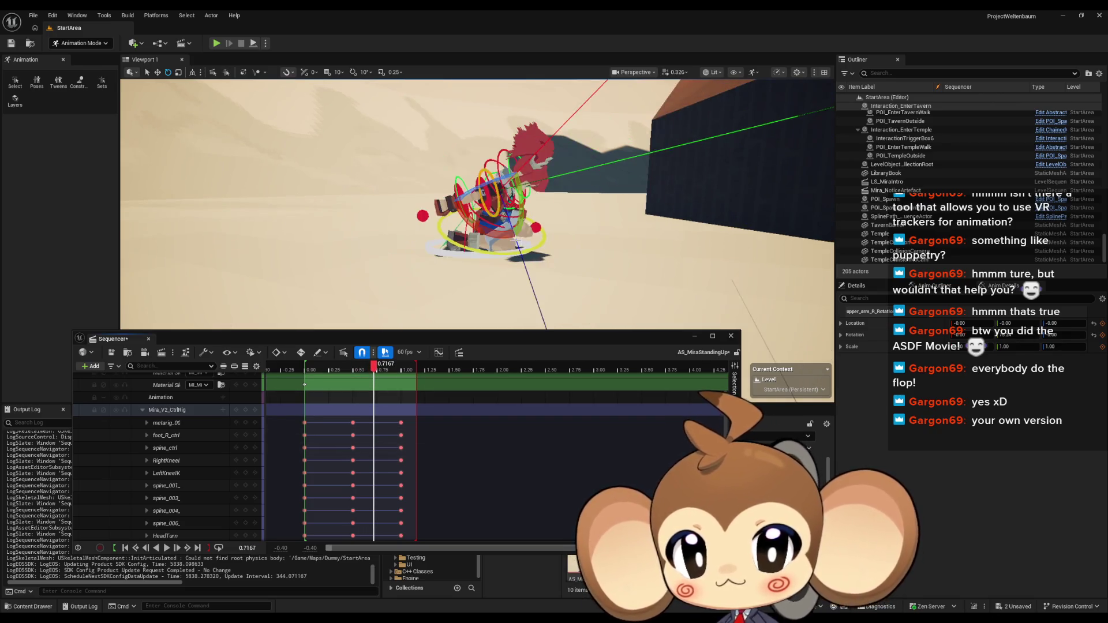
{"action": "left_click", "coordinate": [491, 199]}
{"action": "key", "text": "f"}
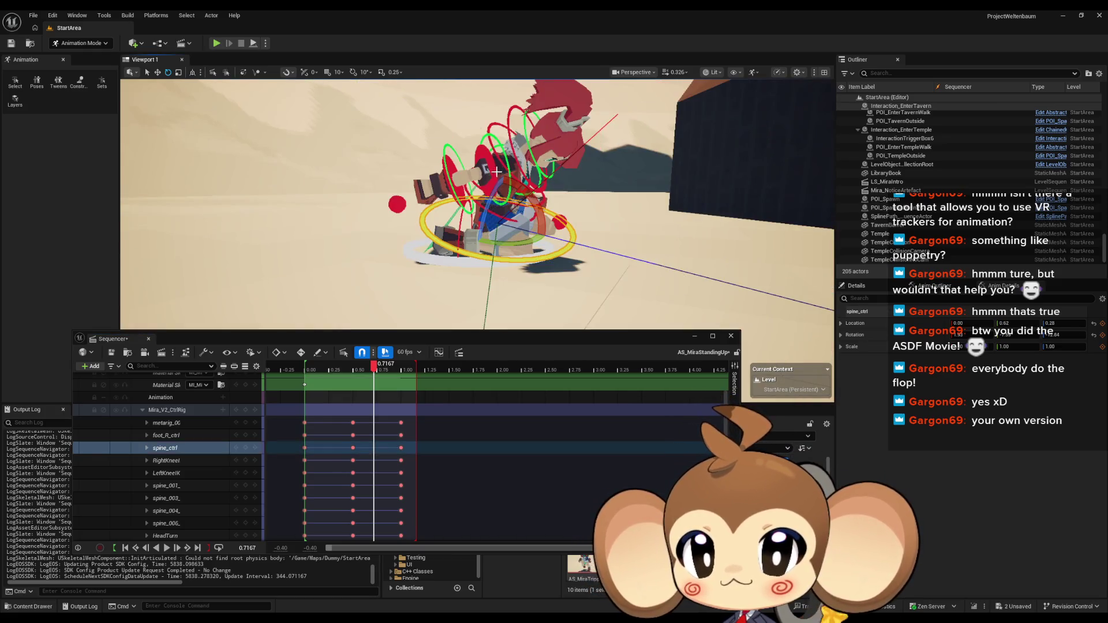
{"action": "left_click", "coordinate": [506, 157]}
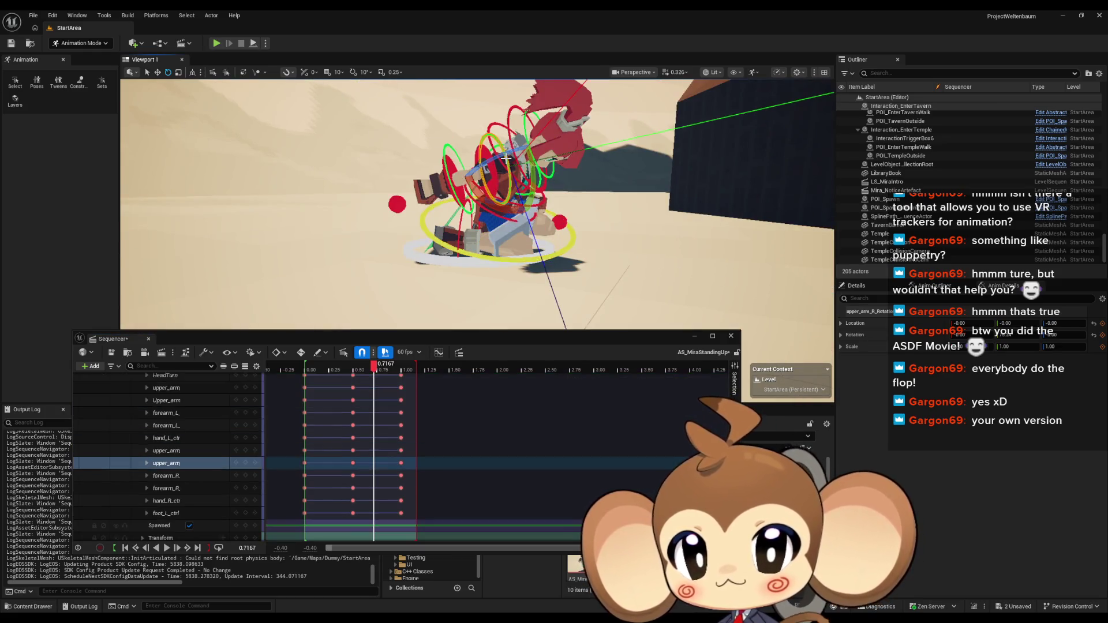
{"action": "left_click_drag", "start_coordinate": [374, 369], "coordinate": [355, 371]}
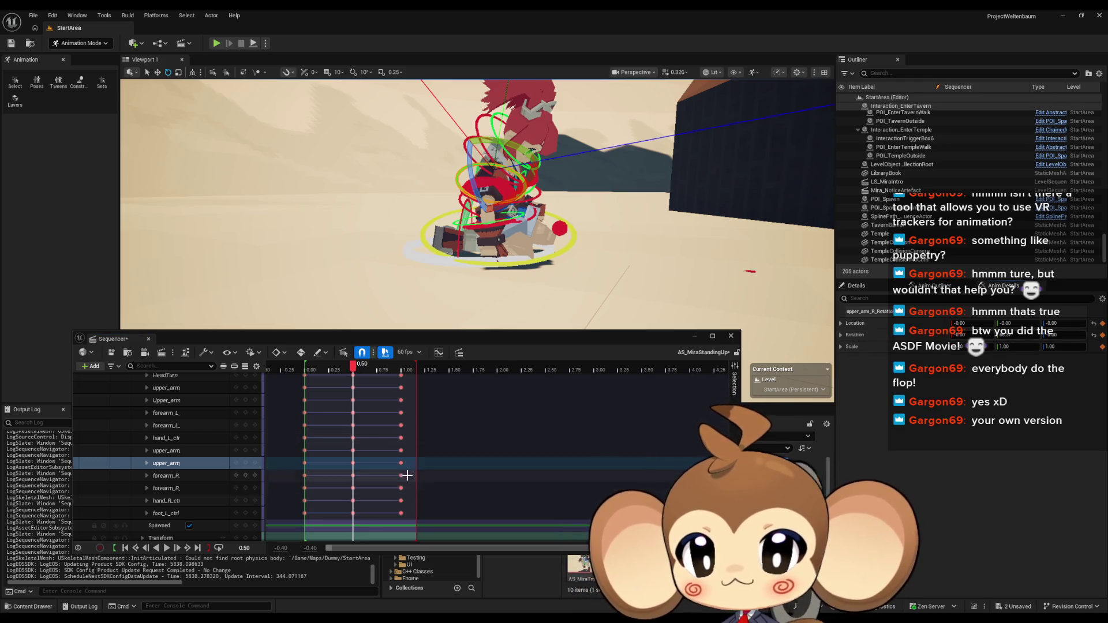
{"action": "key", "text": "period"}
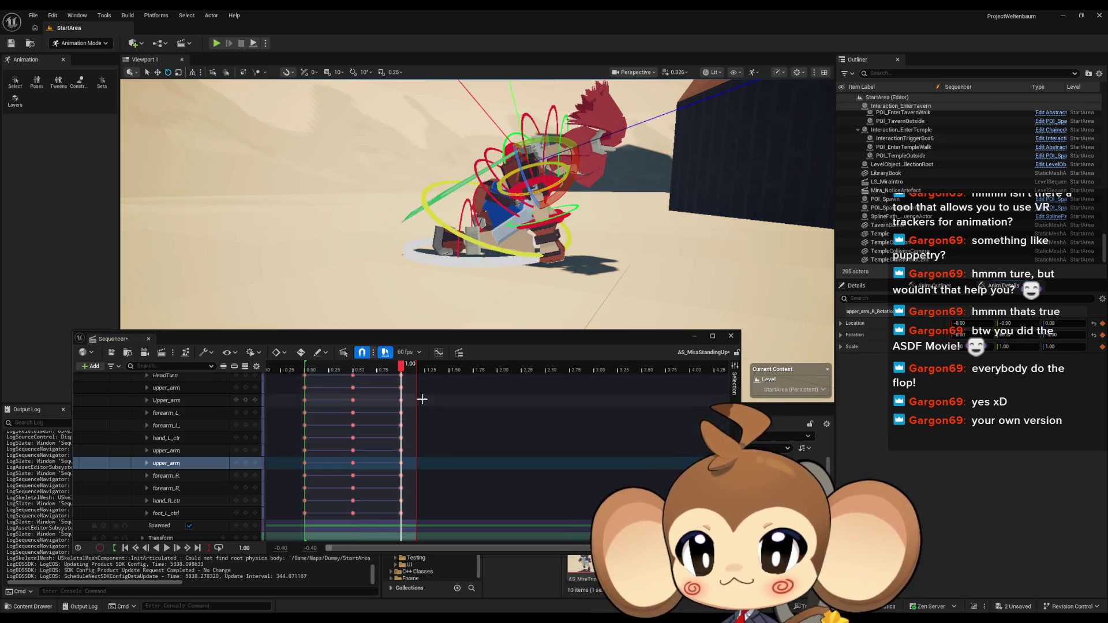
Select upper_arm_R_ctrl and rotate Mira's right upper arm further up in the 1.00 pose
{"action": "left_click", "coordinate": [173, 463]}
{"action": "mouse_move", "coordinate": [401, 365]}
{"action": "left_mouse_down"}
{"action": "mouse_move", "coordinate": [321, 371]}
{"action": "mouse_move", "coordinate": [369, 376]}
{"action": "mouse_move", "coordinate": [353, 377]}
{"action": "left_mouse_up"}
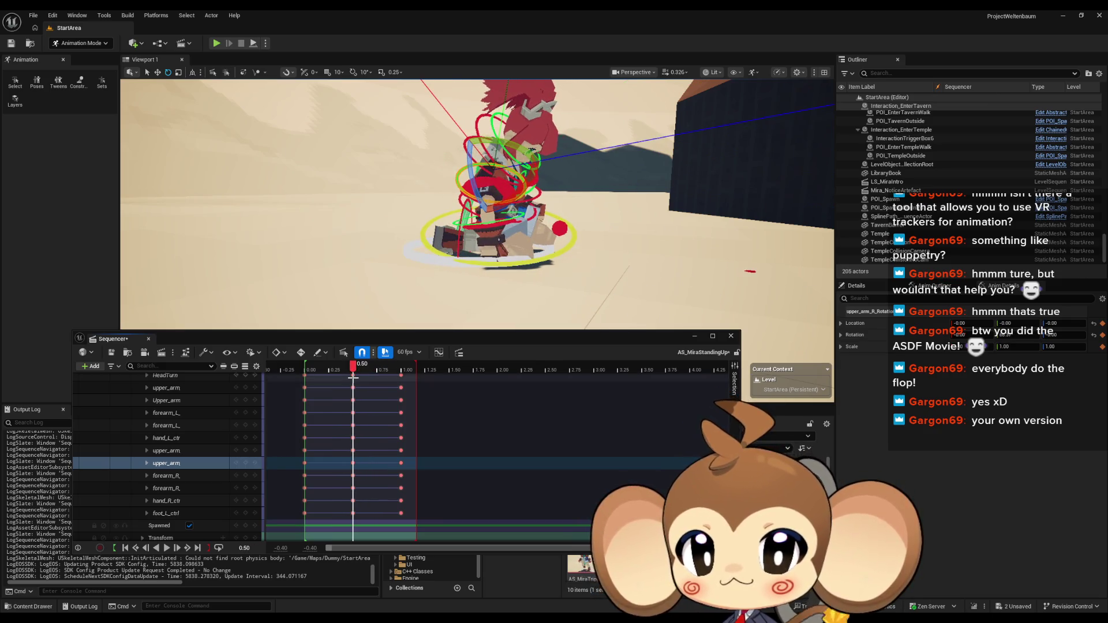
{"action": "left_click", "coordinate": [492, 182]}
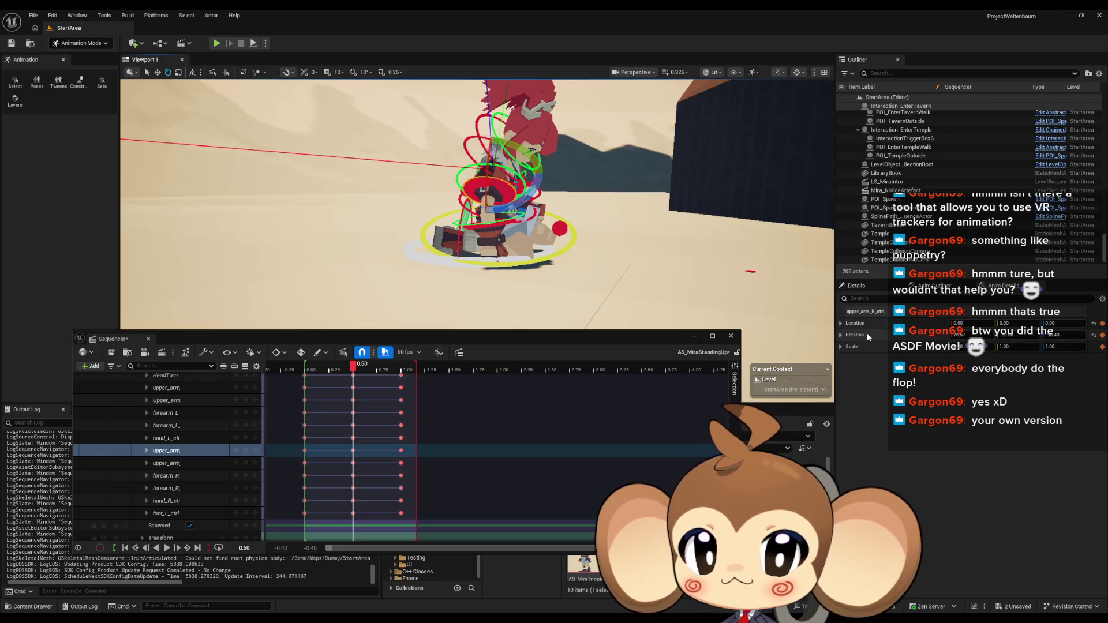
{"action": "left_click_drag", "start_coordinate": [352, 375], "coordinate": [405, 377]}
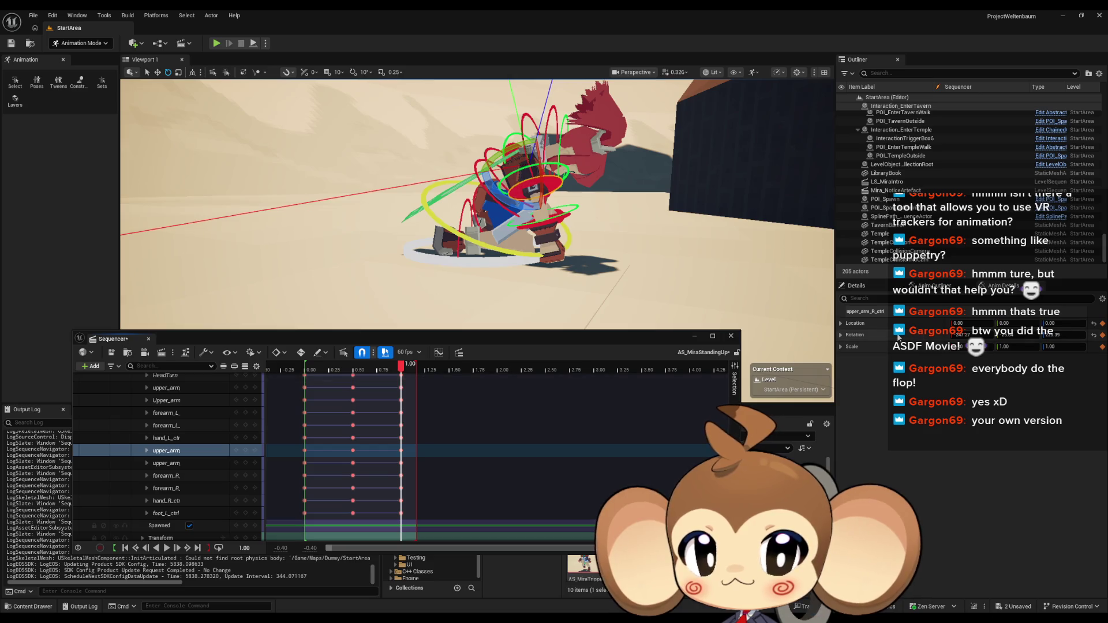
{"action": "left_click", "coordinate": [249, 452]}
{"action": "mouse_move", "coordinate": [399, 367]}
{"action": "left_mouse_down"}
{"action": "mouse_move", "coordinate": [355, 372]}
{"action": "mouse_move", "coordinate": [402, 375]}
{"action": "left_mouse_up"}
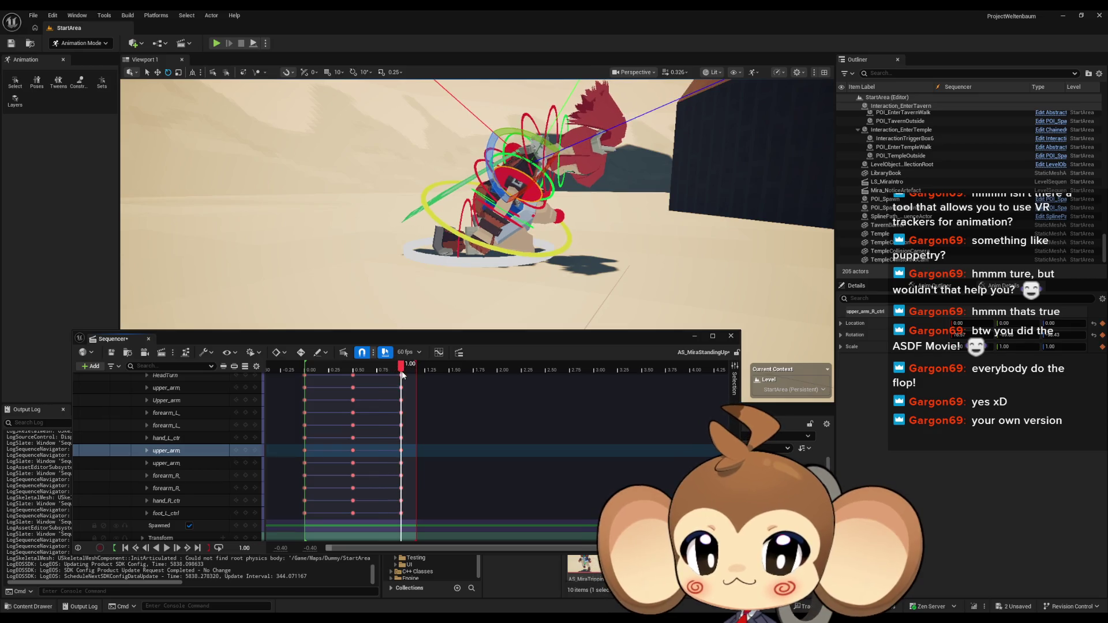
{"action": "scroll", "coordinate": [488, 142], "scroll_direction": "up", "scroll_amount": 5}
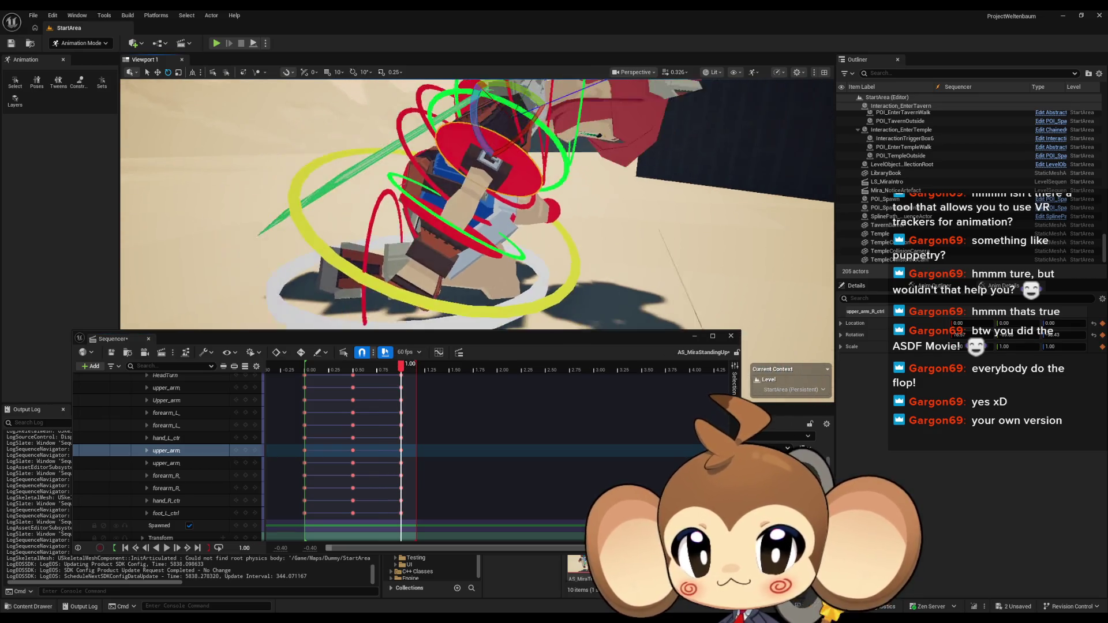
{"action": "left_click_drag", "start_coordinate": [473, 99], "coordinate": [467, 134]}
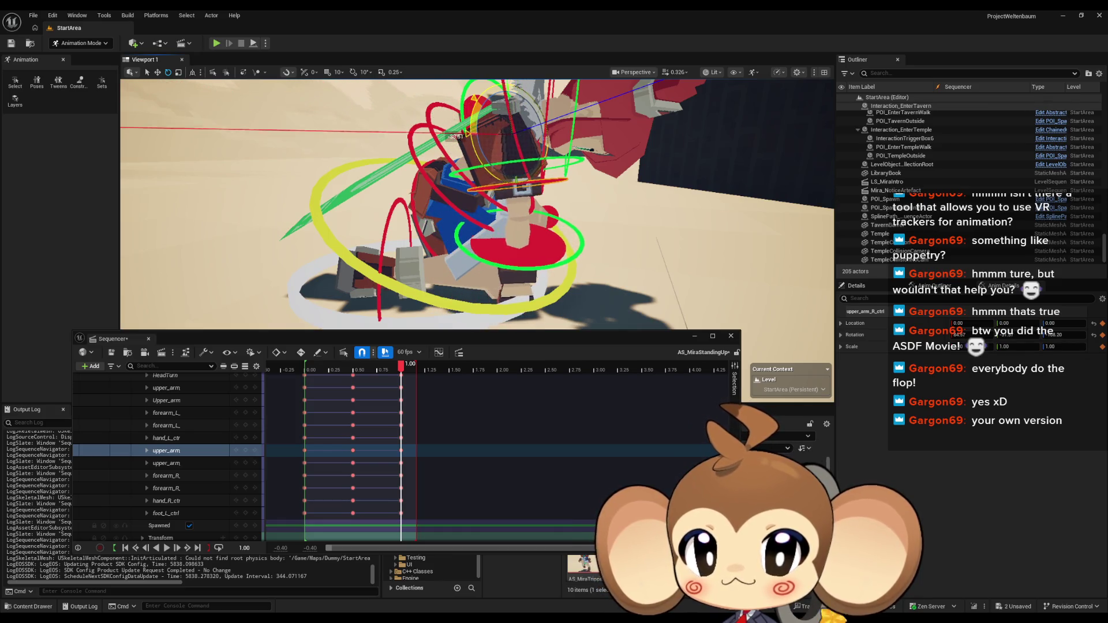
Orbit and zoom around Mira to check the arm, reselecting the right upper arm control
{"action": "left_click_drag", "start_coordinate": [521, 258], "coordinate": [415, 218]}
{"action": "left_click", "coordinate": [437, 218]}
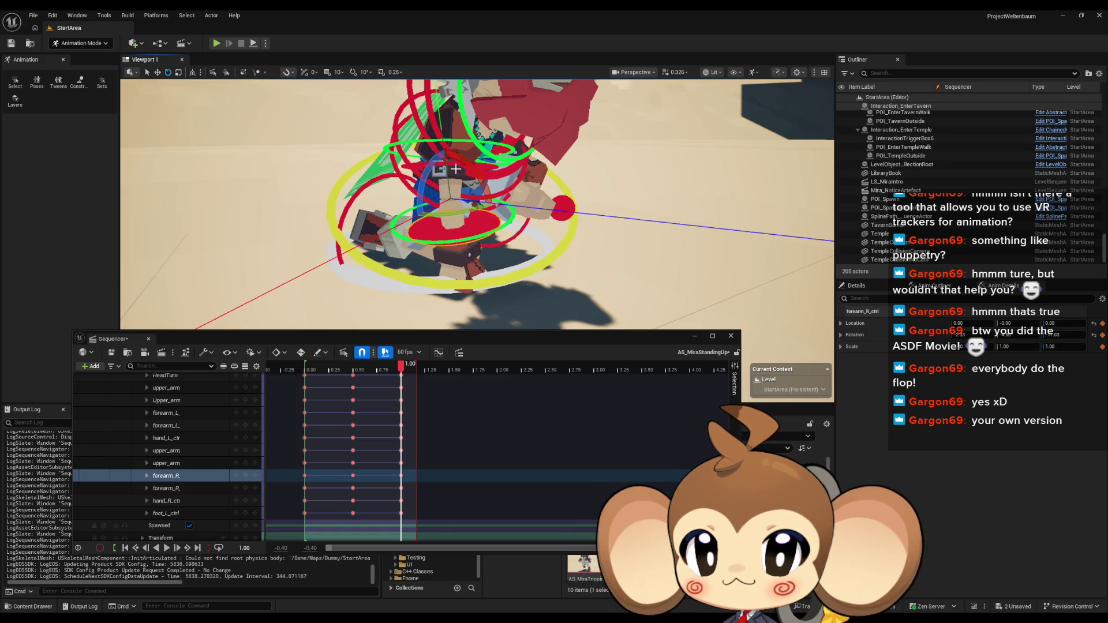
{"action": "mouse_move", "coordinate": [439, 135]}
{"action": "left_mouse_down"}
{"action": "mouse_move", "coordinate": [455, 228]}
{"action": "mouse_move", "coordinate": [503, 189]}
{"action": "mouse_move", "coordinate": [537, 191]}
{"action": "mouse_move", "coordinate": [486, 182]}
{"action": "mouse_move", "coordinate": [502, 180]}
{"action": "mouse_move", "coordinate": [490, 173]}
{"action": "left_mouse_up"}
{"action": "left_click", "coordinate": [455, 234]}
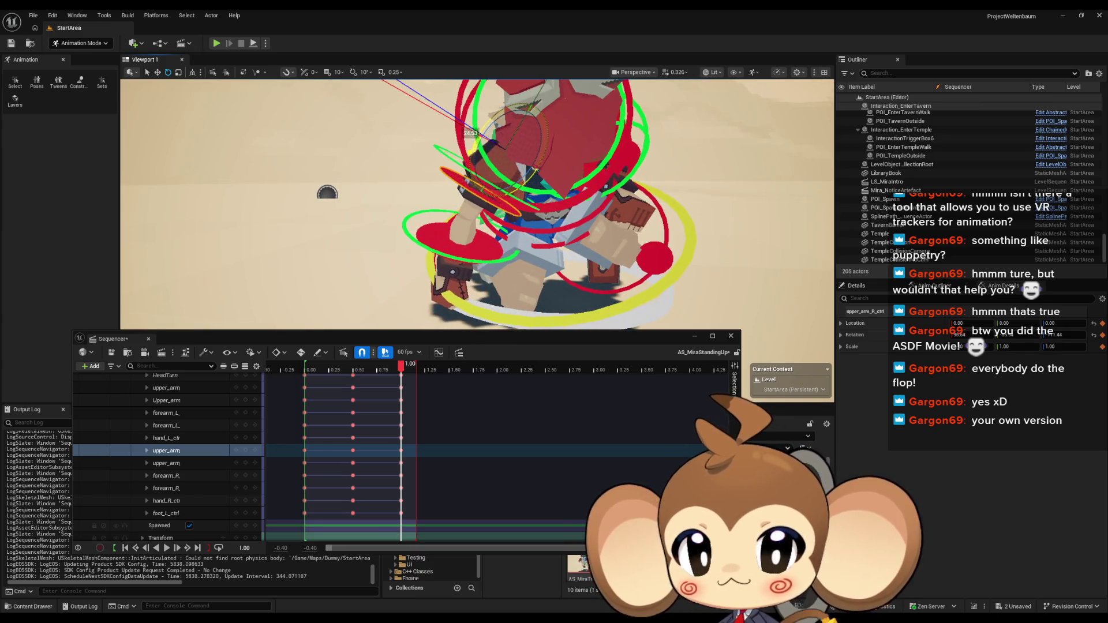
{"action": "left_click_drag", "start_coordinate": [471, 133], "coordinate": [438, 156]}
{"action": "left_click_drag", "start_coordinate": [533, 248], "coordinate": [496, 233]}
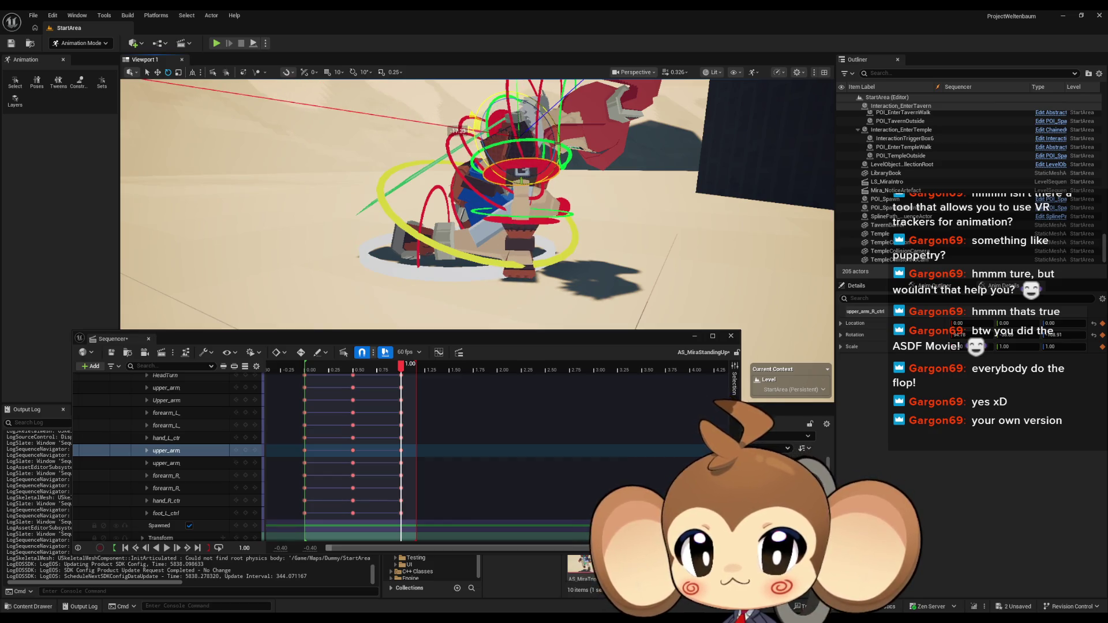
{"action": "left_click_drag", "start_coordinate": [473, 231], "coordinate": [462, 226]}
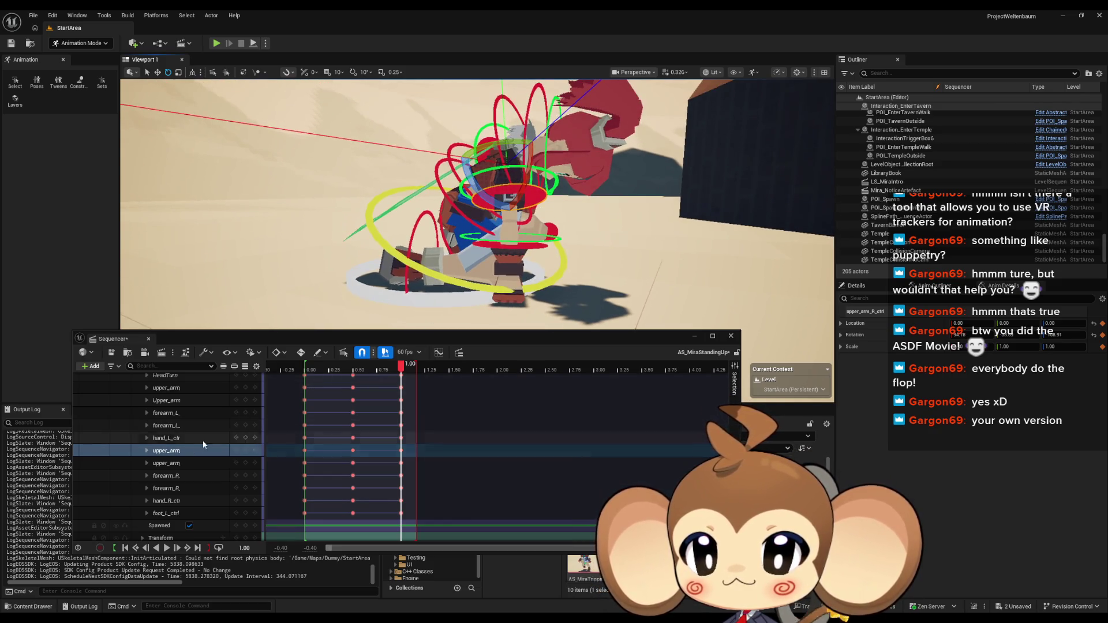
{"action": "scroll", "coordinate": [225, 434], "scroll_direction": "up", "scroll_amount": 5}
{"action": "scroll", "coordinate": [226, 438], "scroll_direction": "up", "scroll_amount": 2}
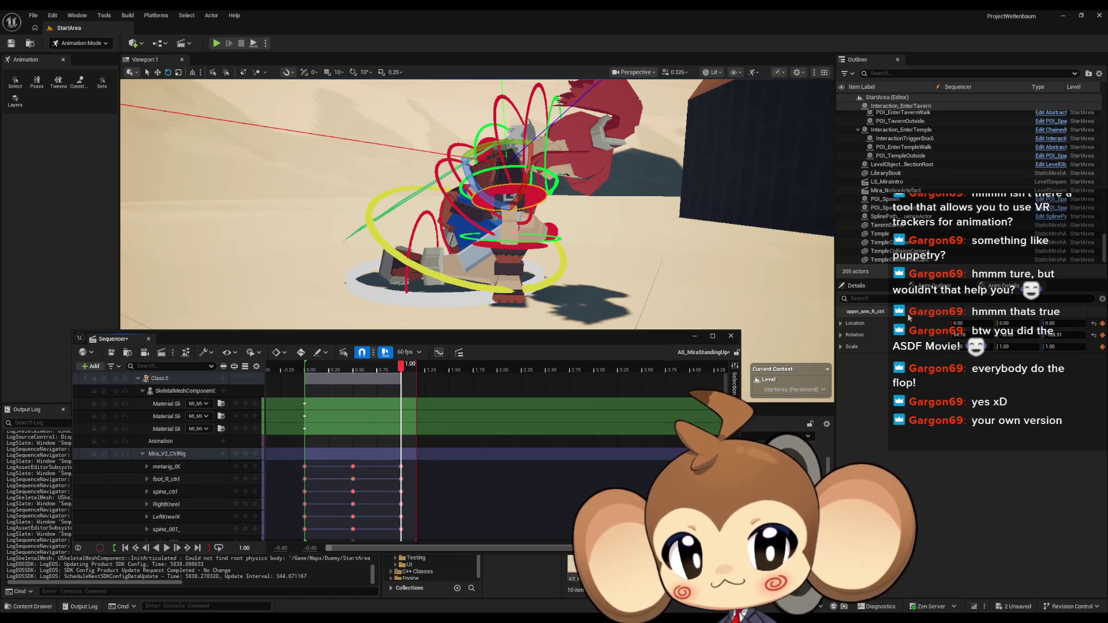
Scrub back toward the first frame and collapse the Mira_V2_CtrlRig track list
{"action": "mouse_move", "coordinate": [413, 370]}
{"action": "left_mouse_down"}
{"action": "mouse_move", "coordinate": [299, 377]}
{"action": "mouse_move", "coordinate": [403, 382]}
{"action": "mouse_move", "coordinate": [304, 371]}
{"action": "left_mouse_up"}
{"action": "scroll", "coordinate": [317, 375], "scroll_direction": "down", "scroll_amount": 4}
{"action": "left_click", "coordinate": [312, 370]}
{"action": "left_click", "coordinate": [142, 399]}
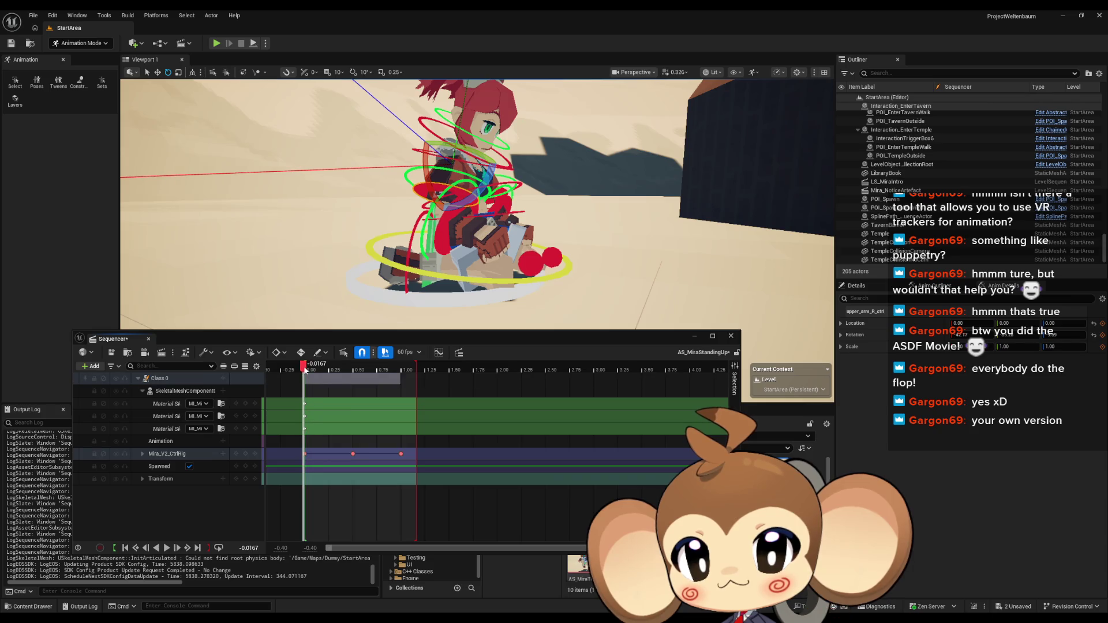
Remove the 0.50 and 1.00 rig keys and return the playhead to 0.50
{"action": "key", "text": "ctrl+z"}
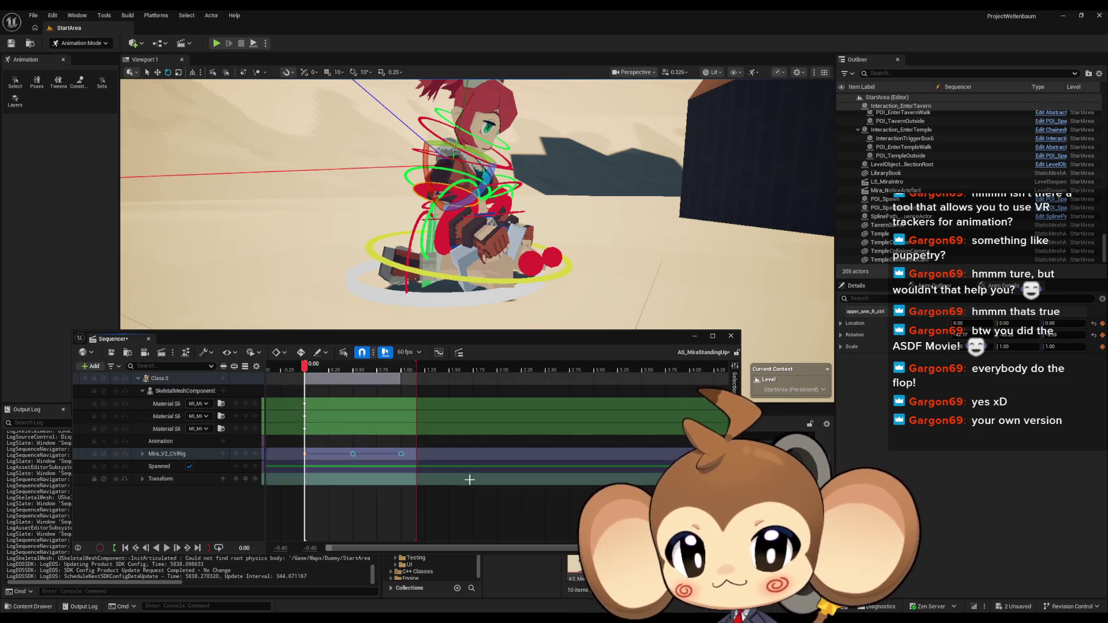
{"action": "left_click_drag", "start_coordinate": [303, 370], "coordinate": [355, 368]}
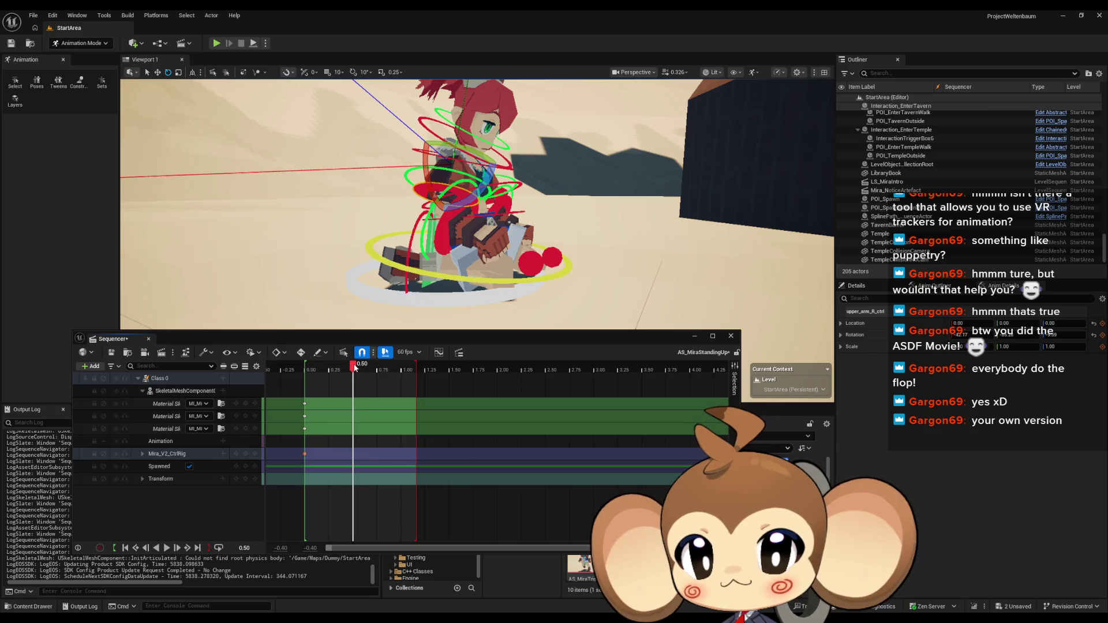
{"action": "mouse_move", "coordinate": [512, 259]}
{"action": "left_mouse_down"}
{"action": "mouse_move", "coordinate": [473, 248]}
{"action": "mouse_move", "coordinate": [530, 246]}
{"action": "mouse_move", "coordinate": [572, 224]}
{"action": "mouse_move", "coordinate": [527, 219]}
{"action": "mouse_move", "coordinate": [416, 256]}
{"action": "left_mouse_up"}
Bend Mira forward by rotating and shifting spine_ctrl, then tilting spine_003_ctrl's upper torso
{"action": "left_click", "coordinate": [501, 244]}
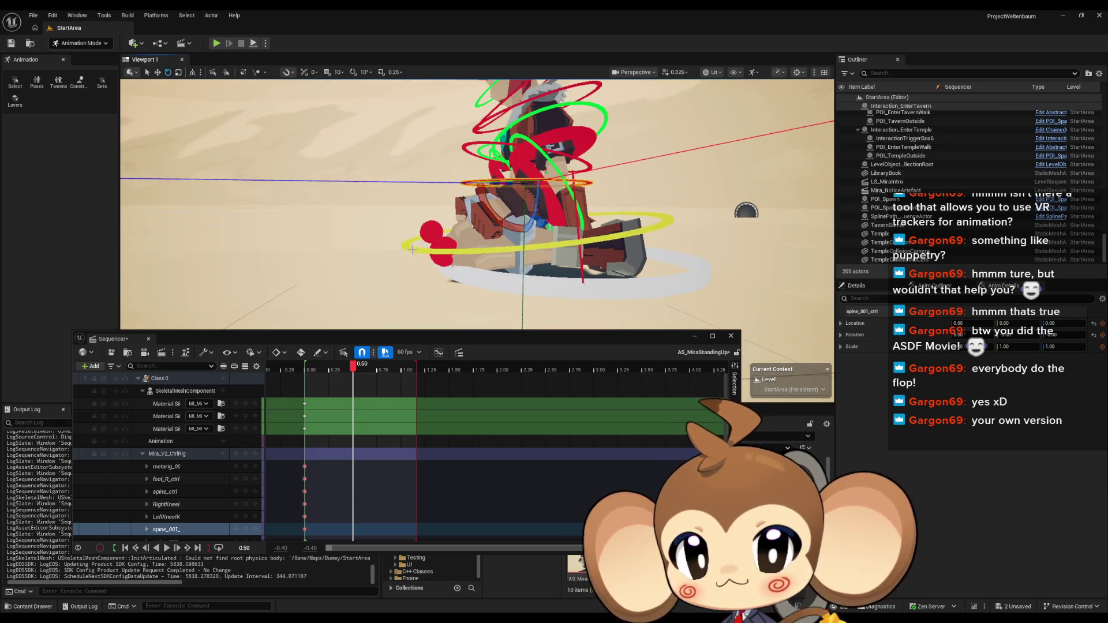
{"action": "left_click", "coordinate": [496, 233]}
{"action": "mouse_move", "coordinate": [492, 209]}
{"action": "left_mouse_down"}
{"action": "mouse_move", "coordinate": [466, 249]}
{"action": "mouse_move", "coordinate": [475, 266]}
{"action": "left_mouse_up"}
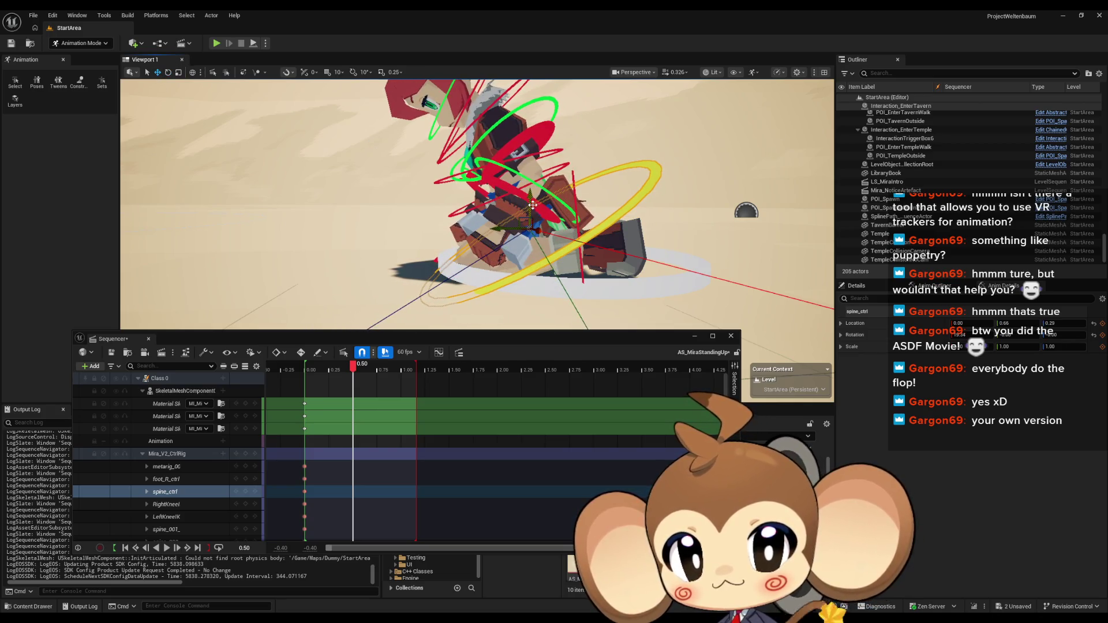
{"action": "mouse_move", "coordinate": [530, 196]}
{"action": "left_mouse_down"}
{"action": "mouse_move", "coordinate": [528, 175]}
{"action": "mouse_move", "coordinate": [511, 213]}
{"action": "left_mouse_up"}
{"action": "left_click", "coordinate": [466, 302]}
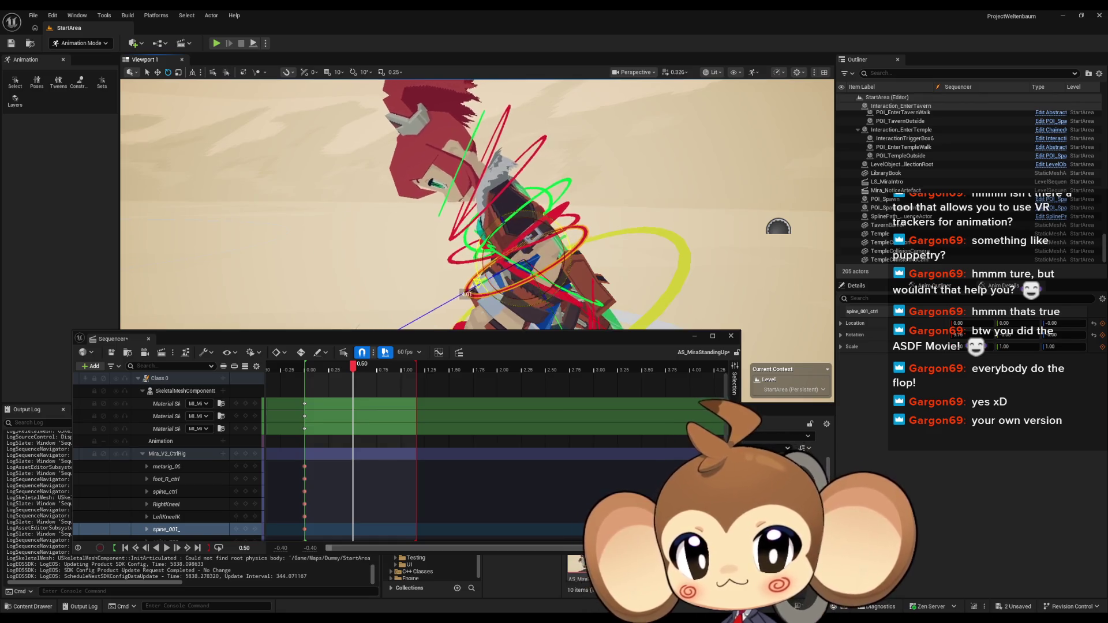
{"action": "left_click", "coordinate": [508, 258]}
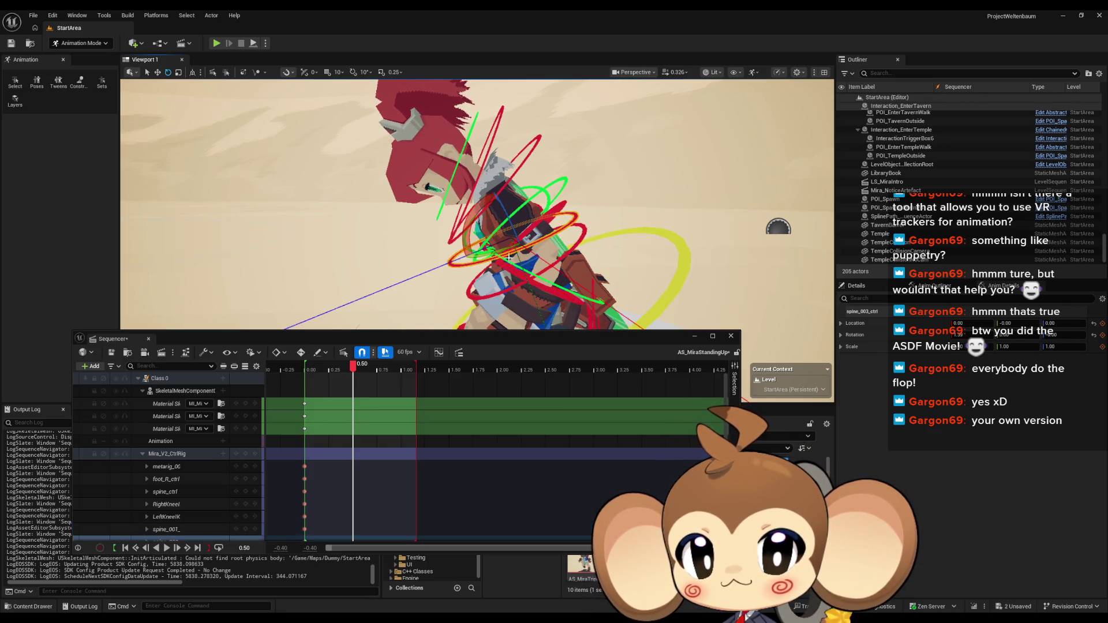
{"action": "mouse_move", "coordinate": [473, 222]}
{"action": "left_mouse_down"}
{"action": "mouse_move", "coordinate": [453, 276]}
{"action": "mouse_move", "coordinate": [346, 259]}
{"action": "mouse_move", "coordinate": [408, 206]}
{"action": "mouse_move", "coordinate": [399, 161]}
{"action": "left_mouse_up"}
{"action": "left_click", "coordinate": [419, 166]}
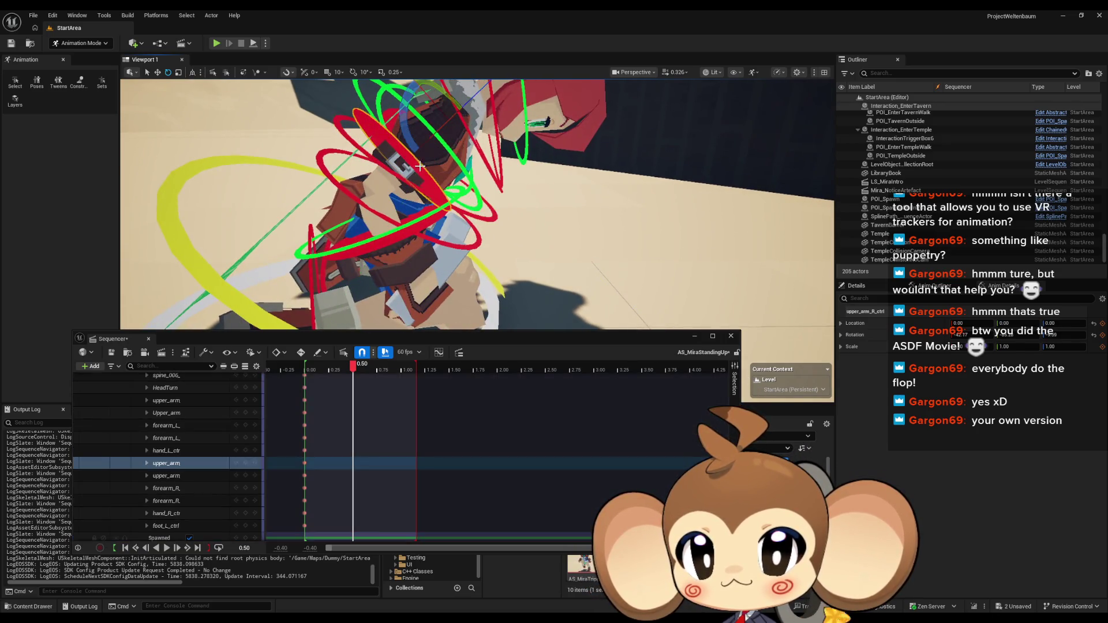
{"action": "left_click_drag", "start_coordinate": [403, 119], "coordinate": [403, 121]}
{"action": "left_click", "coordinate": [510, 211]}
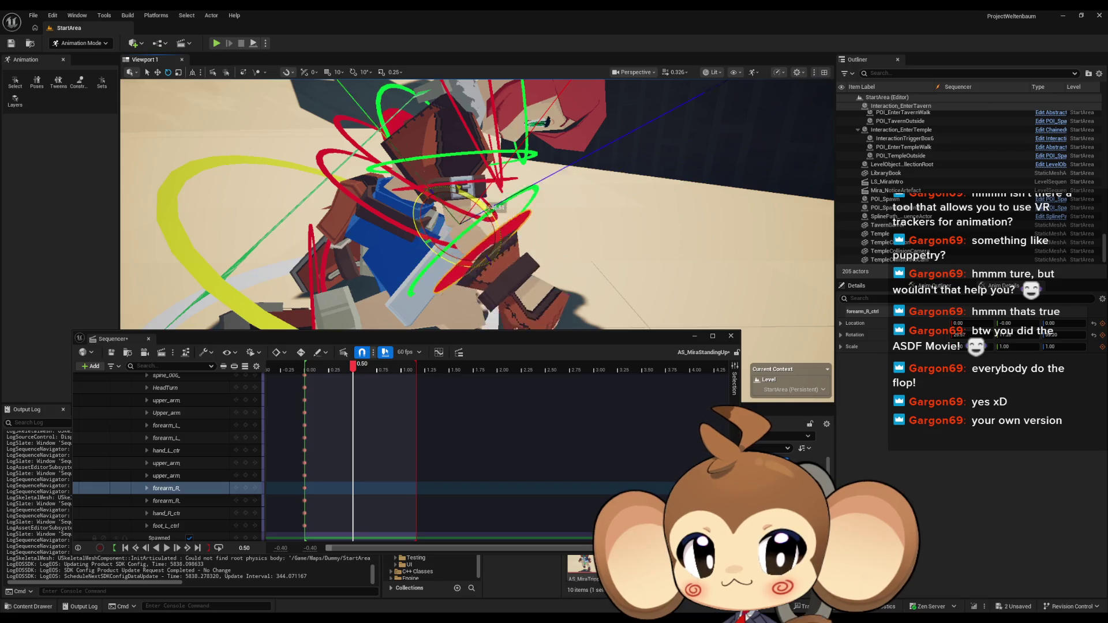
{"action": "left_click_drag", "start_coordinate": [424, 185], "coordinate": [517, 225]}
{"action": "left_click_drag", "start_coordinate": [395, 165], "coordinate": [455, 151]}
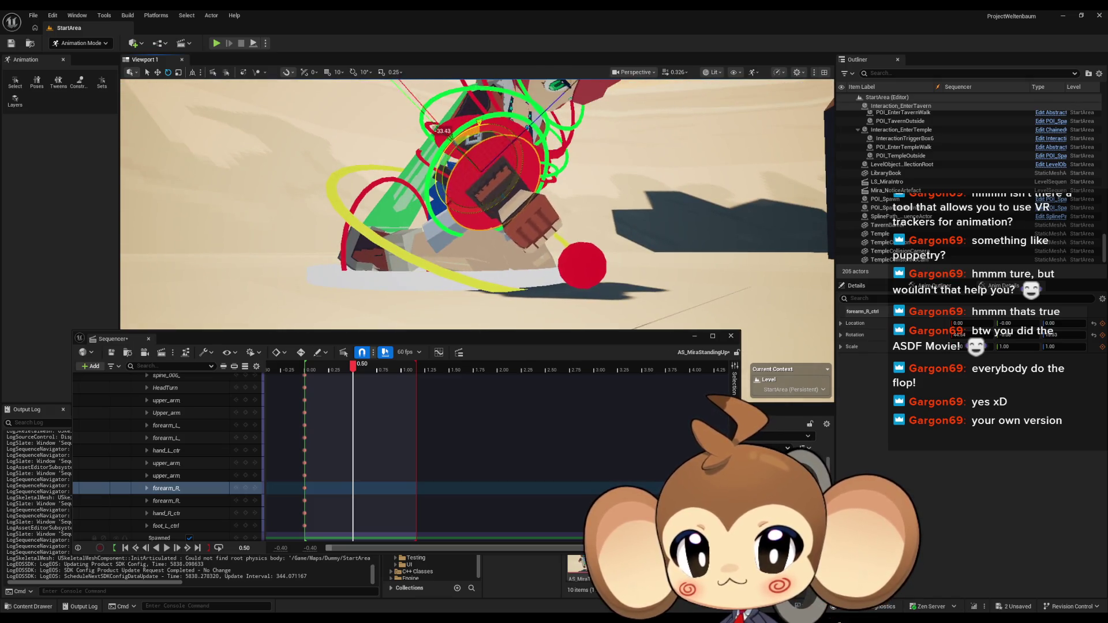
{"action": "mouse_move", "coordinate": [523, 161]}
{"action": "left_mouse_down"}
{"action": "mouse_move", "coordinate": [511, 205]}
{"action": "mouse_move", "coordinate": [479, 197]}
{"action": "mouse_move", "coordinate": [484, 176]}
{"action": "mouse_move", "coordinate": [462, 171]}
{"action": "left_mouse_up"}
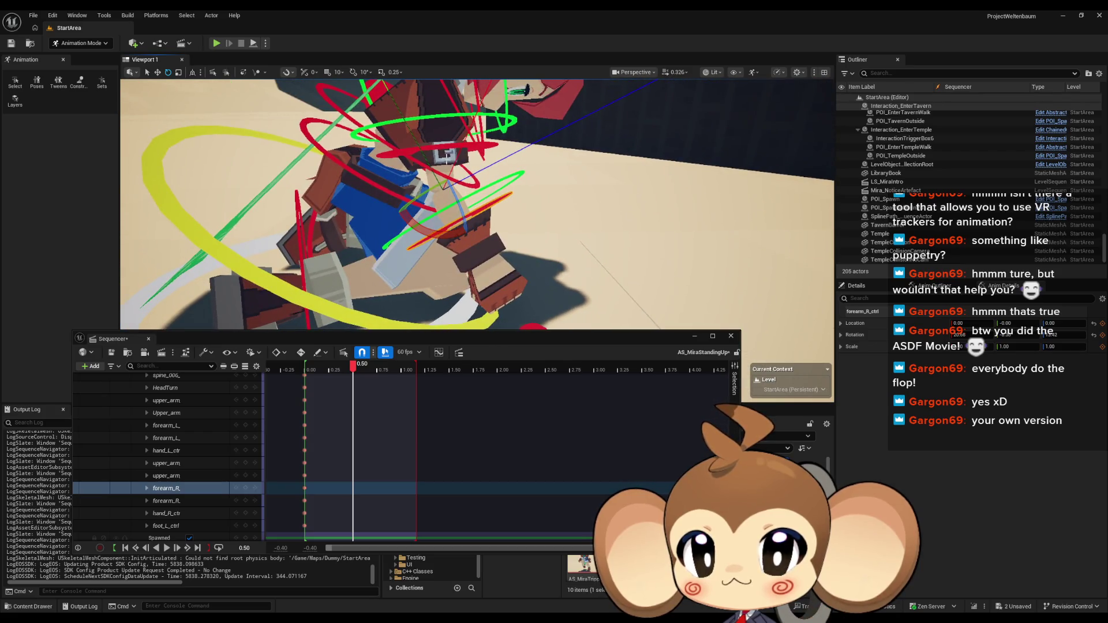
{"action": "left_click", "coordinate": [438, 121]}
{"action": "left_click_drag", "start_coordinate": [439, 121], "coordinate": [499, 149]}
{"action": "mouse_move", "coordinate": [444, 200]}
{"action": "left_mouse_down"}
{"action": "mouse_move", "coordinate": [445, 232]}
{"action": "mouse_move", "coordinate": [427, 150]}
{"action": "mouse_move", "coordinate": [576, 140]}
{"action": "left_mouse_up"}
{"action": "left_click", "coordinate": [427, 150]}
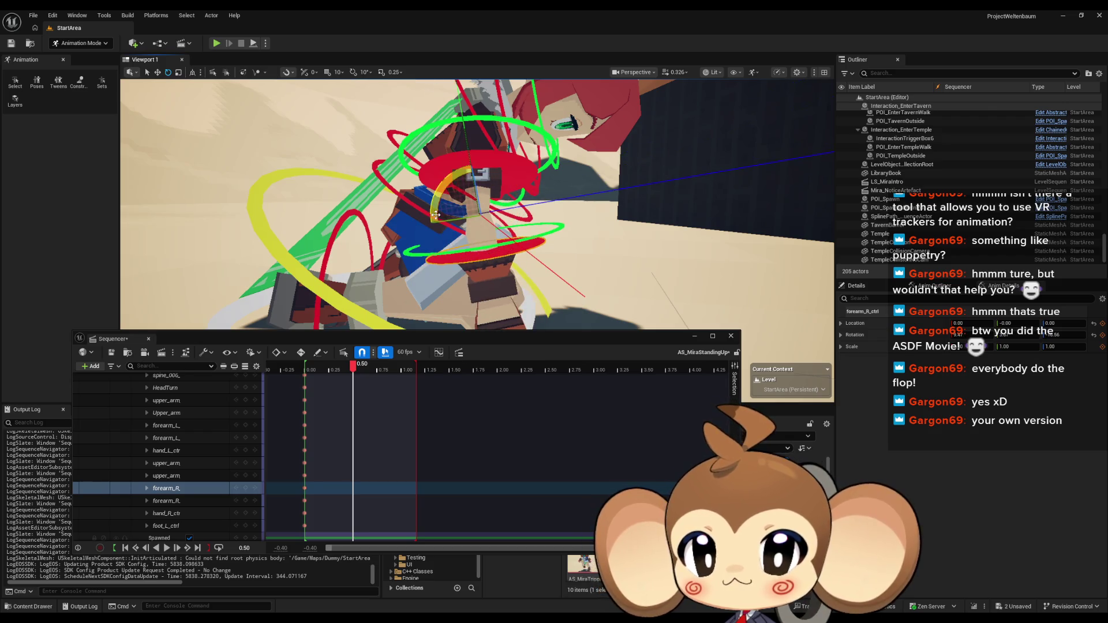
{"action": "left_click", "coordinate": [511, 216]}
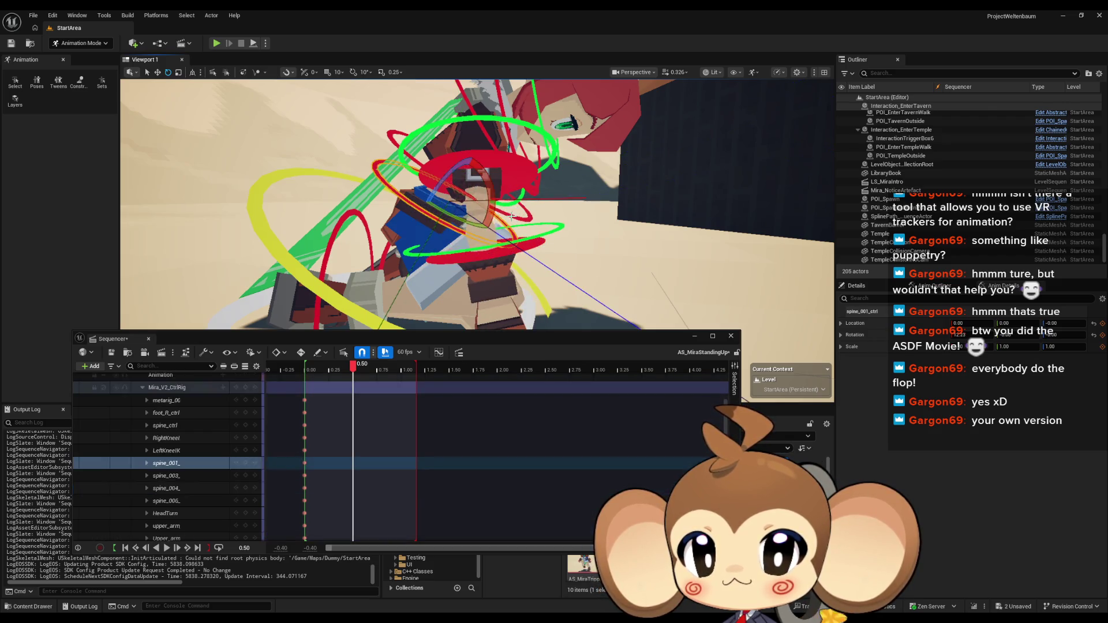
Rotate spine_001_ctrl to bend Mira's torso forward
{"action": "left_click_drag", "start_coordinate": [508, 185], "coordinate": [507, 184]}
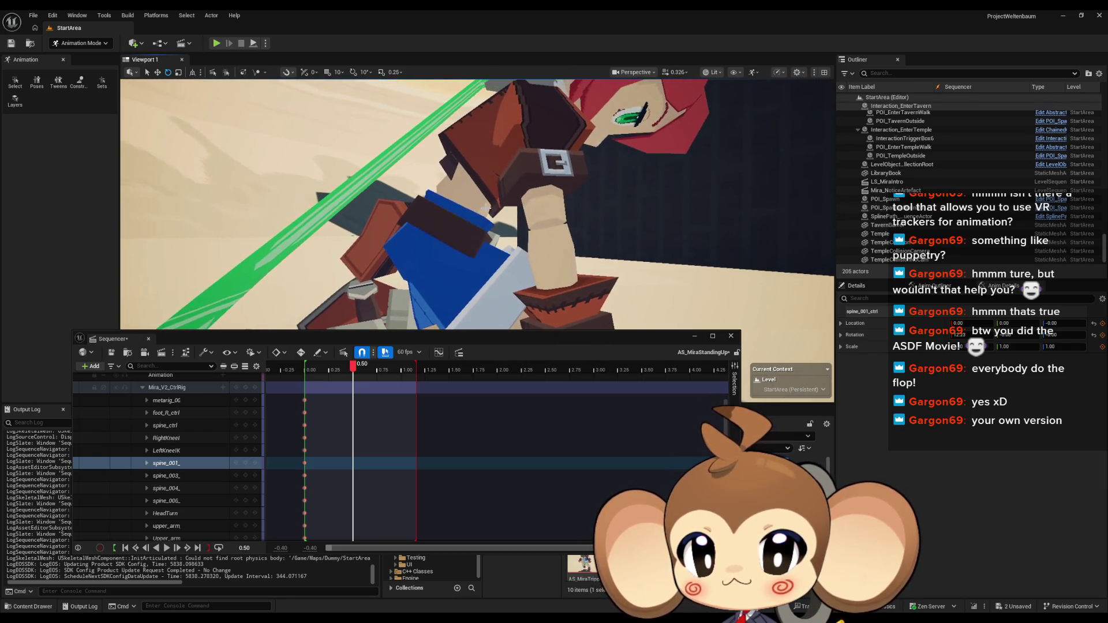
{"action": "left_click_drag", "start_coordinate": [410, 191], "coordinate": [452, 207]}
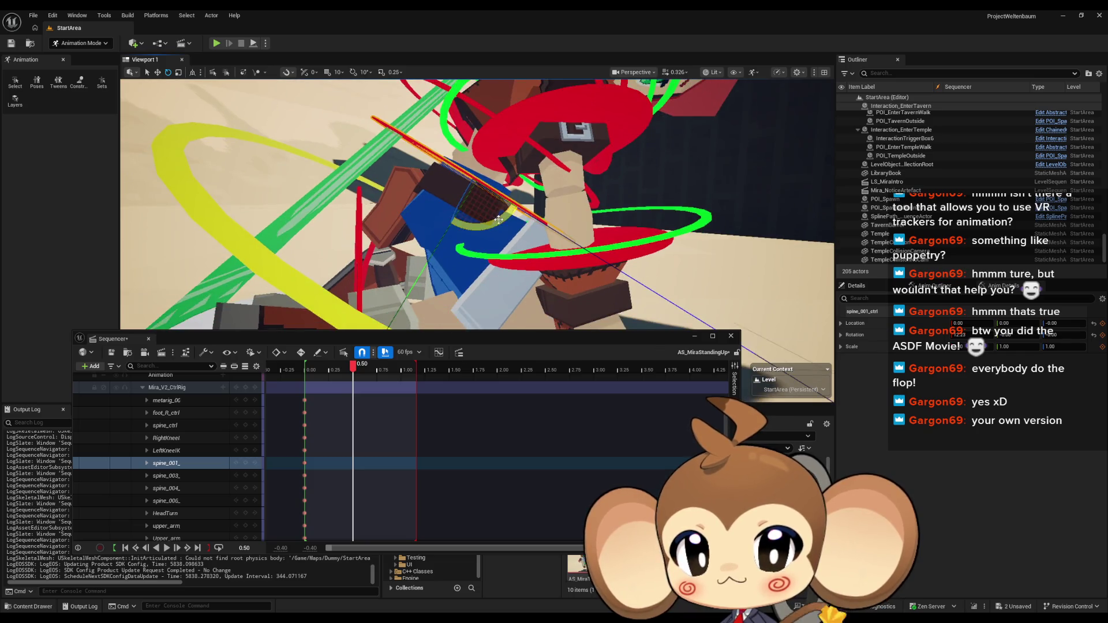
{"action": "mouse_move", "coordinate": [520, 210]}
{"action": "left_mouse_down"}
{"action": "mouse_move", "coordinate": [499, 212]}
{"action": "mouse_move", "coordinate": [595, 171]}
{"action": "left_mouse_up"}
{"action": "left_click_drag", "start_coordinate": [477, 205], "coordinate": [483, 202]}
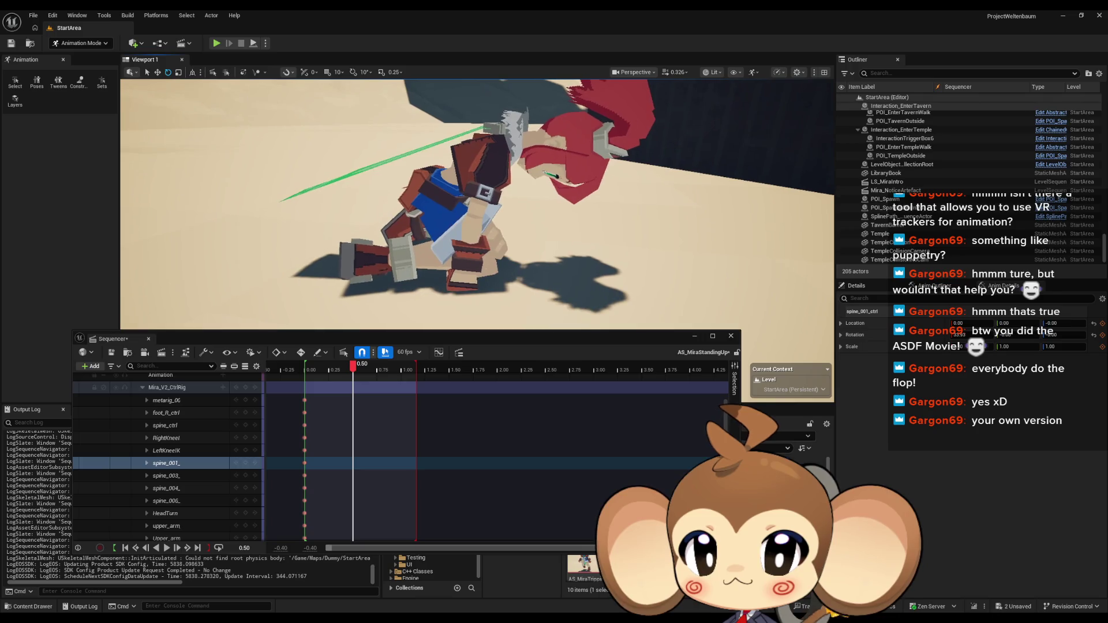
{"action": "mouse_move", "coordinate": [476, 216]}
{"action": "left_mouse_down"}
{"action": "mouse_move", "coordinate": [483, 176]}
{"action": "mouse_move", "coordinate": [470, 168]}
{"action": "left_mouse_up"}
Rotate spine_003_ctrl to turn Mira's upper torso
{"action": "left_click", "coordinate": [437, 179]}
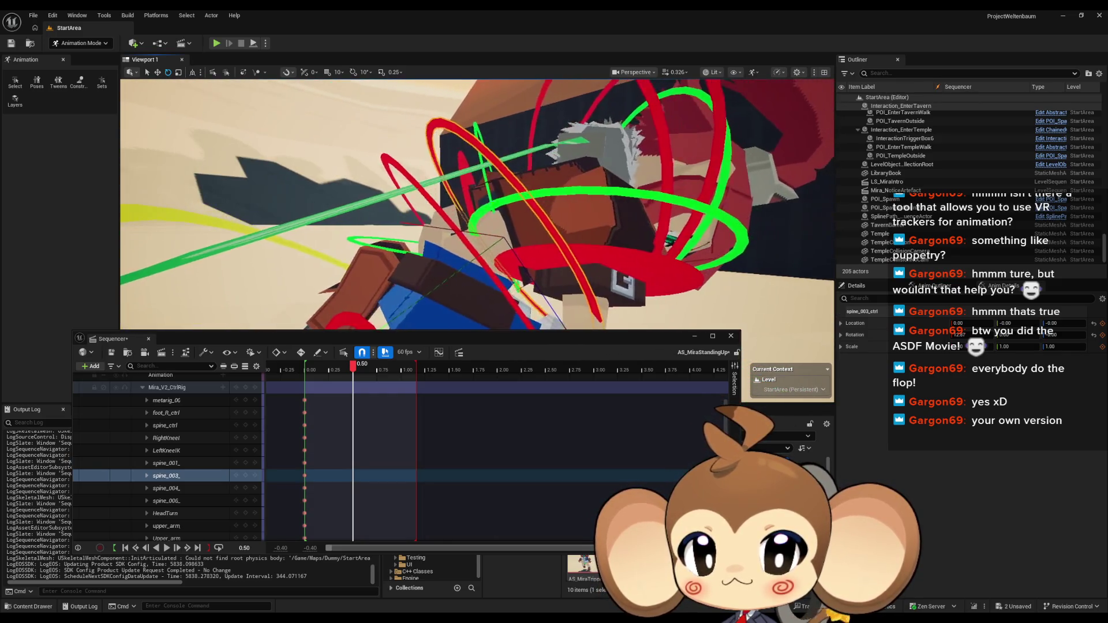
{"action": "left_click_drag", "start_coordinate": [461, 221], "coordinate": [529, 282]}
{"action": "scroll", "coordinate": [529, 283], "scroll_direction": "down", "scroll_amount": 5}
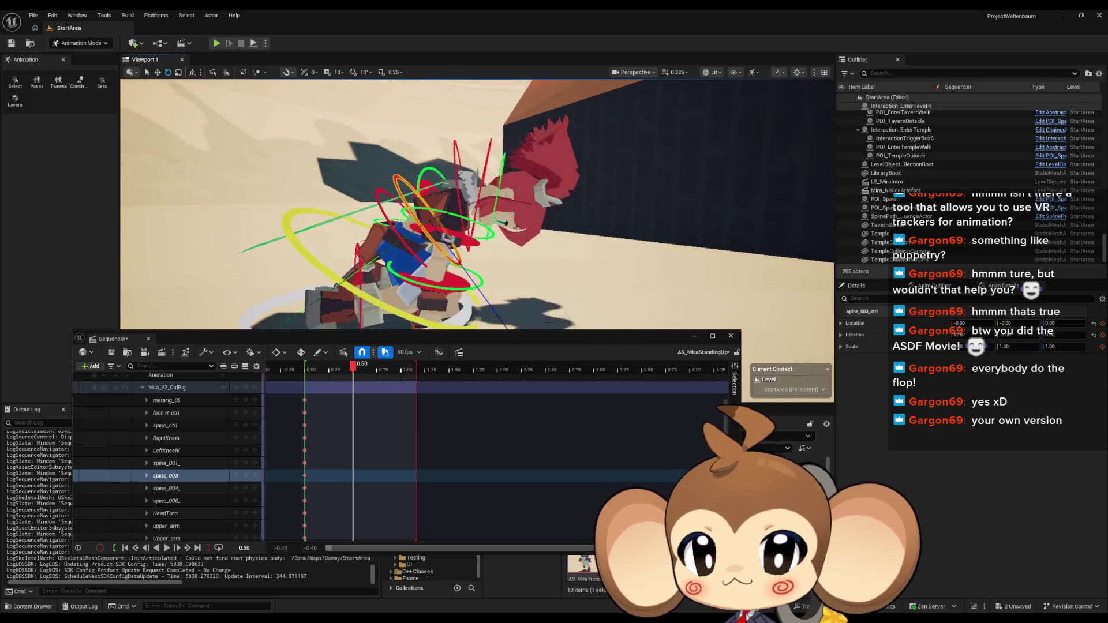
{"action": "scroll", "coordinate": [455, 239], "scroll_direction": "up", "scroll_amount": 3}
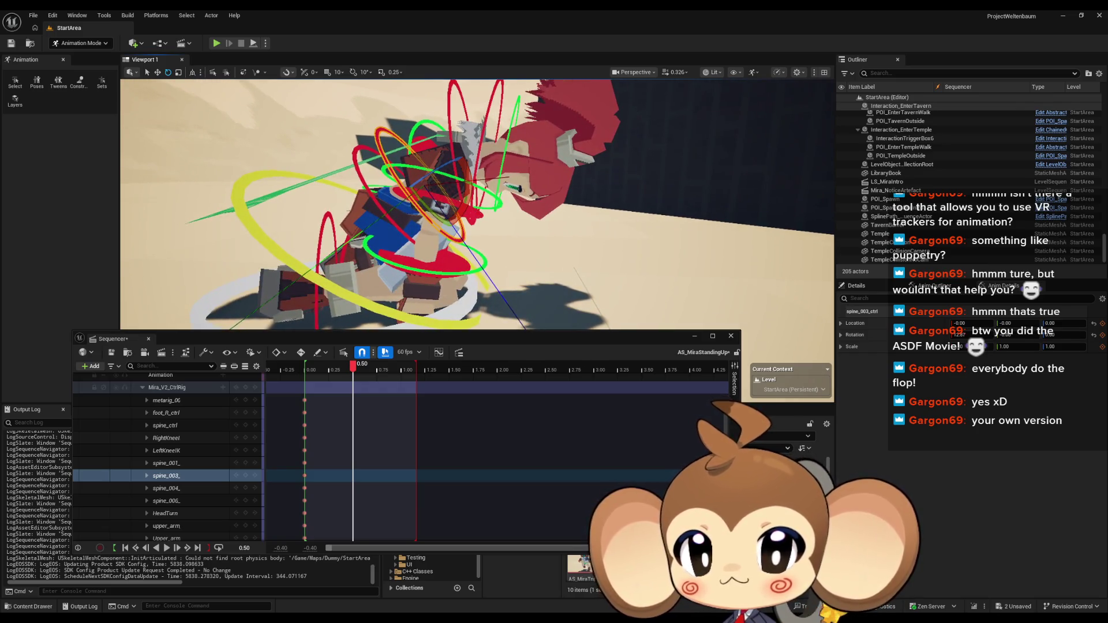
Frame the view on the right upper arm and select the right forearm control
{"action": "left_click", "coordinate": [454, 239]}
{"action": "key", "text": "f"}
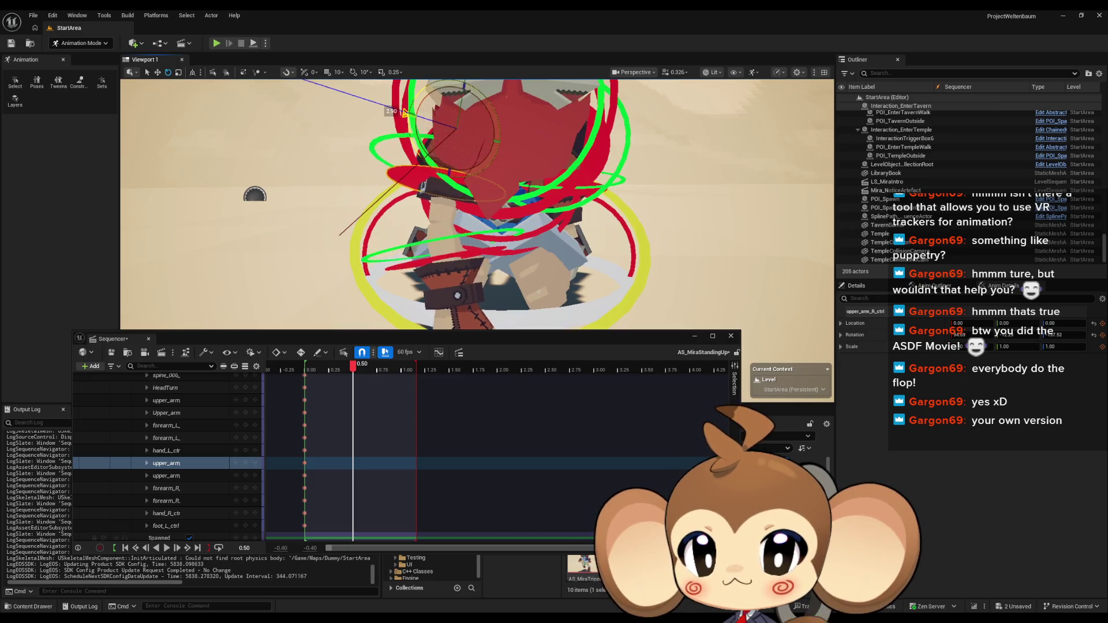
{"action": "left_click", "coordinate": [419, 212]}
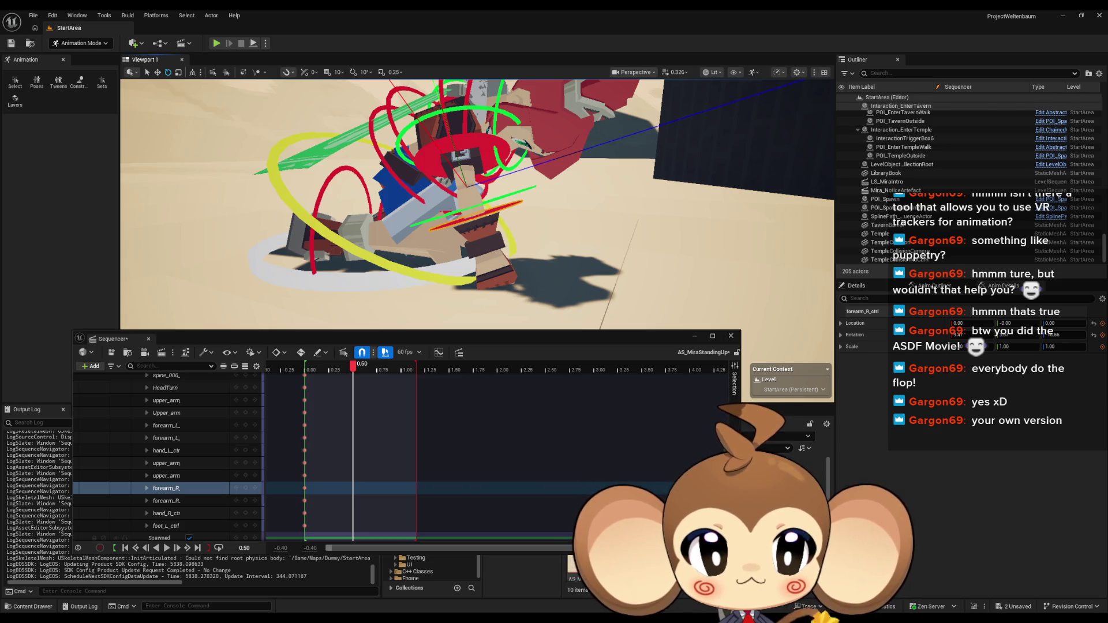
{"action": "scroll", "coordinate": [423, 221], "scroll_direction": "up", "scroll_amount": 3}
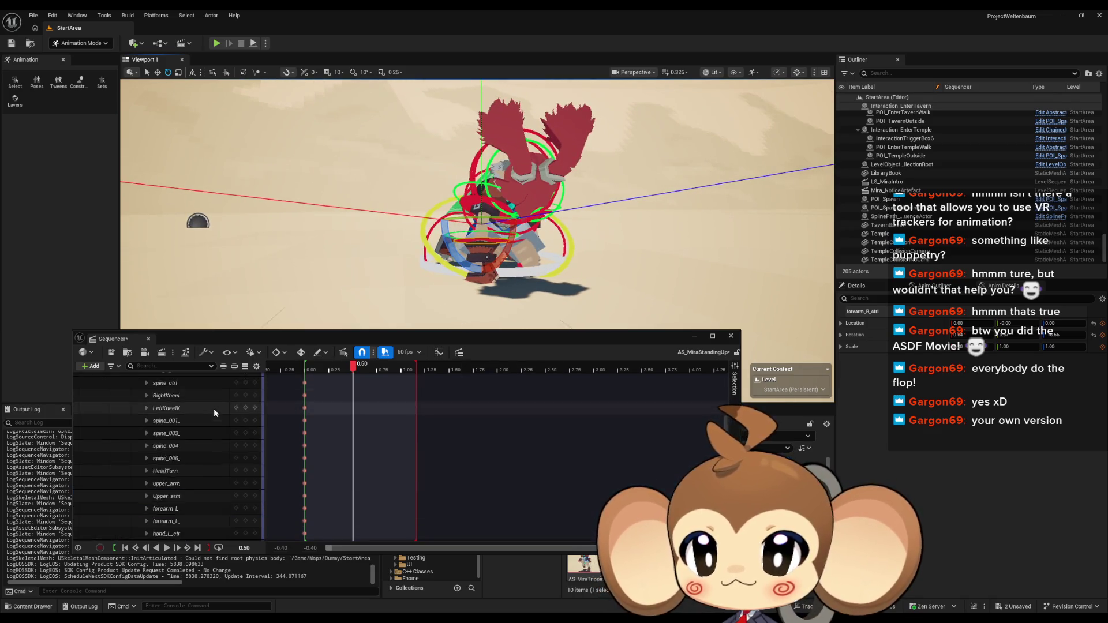
{"action": "scroll", "coordinate": [214, 408], "scroll_direction": "up", "scroll_amount": 5}
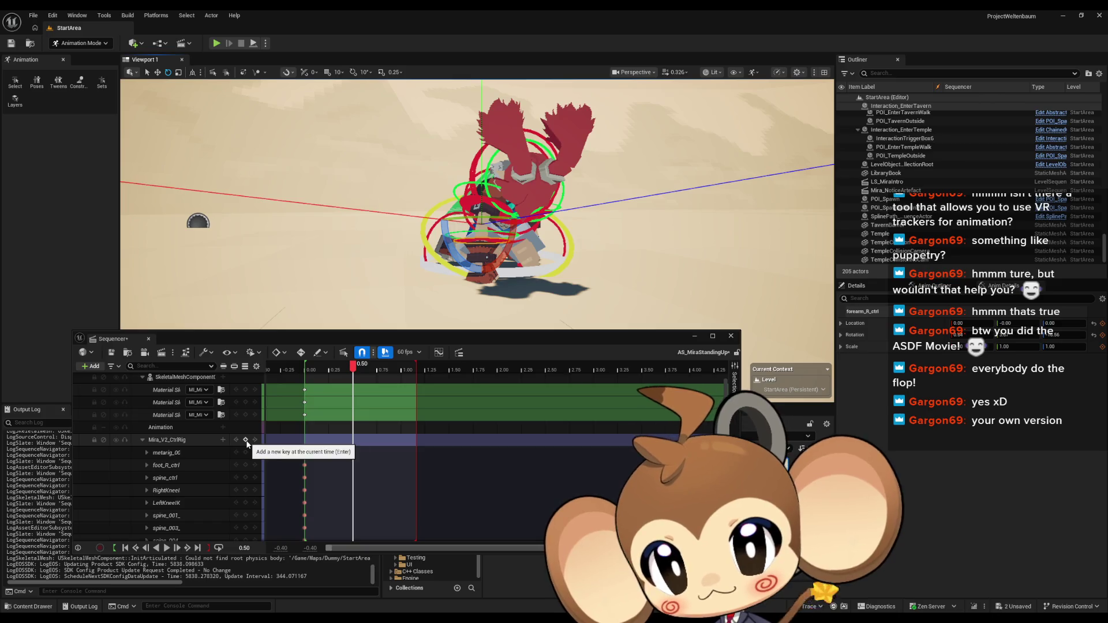
Key all Mira_V2_CtrlRig controls at 0.50 and scrub between 0.00 and 0.50 to preview the rise
{"action": "left_click", "coordinate": [246, 439]}
{"action": "left_click", "coordinate": [348, 370]}
{"action": "mouse_move", "coordinate": [348, 370]}
{"action": "left_mouse_down"}
{"action": "mouse_move", "coordinate": [285, 364]}
{"action": "mouse_move", "coordinate": [368, 363]}
{"action": "mouse_move", "coordinate": [309, 356]}
{"action": "left_mouse_up"}
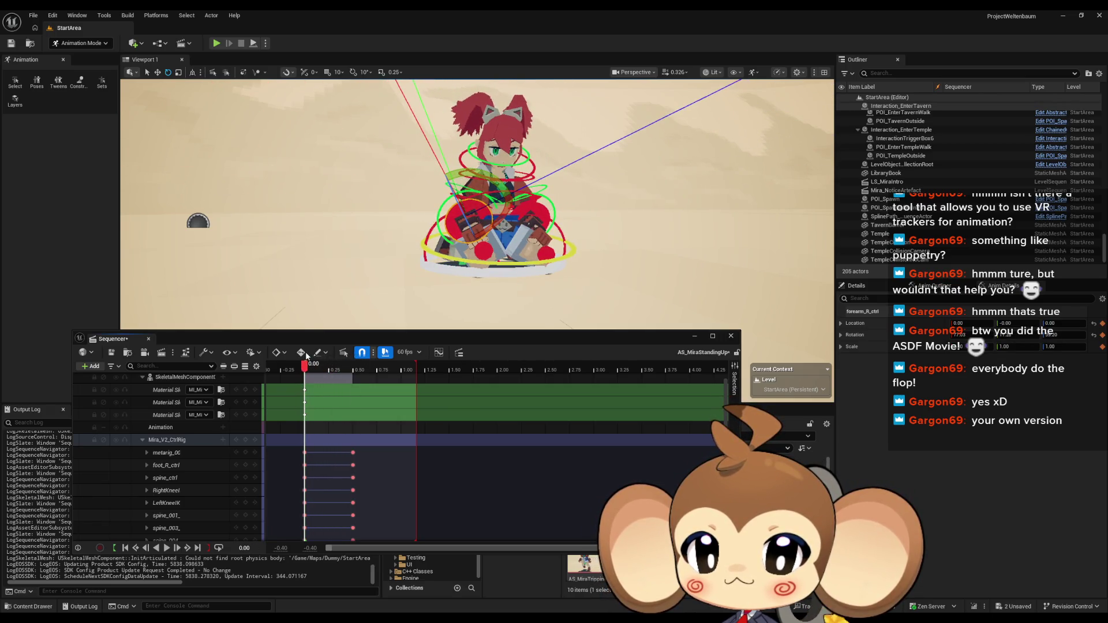
{"action": "left_click_drag", "start_coordinate": [307, 356], "coordinate": [357, 359]}
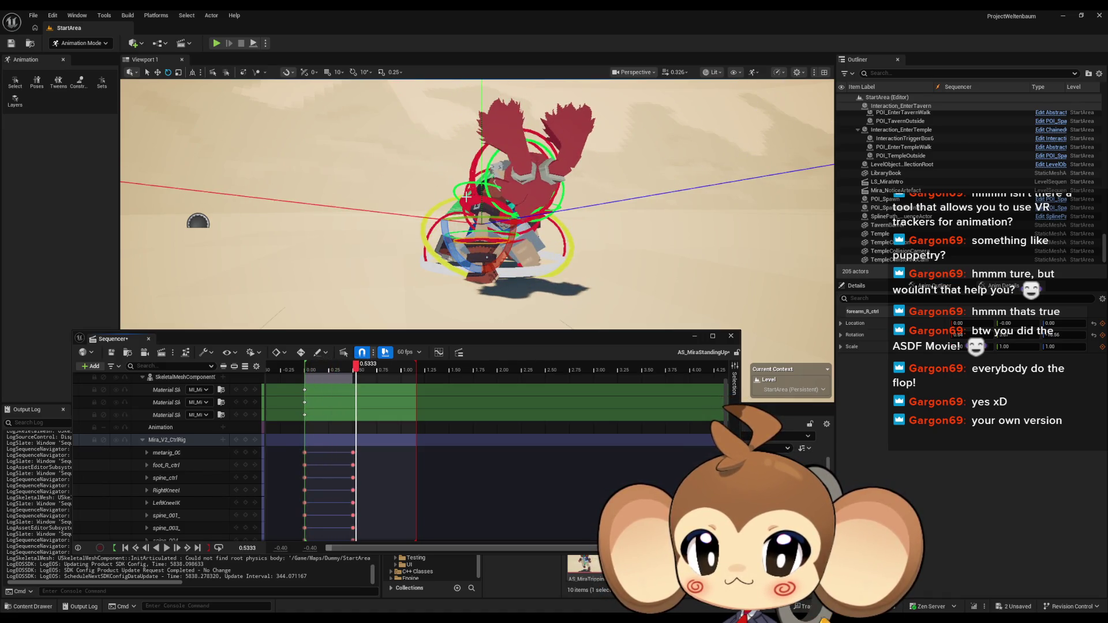
{"action": "left_click", "coordinate": [489, 178]}
{"action": "left_click_drag", "start_coordinate": [359, 368], "coordinate": [310, 373]}
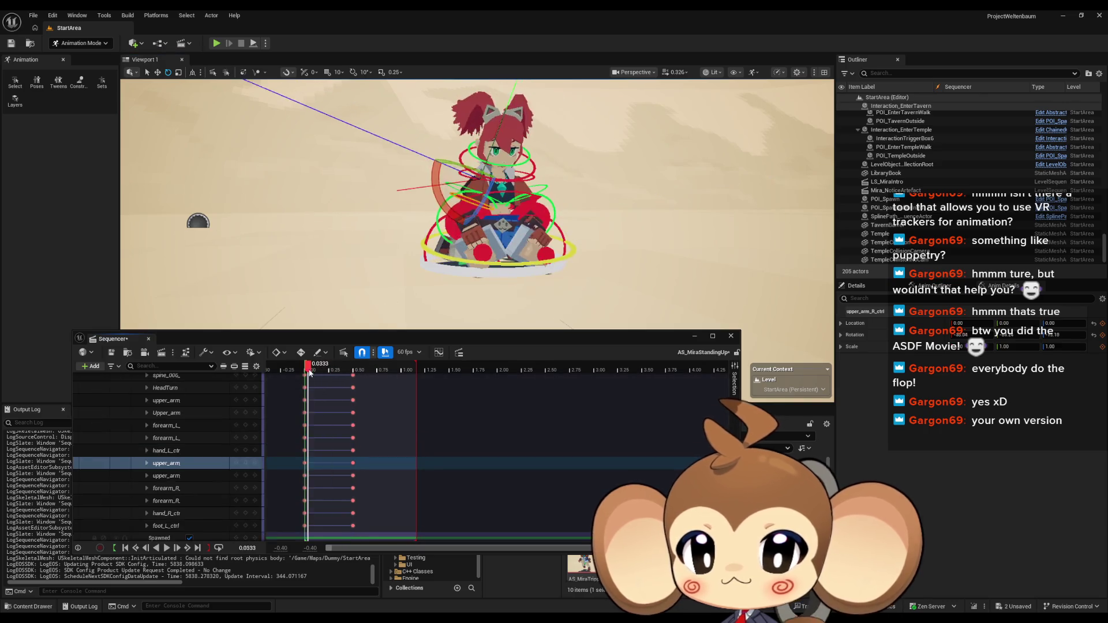
{"action": "left_click", "coordinate": [351, 461]}
{"action": "mouse_move", "coordinate": [353, 367]}
{"action": "left_mouse_down"}
{"action": "mouse_move", "coordinate": [304, 368]}
{"action": "mouse_move", "coordinate": [355, 367]}
{"action": "left_mouse_up"}
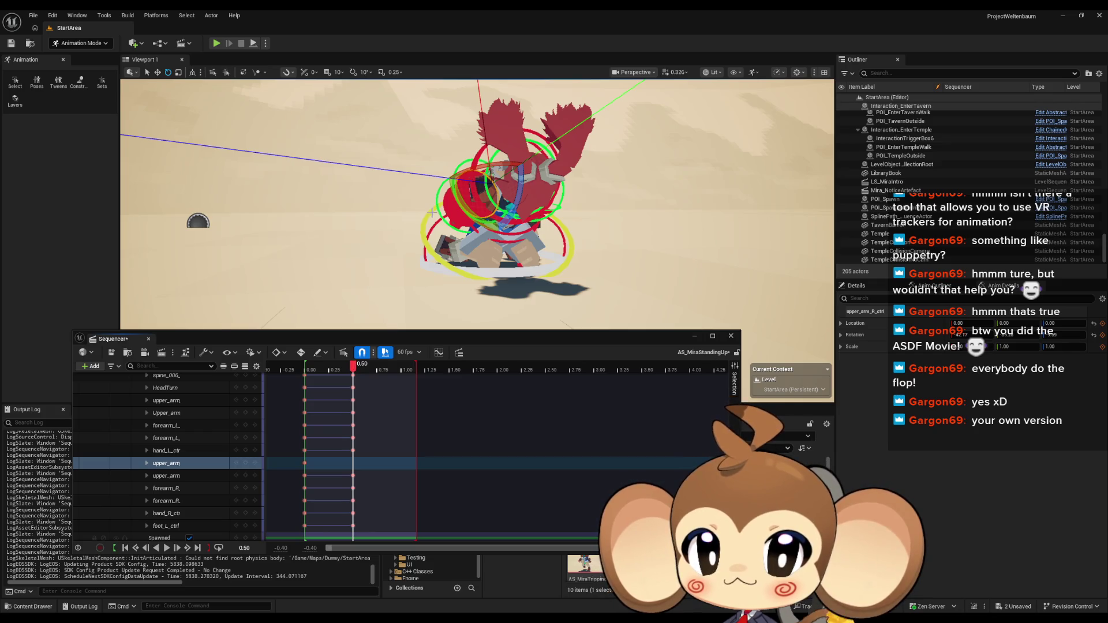
From a lower viewing angle, rotate upper_arm_R_ctrl a few degrees further in the 0.50 pose
{"action": "scroll", "coordinate": [432, 212], "scroll_direction": "up", "scroll_amount": 5}
{"action": "left_click_drag", "start_coordinate": [464, 227], "coordinate": [465, 227]}
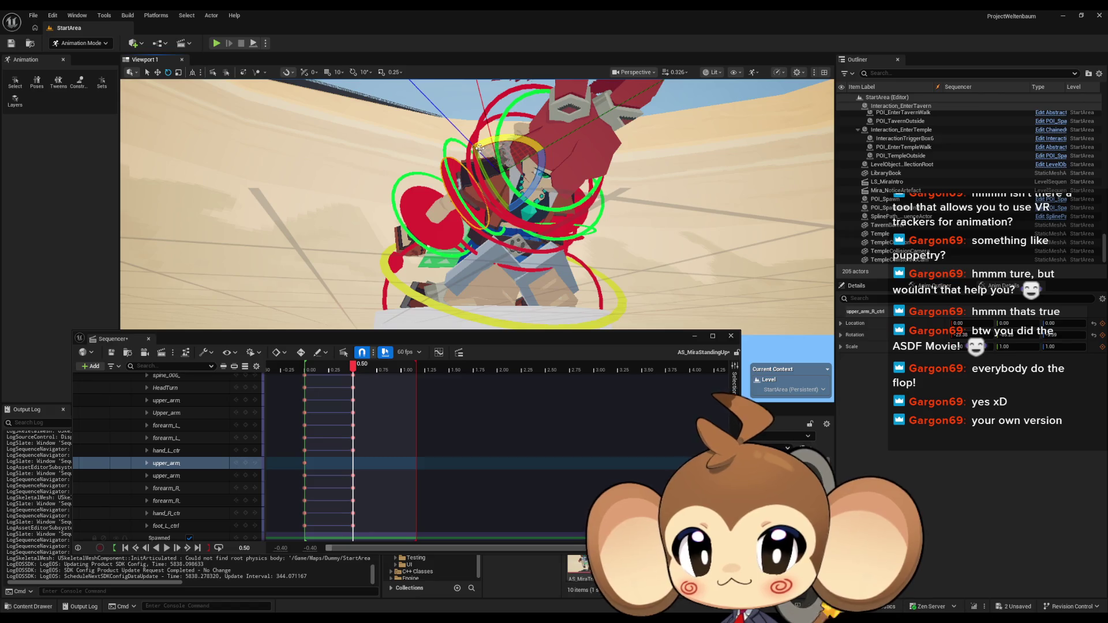
{"action": "left_click_drag", "start_coordinate": [522, 200], "coordinate": [417, 134]}
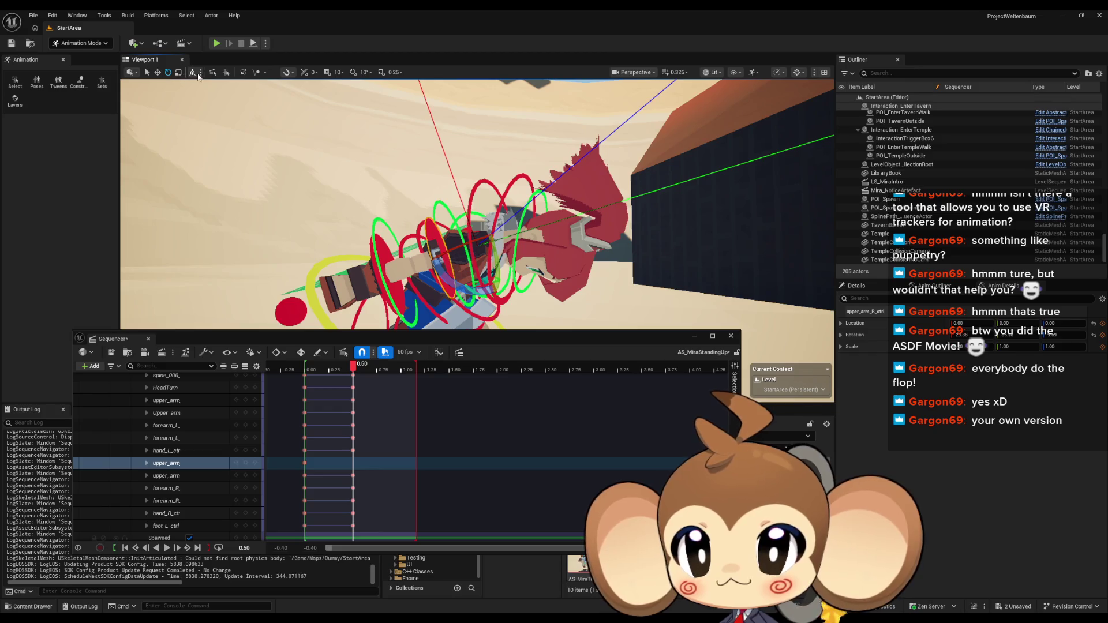
{"action": "left_click_drag", "start_coordinate": [456, 284], "coordinate": [503, 245]}
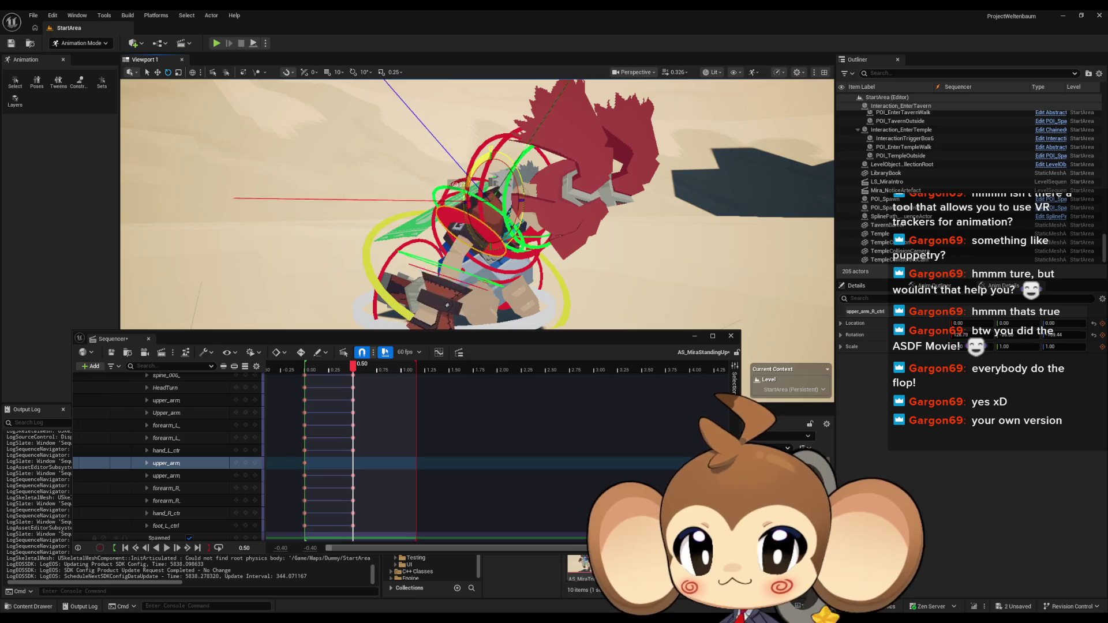
{"action": "mouse_move", "coordinate": [478, 204]}
{"action": "left_mouse_down"}
{"action": "mouse_move", "coordinate": [499, 182]}
{"action": "mouse_move", "coordinate": [517, 189]}
{"action": "mouse_move", "coordinate": [478, 201]}
{"action": "left_mouse_up"}
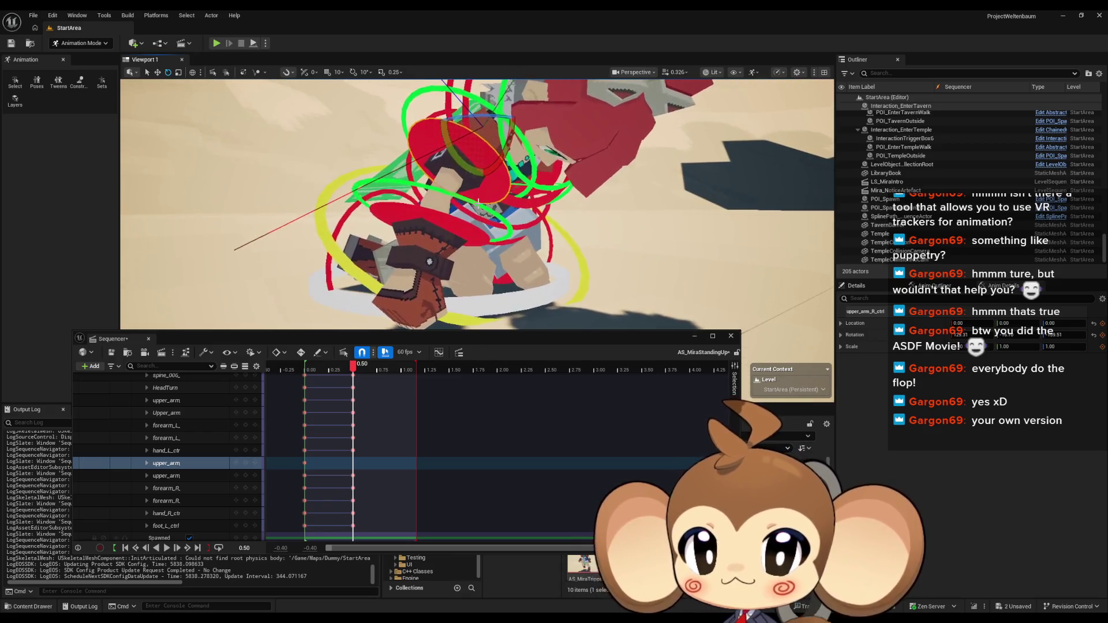
{"action": "mouse_move", "coordinate": [454, 156]}
{"action": "left_mouse_down"}
{"action": "mouse_move", "coordinate": [470, 175]}
{"action": "mouse_move", "coordinate": [520, 190]}
{"action": "left_mouse_up"}
{"action": "mouse_move", "coordinate": [441, 155]}
{"action": "left_mouse_down"}
{"action": "mouse_move", "coordinate": [456, 144]}
{"action": "mouse_move", "coordinate": [459, 168]}
{"action": "left_mouse_up"}
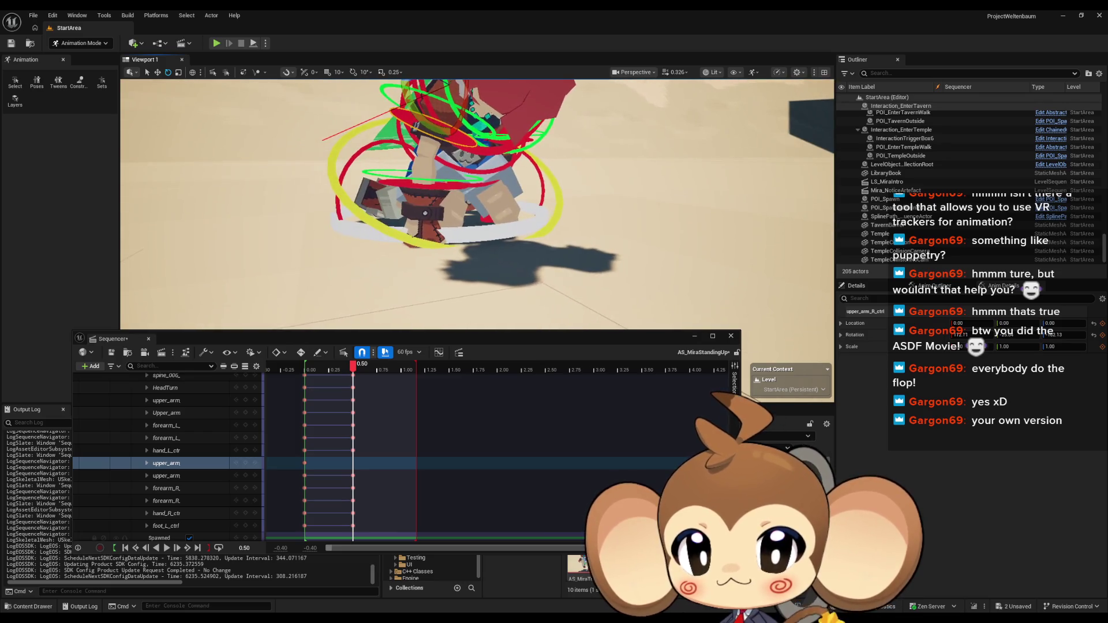
{"action": "left_click", "coordinate": [166, 463]}
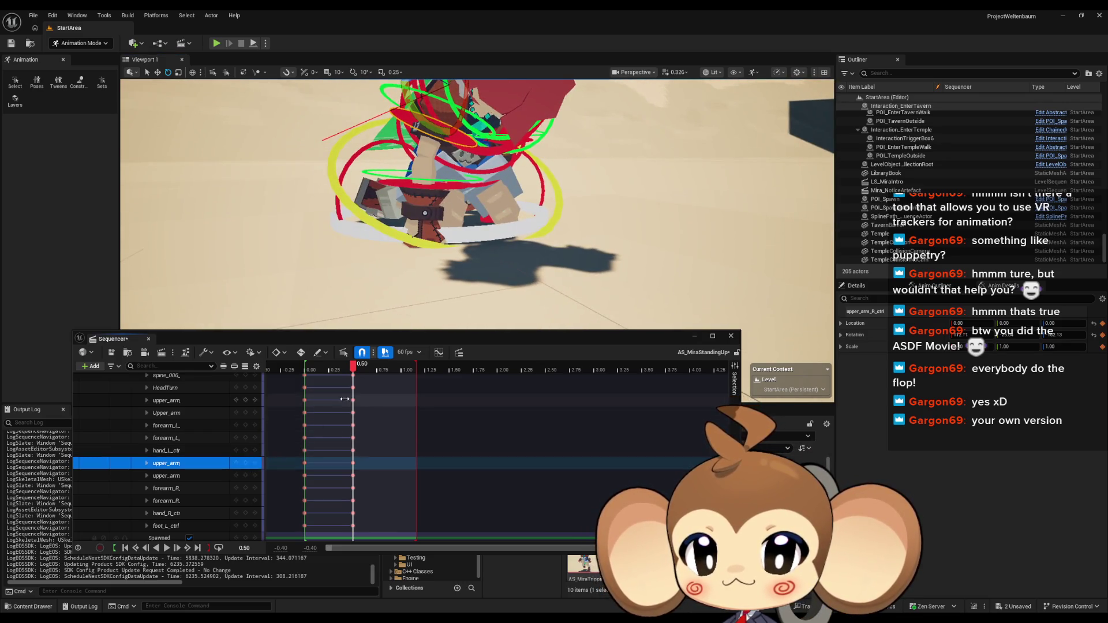
Add an upper_arm key at 0.2833, then play the stand-up motion from 0.10
{"action": "left_click_drag", "start_coordinate": [355, 371], "coordinate": [327, 371]}
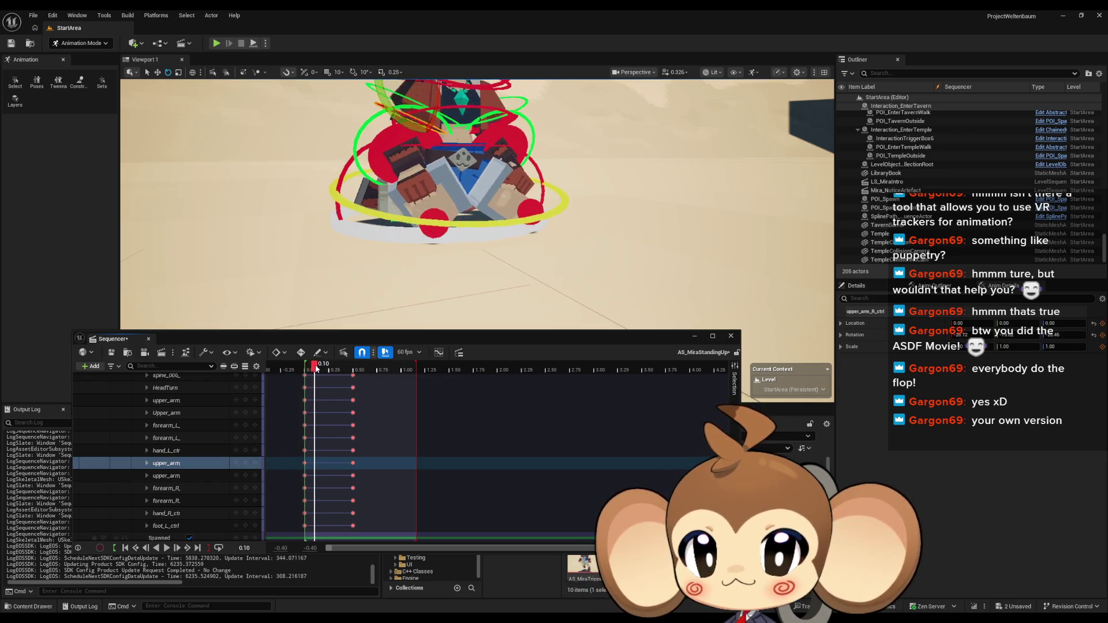
{"action": "mouse_move", "coordinate": [333, 368]}
{"action": "left_mouse_down"}
{"action": "mouse_move", "coordinate": [360, 370]}
{"action": "mouse_move", "coordinate": [328, 367]}
{"action": "mouse_move", "coordinate": [339, 367]}
{"action": "left_mouse_up"}
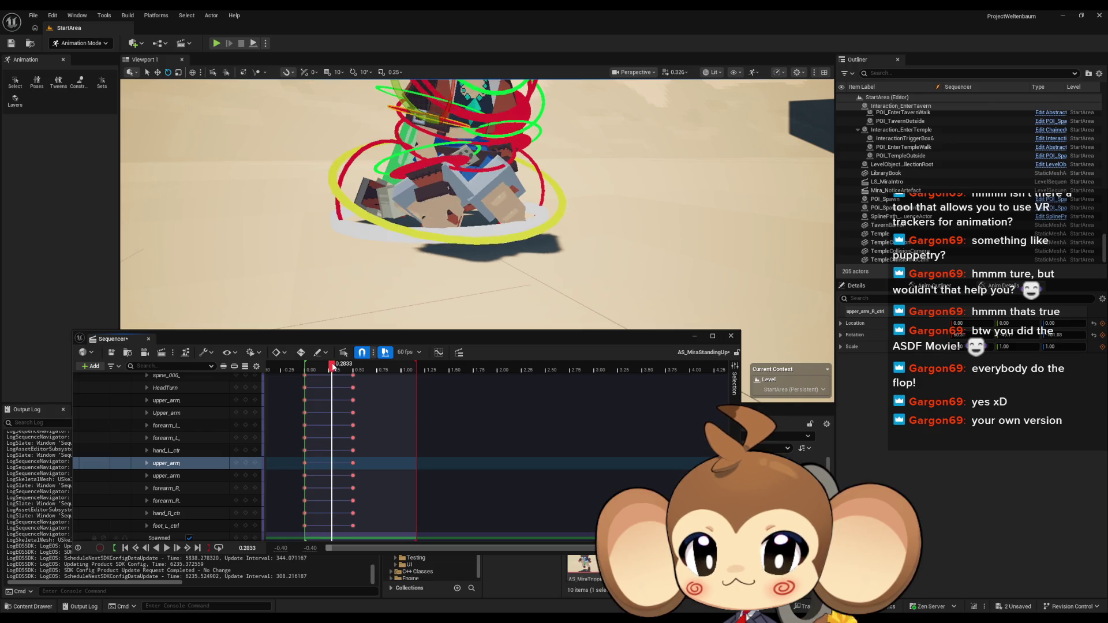
{"action": "key", "text": "f"}
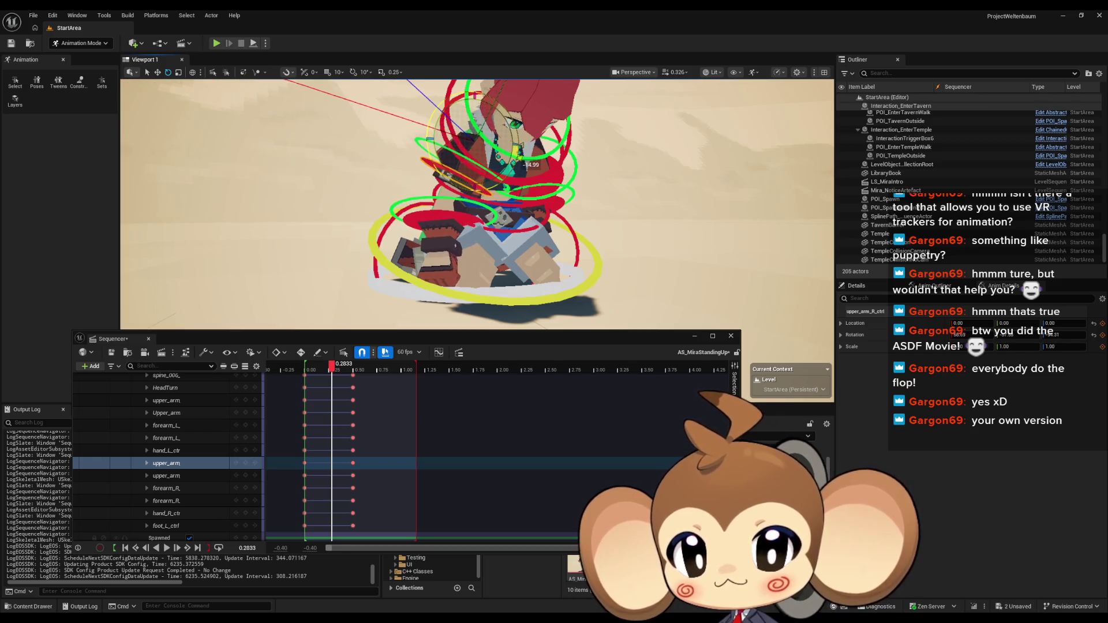
{"action": "left_click", "coordinate": [242, 462]}
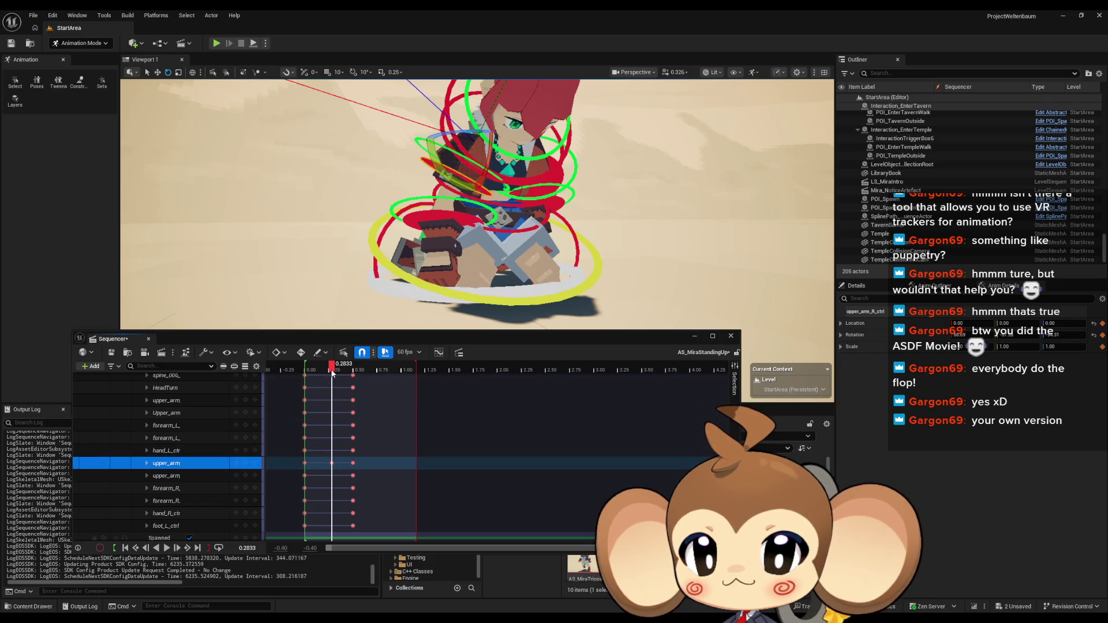
{"action": "mouse_move", "coordinate": [331, 366]}
{"action": "left_mouse_down"}
{"action": "mouse_move", "coordinate": [303, 371]}
{"action": "mouse_move", "coordinate": [359, 371]}
{"action": "left_mouse_up"}
{"action": "key", "text": "space"}
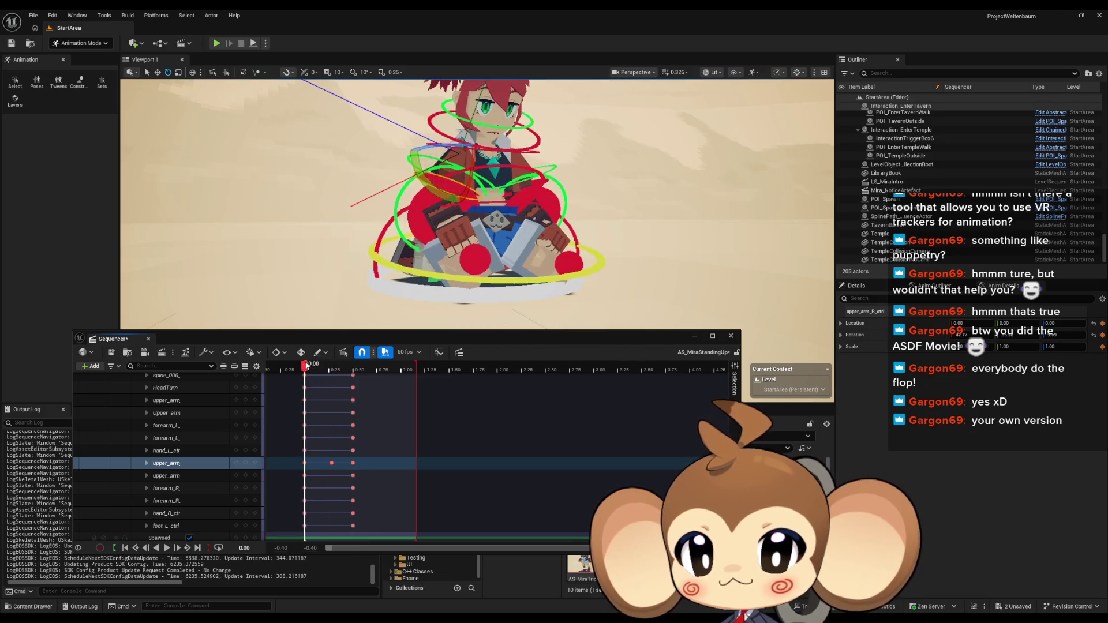
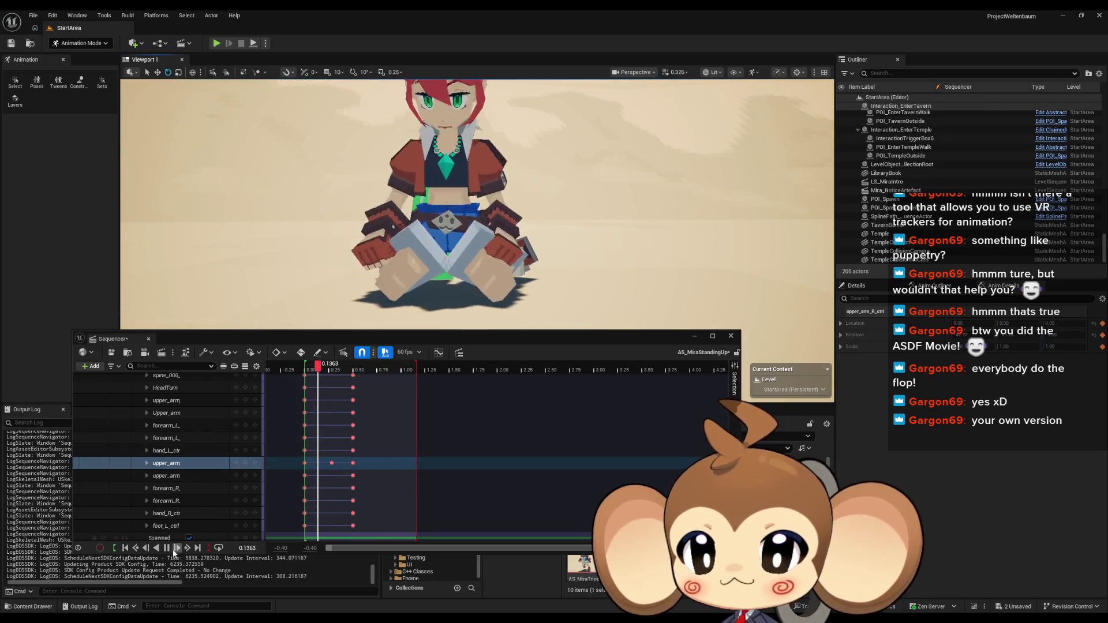
Stop playback, go to 0.50 and rotate forearm_R_ctrl about 19 degrees
{"action": "key", "text": "space"}
{"action": "mouse_move", "coordinate": [350, 239]}
{"action": "left_mouse_down"}
{"action": "mouse_move", "coordinate": [323, 242]}
{"action": "mouse_move", "coordinate": [349, 239]}
{"action": "left_mouse_up"}
{"action": "left_click_drag", "start_coordinate": [361, 371], "coordinate": [354, 373]}
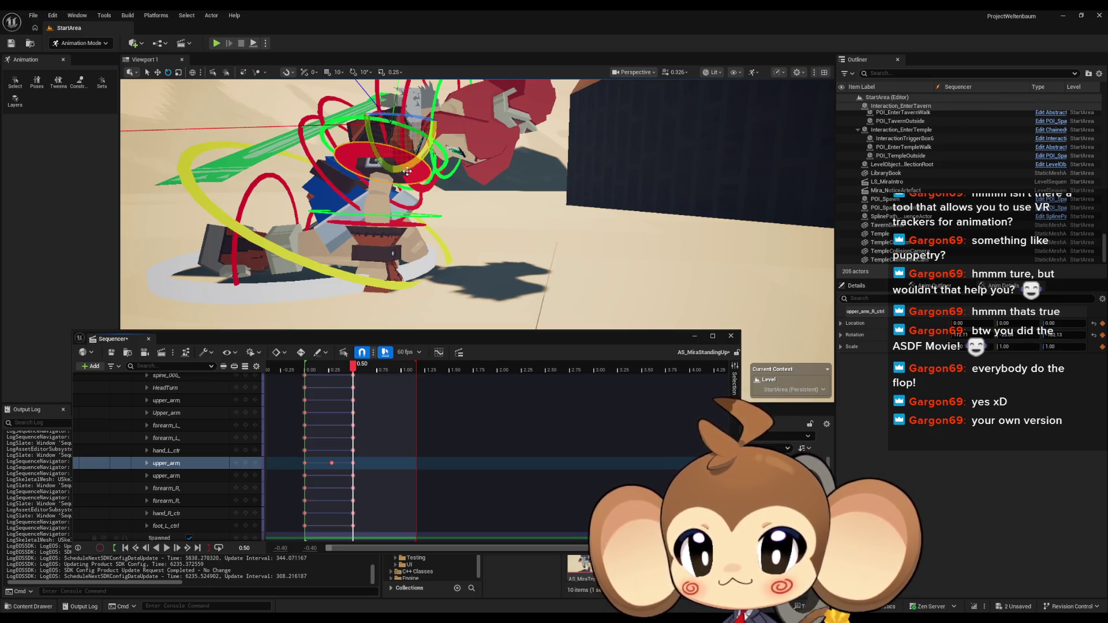
{"action": "left_click_drag", "start_coordinate": [350, 239], "coordinate": [349, 239]}
{"action": "left_click_drag", "start_coordinate": [433, 229], "coordinate": [433, 230]}
{"action": "left_click", "coordinate": [433, 230]}
{"action": "left_click_drag", "start_coordinate": [478, 198], "coordinate": [448, 171]}
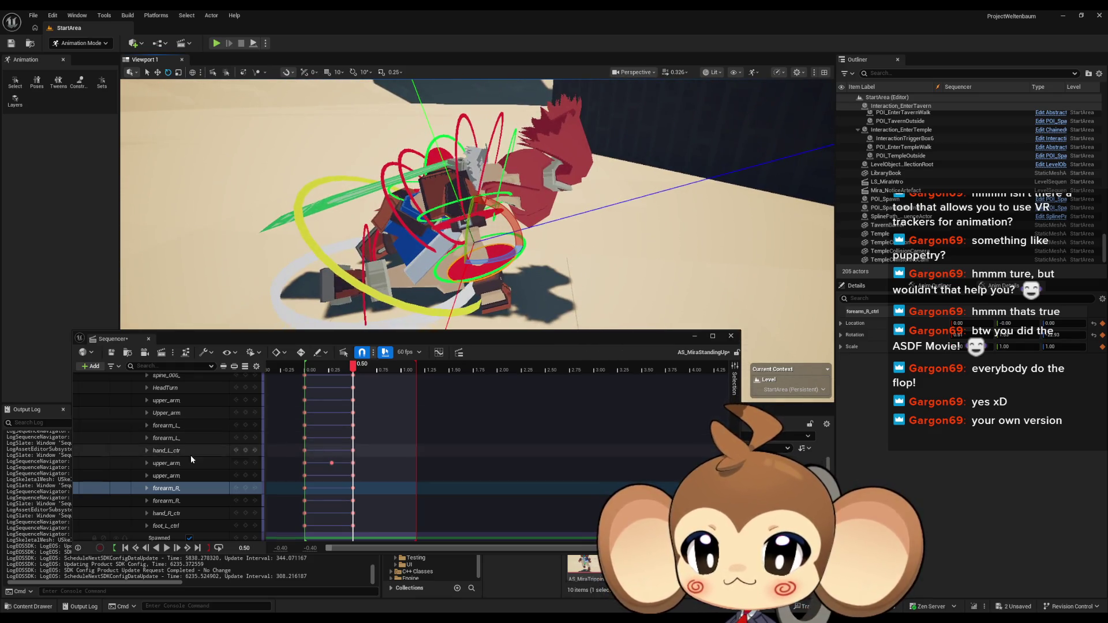
{"action": "left_click", "coordinate": [245, 490]}
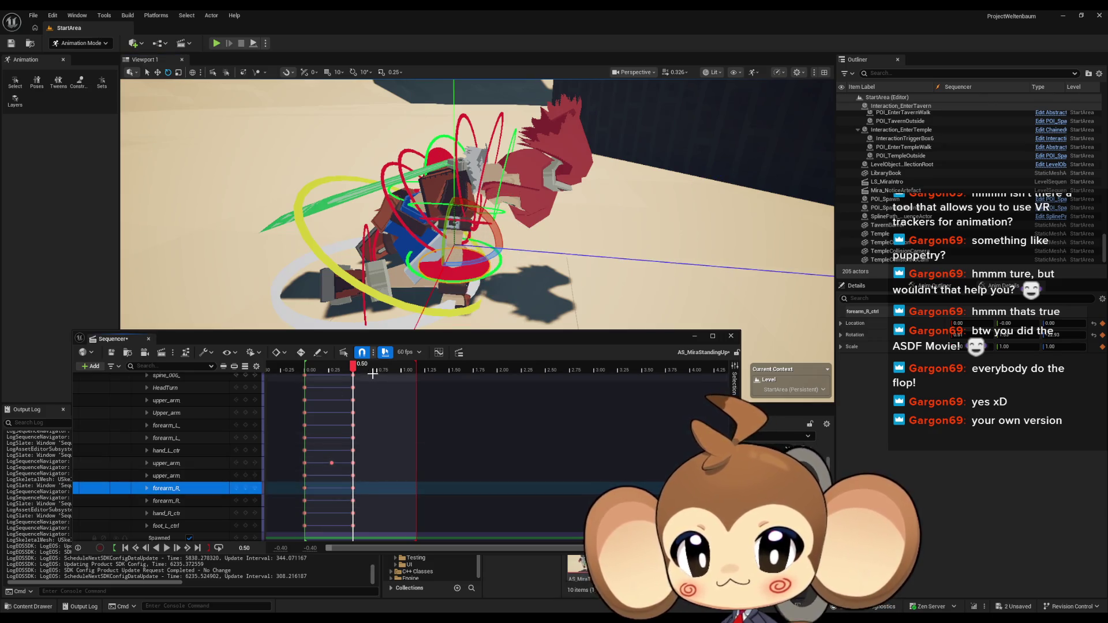
{"action": "left_click_drag", "start_coordinate": [476, 205], "coordinate": [427, 191]}
{"action": "left_click_drag", "start_coordinate": [404, 141], "coordinate": [392, 135]}
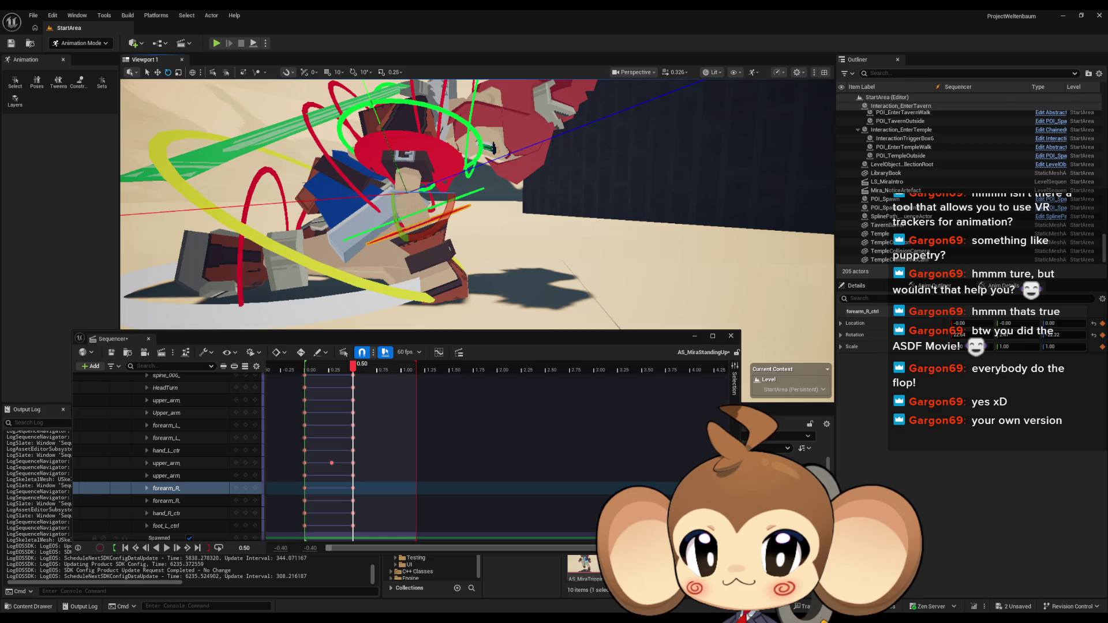
Rotate upper_arm_R_ctrl about 14 degrees, then scrub back to 0.3333 to compare poses
{"action": "left_click", "coordinate": [421, 249]}
{"action": "left_click", "coordinate": [354, 372]}
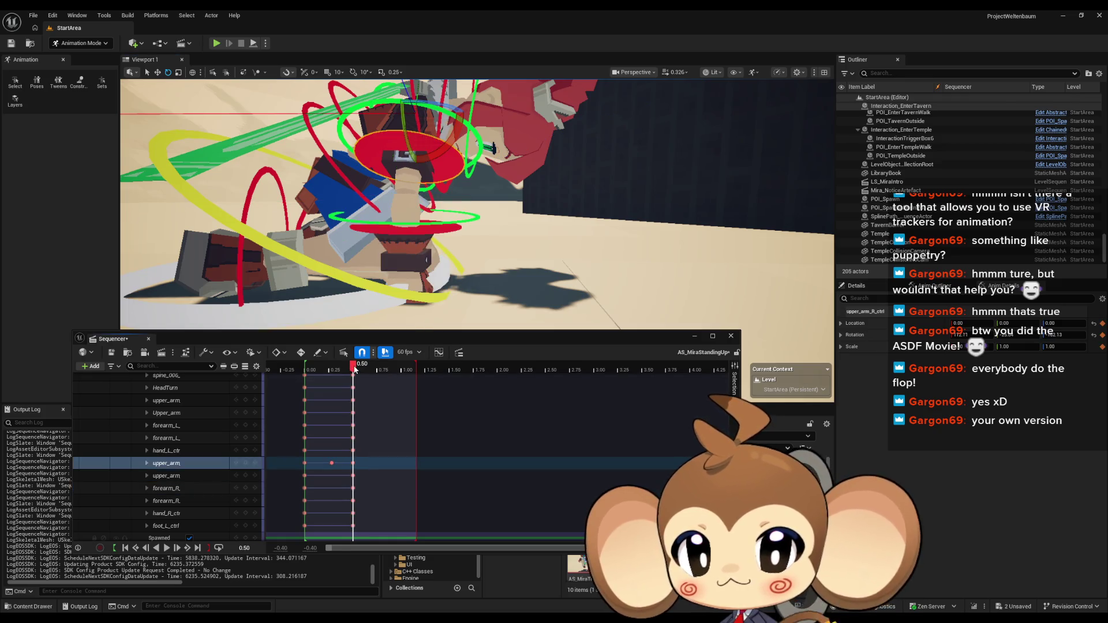
{"action": "left_click_drag", "start_coordinate": [448, 163], "coordinate": [480, 123]}
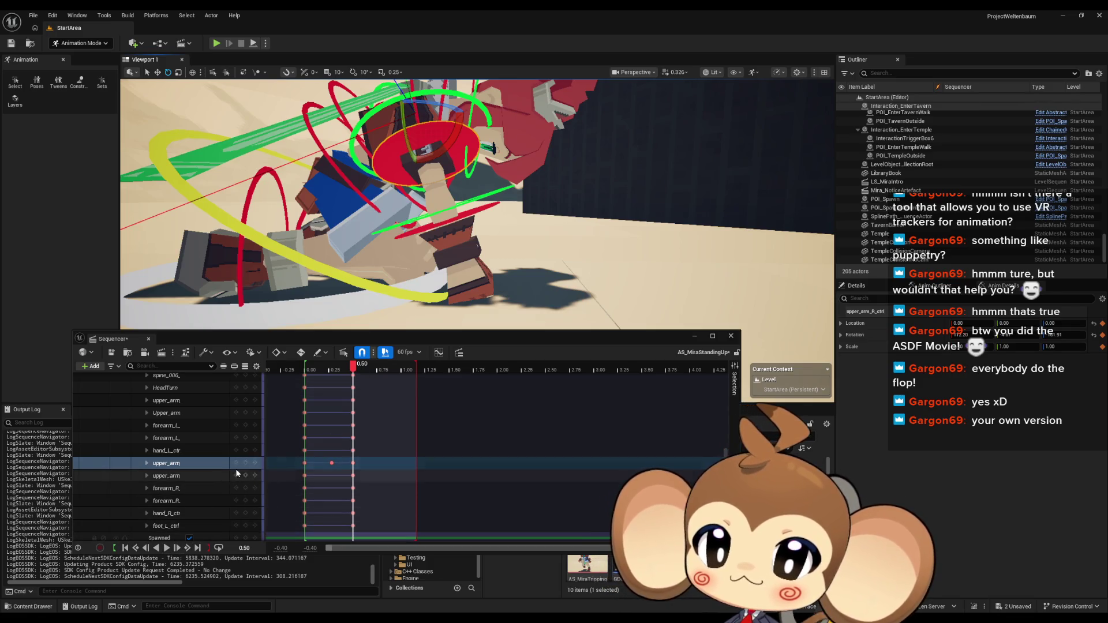
{"action": "mouse_move", "coordinate": [354, 365]}
{"action": "left_mouse_down"}
{"action": "mouse_move", "coordinate": [303, 367]}
{"action": "mouse_move", "coordinate": [369, 366]}
{"action": "mouse_move", "coordinate": [331, 366]}
{"action": "left_mouse_up"}
{"action": "key", "text": "f"}
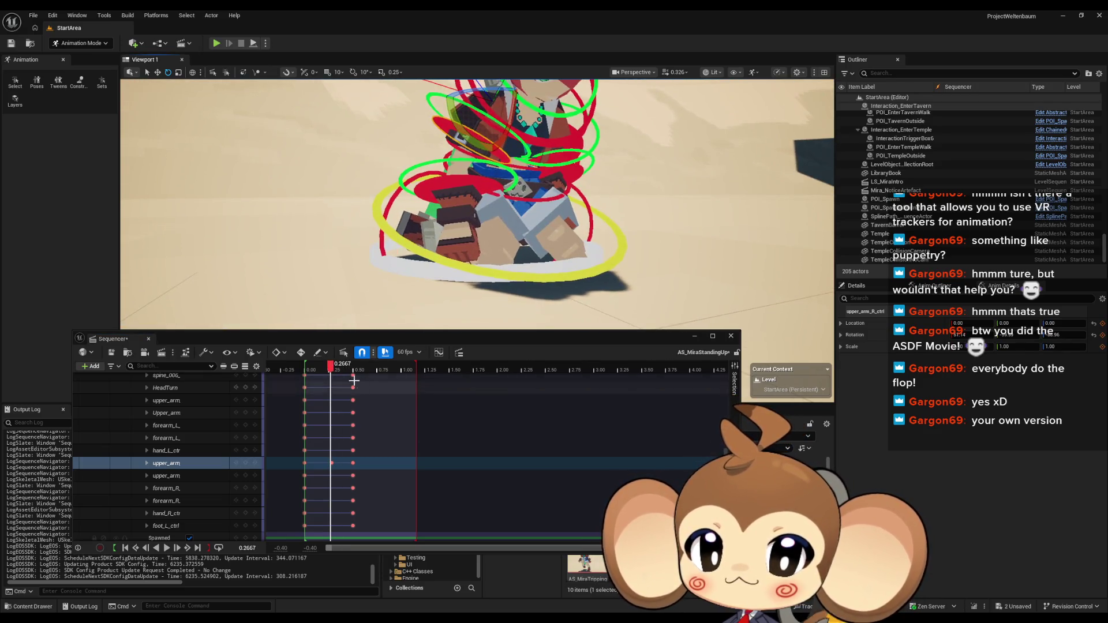
{"action": "key", "text": "r"}
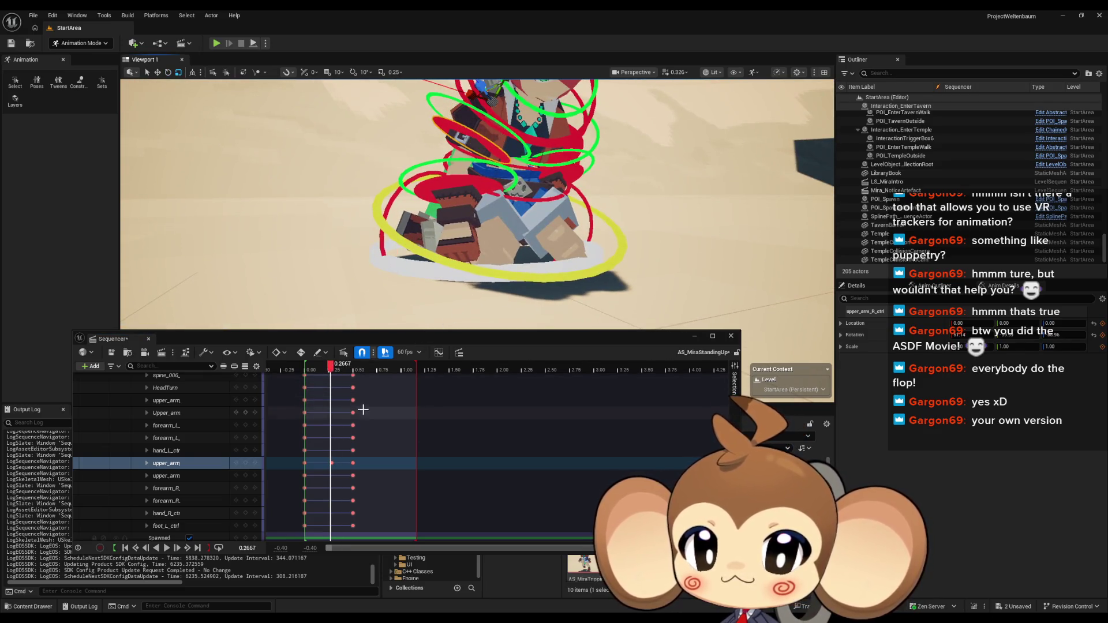
{"action": "key", "text": "r"}
{"action": "key", "text": "w"}
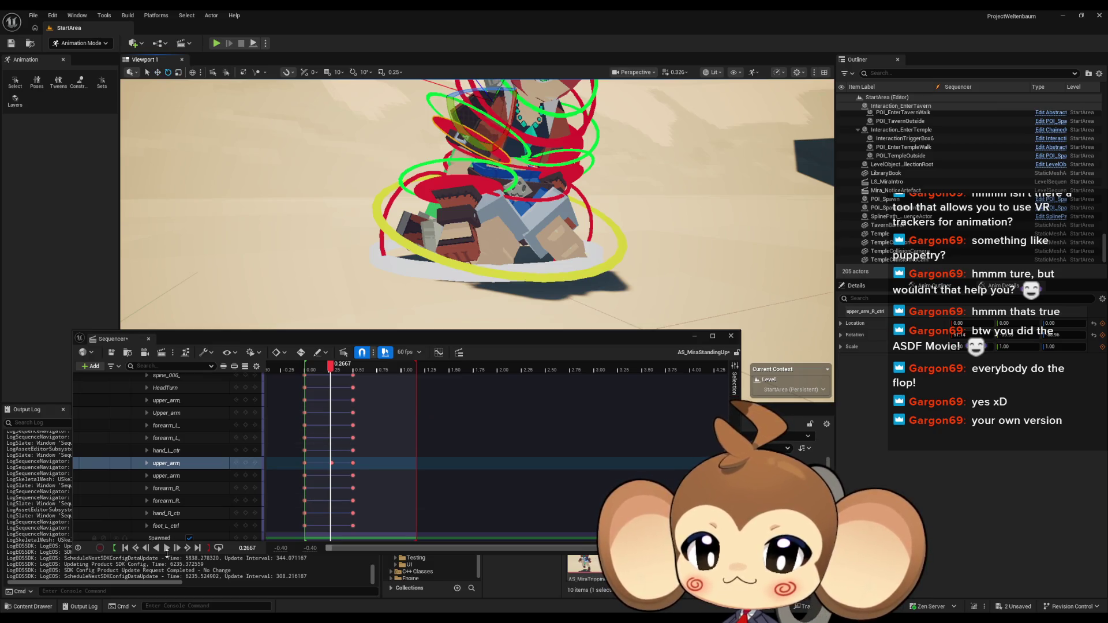
{"action": "key", "text": "space"}
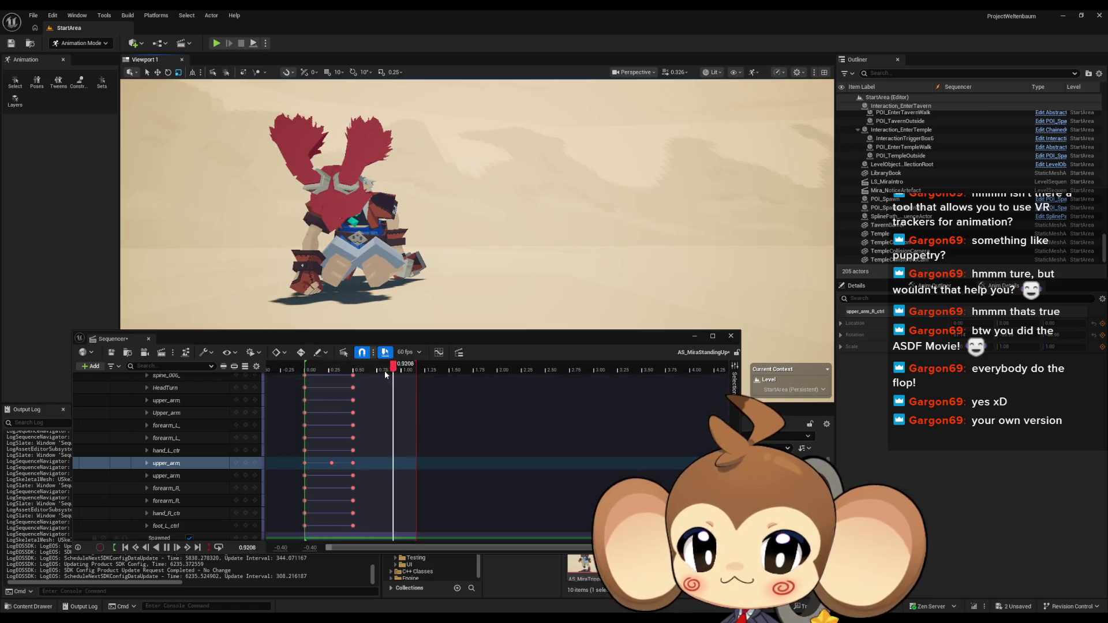
{"action": "key", "text": "space"}
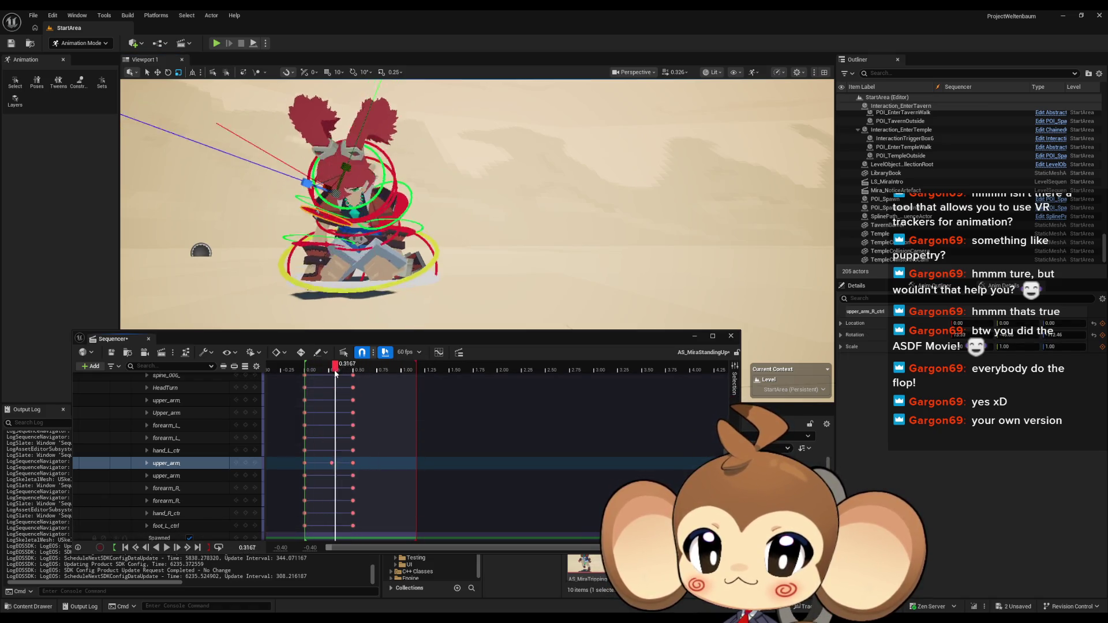
{"action": "left_click_drag", "start_coordinate": [335, 370], "coordinate": [309, 370]}
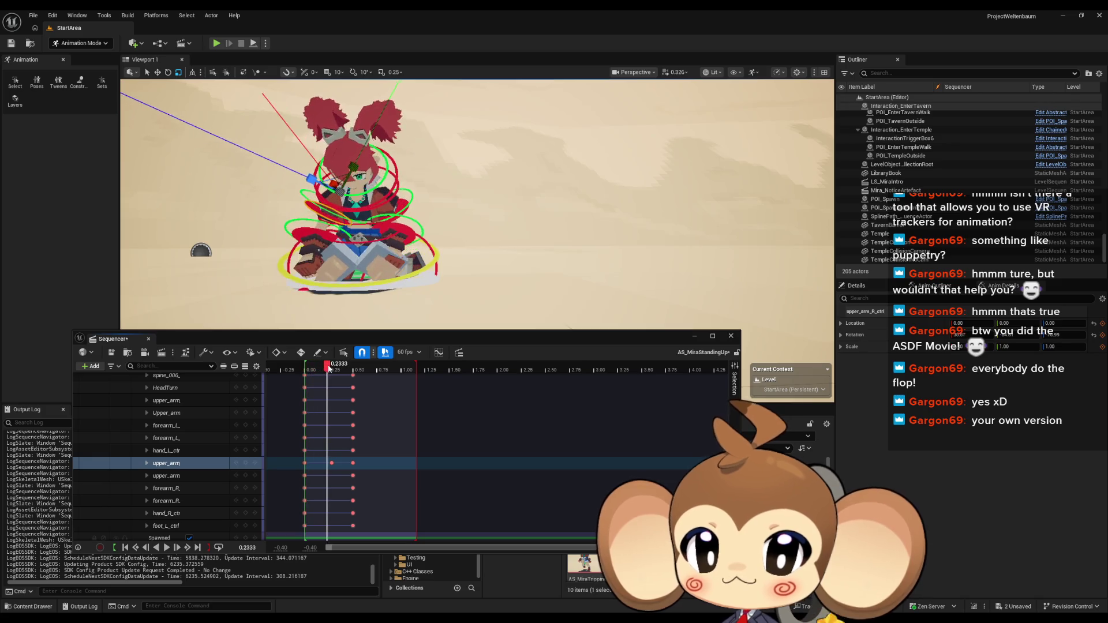
{"action": "mouse_move", "coordinate": [333, 368]}
{"action": "left_mouse_down"}
{"action": "mouse_move", "coordinate": [348, 368]}
{"action": "mouse_move", "coordinate": [310, 375]}
{"action": "mouse_move", "coordinate": [403, 391]}
{"action": "mouse_move", "coordinate": [333, 394]}
{"action": "mouse_move", "coordinate": [301, 370]}
{"action": "mouse_move", "coordinate": [341, 372]}
{"action": "mouse_move", "coordinate": [330, 372]}
{"action": "left_mouse_up"}
Rotate the upper arm slightly, key it at 0.25 and play back to review
{"action": "scroll", "coordinate": [375, 205], "scroll_direction": "up", "scroll_amount": 6}
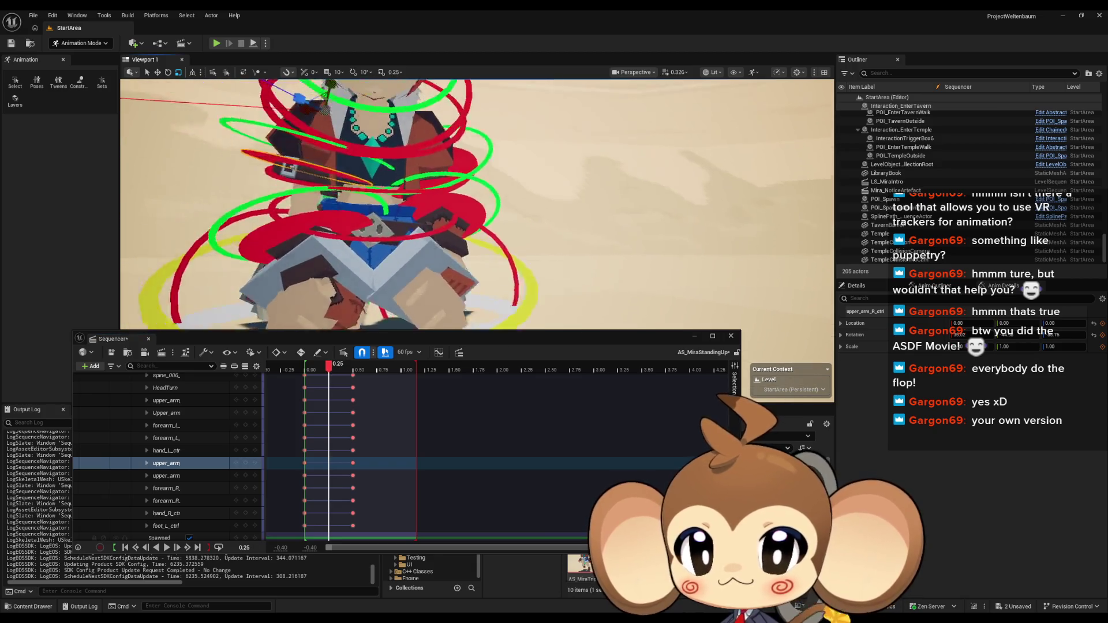
{"action": "scroll", "coordinate": [393, 179], "scroll_direction": "down", "scroll_amount": 3}
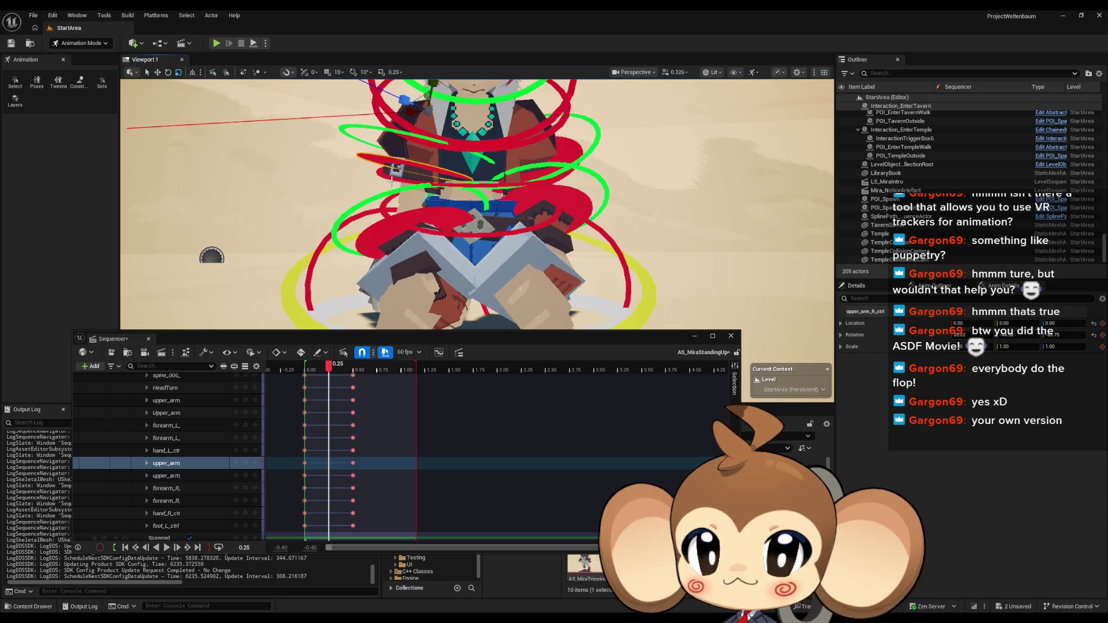
{"action": "mouse_move", "coordinate": [404, 202]}
{"action": "left_mouse_down"}
{"action": "mouse_move", "coordinate": [404, 179]}
{"action": "mouse_move", "coordinate": [416, 196]}
{"action": "mouse_move", "coordinate": [404, 208]}
{"action": "mouse_move", "coordinate": [455, 248]}
{"action": "left_mouse_up"}
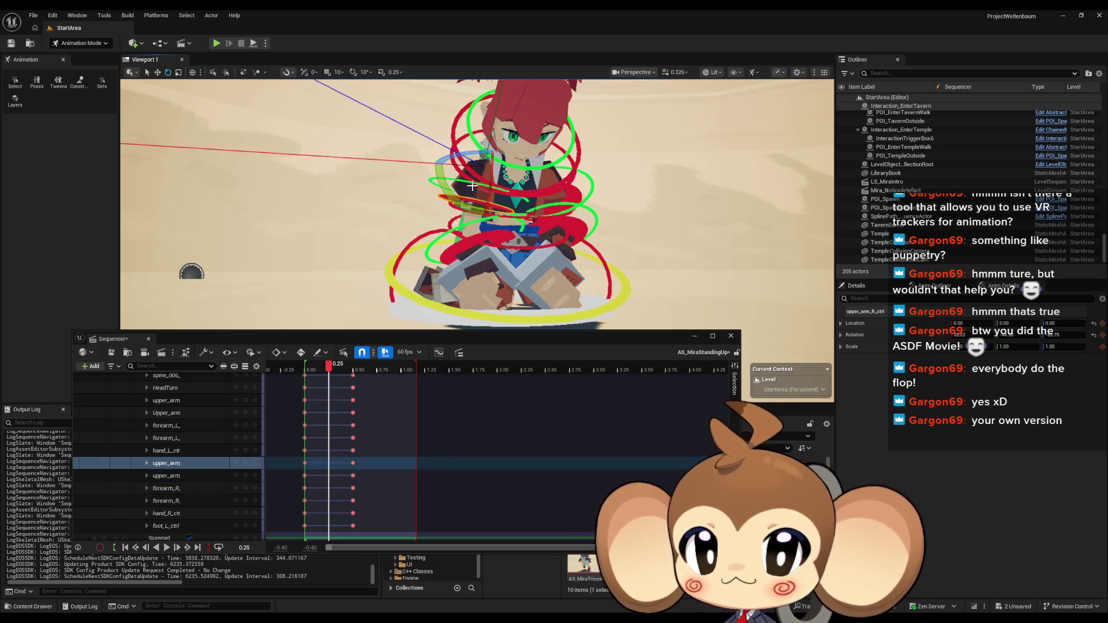
{"action": "left_click_drag", "start_coordinate": [463, 204], "coordinate": [534, 173]}
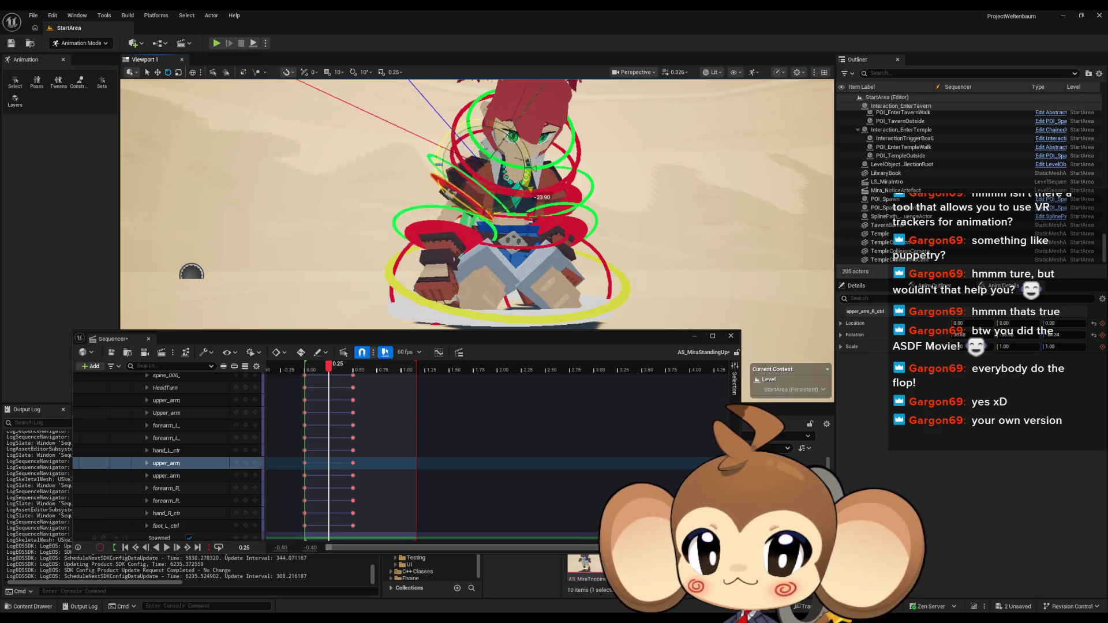
{"action": "left_click", "coordinate": [245, 463]}
{"action": "left_click", "coordinate": [310, 384]}
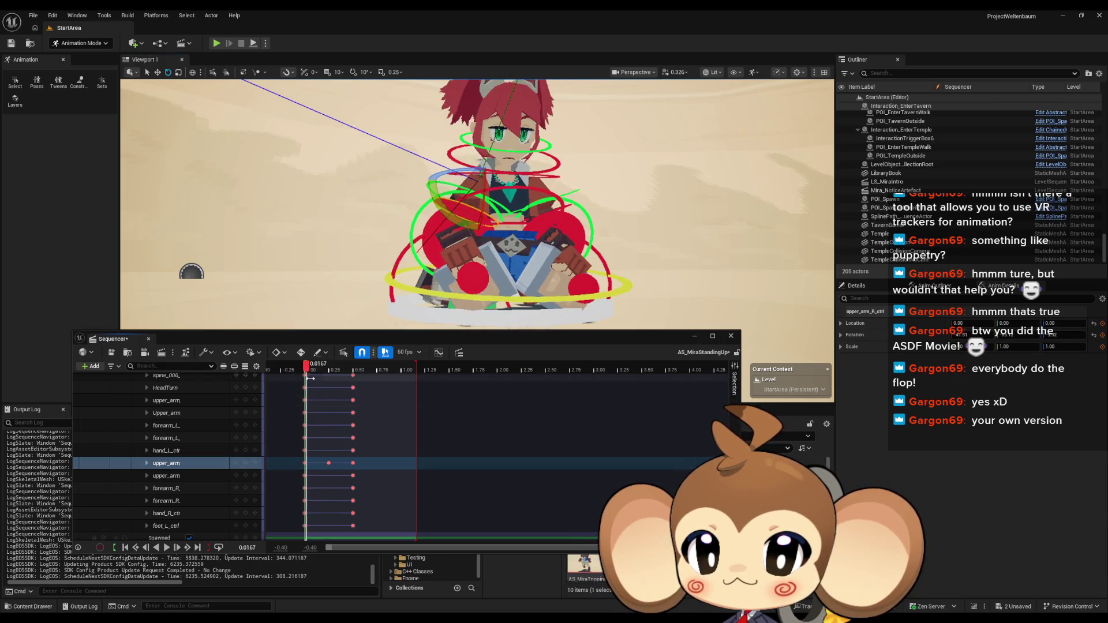
{"action": "key", "text": "space"}
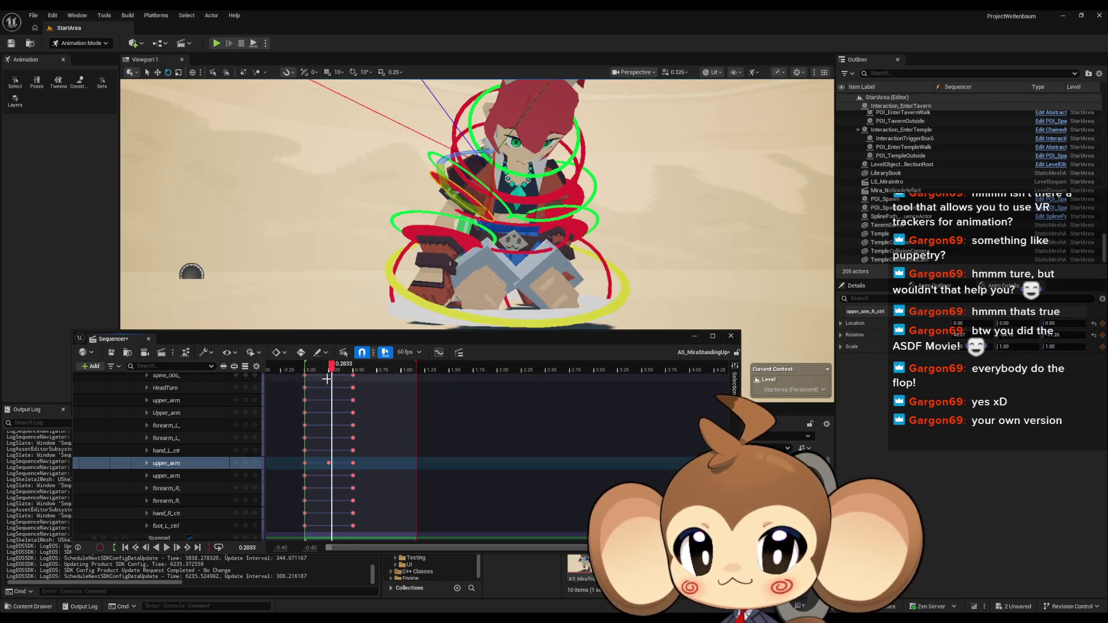
{"action": "key", "text": "space"}
Rotate the upper arm about 10 degrees and key it at 0.3667, then compare poses
{"action": "mouse_move", "coordinate": [323, 370]}
{"action": "left_mouse_down"}
{"action": "mouse_move", "coordinate": [305, 370]}
{"action": "mouse_move", "coordinate": [342, 372]}
{"action": "left_mouse_up"}
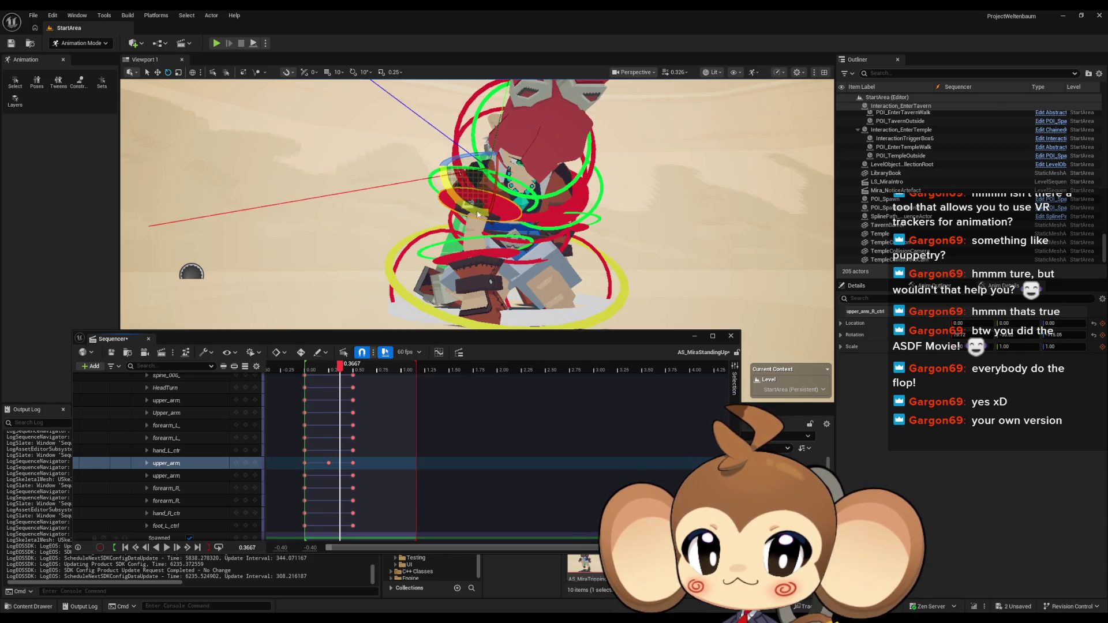
{"action": "left_click_drag", "start_coordinate": [477, 215], "coordinate": [533, 174]}
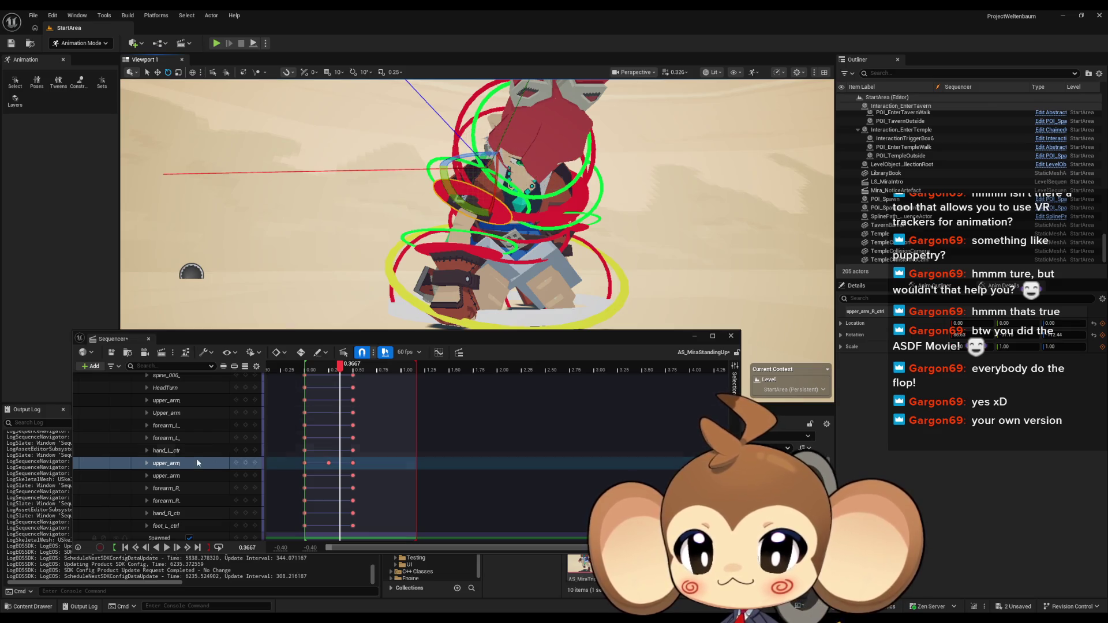
{"action": "left_click", "coordinate": [245, 463]}
{"action": "mouse_move", "coordinate": [336, 373]}
{"action": "left_mouse_down"}
{"action": "mouse_move", "coordinate": [356, 370]}
{"action": "mouse_move", "coordinate": [341, 370]}
{"action": "left_mouse_up"}
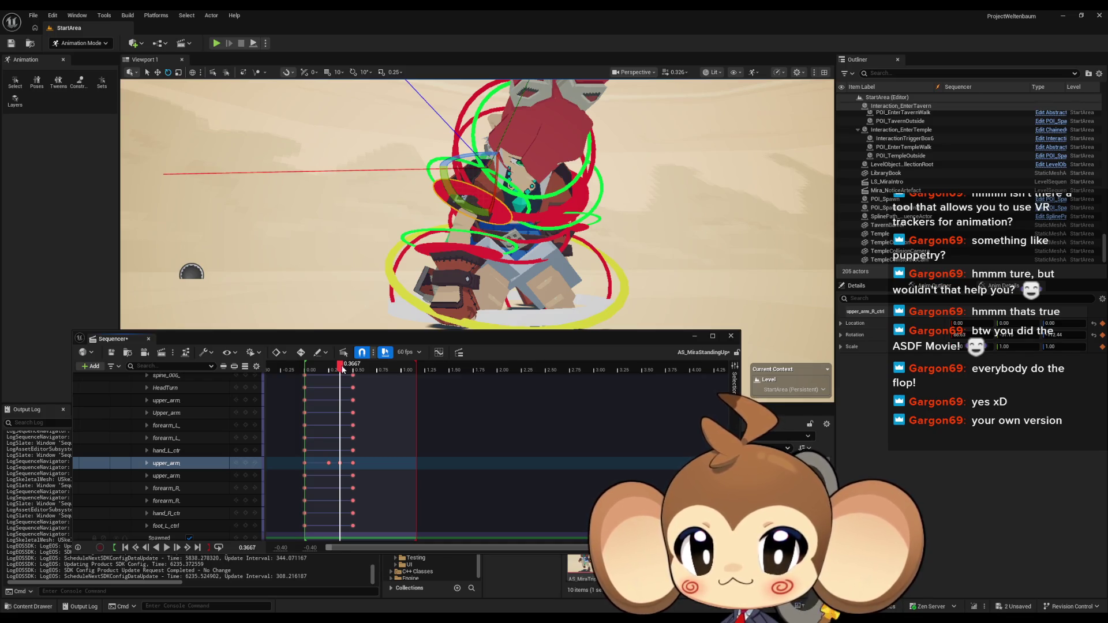
Delete the upper arm's key at 0.50
{"action": "left_click", "coordinate": [352, 463]}
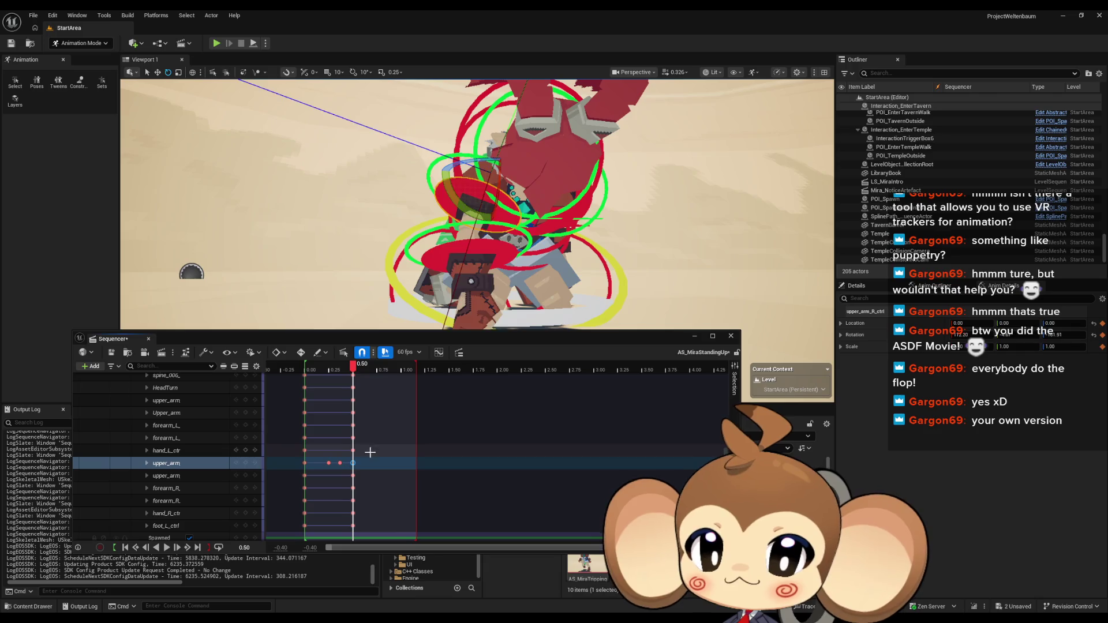
{"action": "key", "text": "Delete"}
{"action": "mouse_move", "coordinate": [479, 280]}
{"action": "left_mouse_down"}
{"action": "mouse_move", "coordinate": [479, 202]}
{"action": "mouse_move", "coordinate": [463, 188]}
{"action": "mouse_move", "coordinate": [442, 202]}
{"action": "mouse_move", "coordinate": [353, 202]}
{"action": "left_mouse_up"}
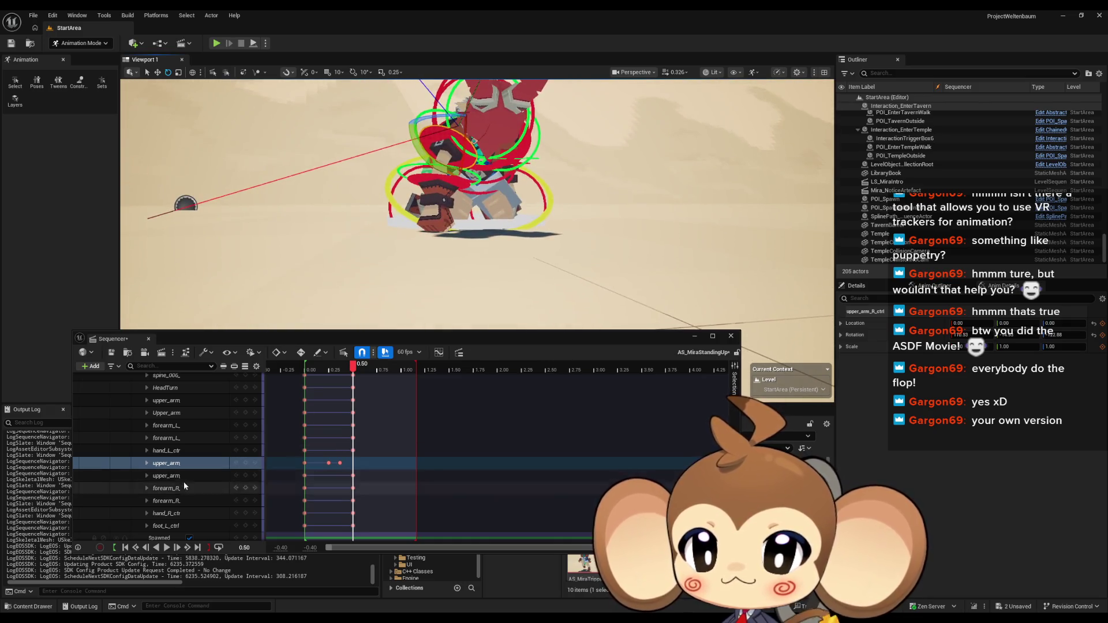
Play the animation from 0.1833 to review the upper arm motion
{"action": "left_click", "coordinate": [231, 463]}
{"action": "mouse_move", "coordinate": [354, 367]}
{"action": "left_mouse_down"}
{"action": "mouse_move", "coordinate": [303, 368]}
{"action": "mouse_move", "coordinate": [364, 368]}
{"action": "mouse_move", "coordinate": [307, 370]}
{"action": "left_mouse_up"}
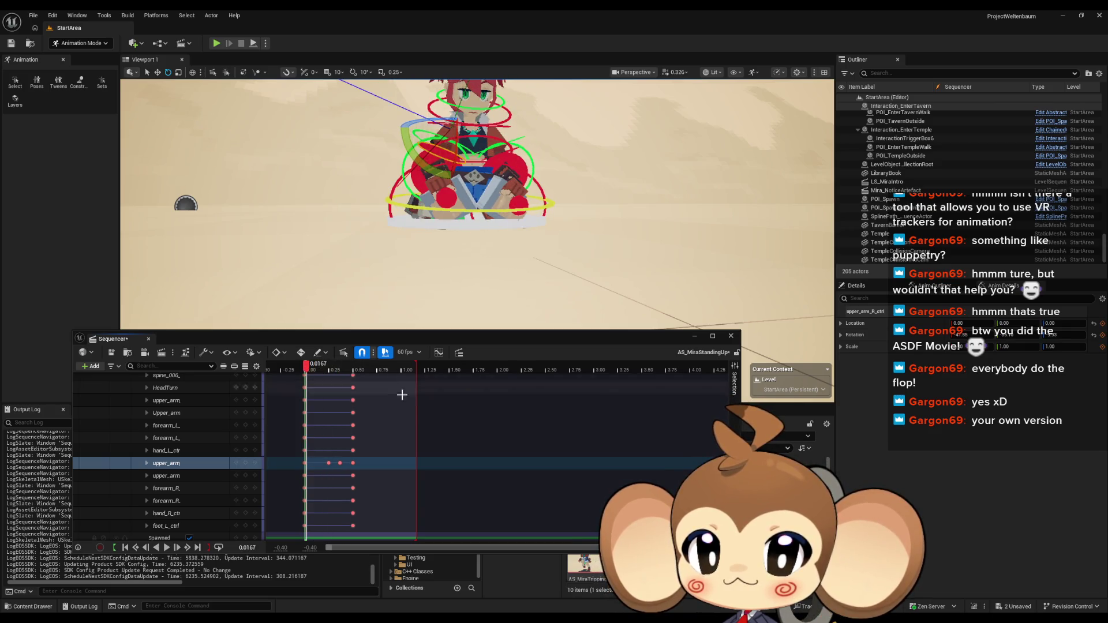
{"action": "key", "text": "space"}
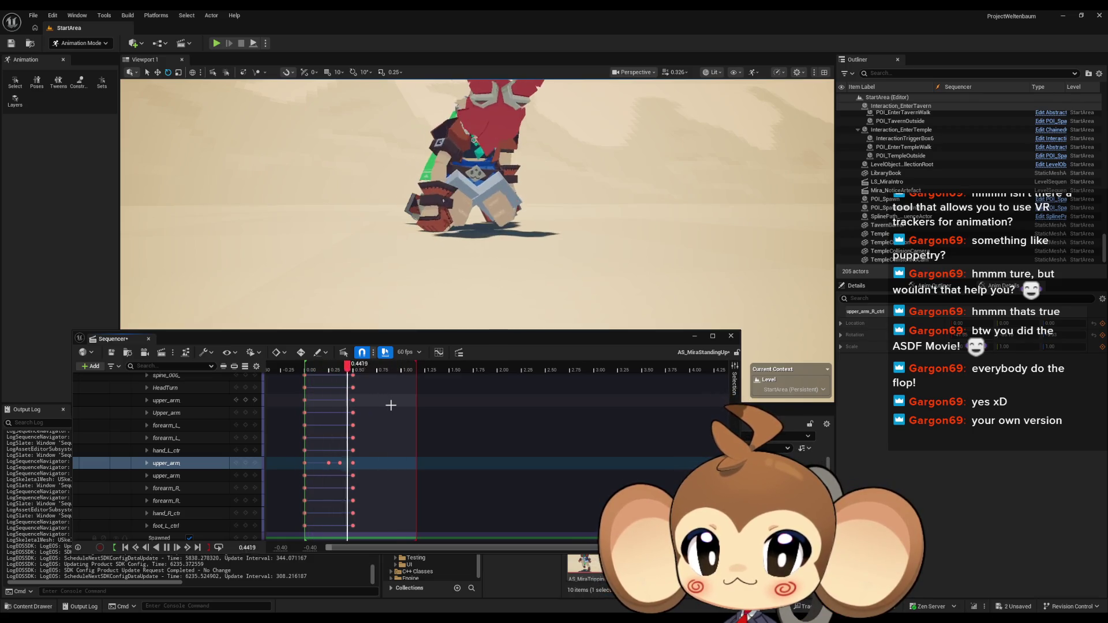
{"action": "key", "text": "space"}
At 0.50, turn the torso about 53 degrees with spine_004_ctrl
{"action": "left_click_drag", "start_coordinate": [369, 369], "coordinate": [353, 370]}
{"action": "mouse_move", "coordinate": [428, 267]}
{"action": "left_mouse_down"}
{"action": "mouse_move", "coordinate": [428, 243]}
{"action": "mouse_move", "coordinate": [428, 267]}
{"action": "left_mouse_up"}
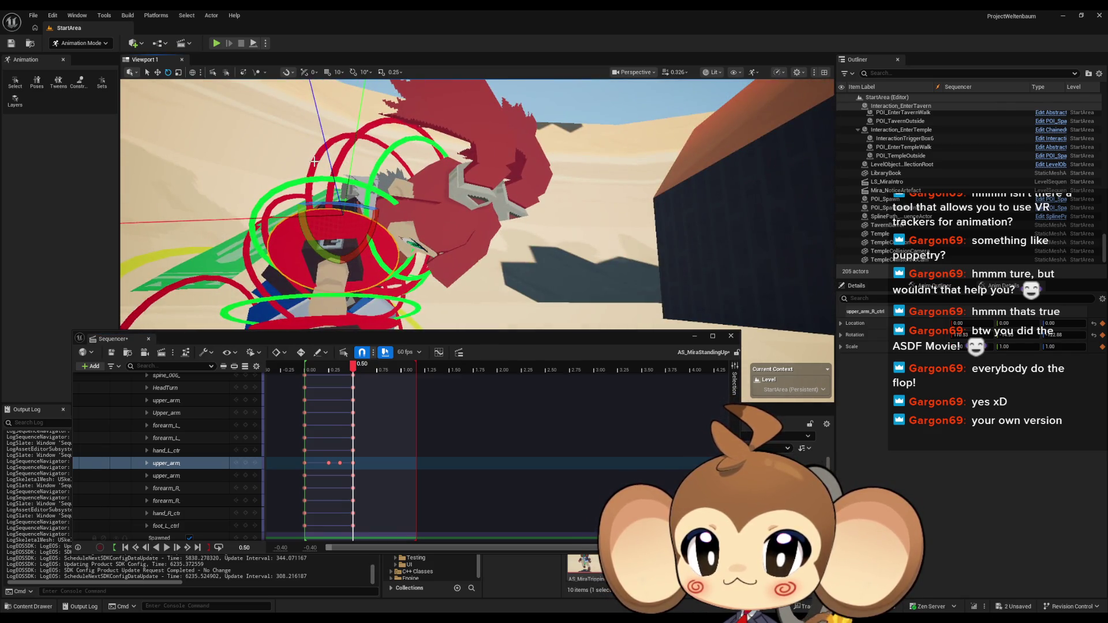
{"action": "left_click", "coordinate": [408, 239]}
{"action": "left_click_drag", "start_coordinate": [400, 244], "coordinate": [336, 181]}
{"action": "left_click_drag", "start_coordinate": [428, 242], "coordinate": [571, 242]}
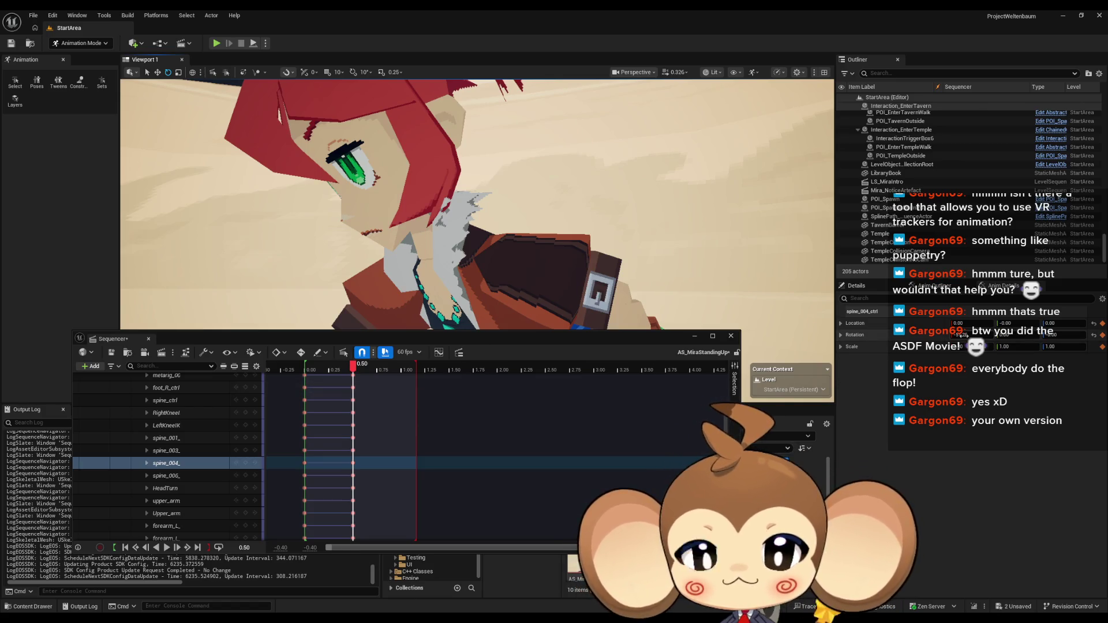
Ease back the spine_004 rotation slightly and key its pose
{"action": "left_click_drag", "start_coordinate": [961, 334], "coordinate": [974, 335]}
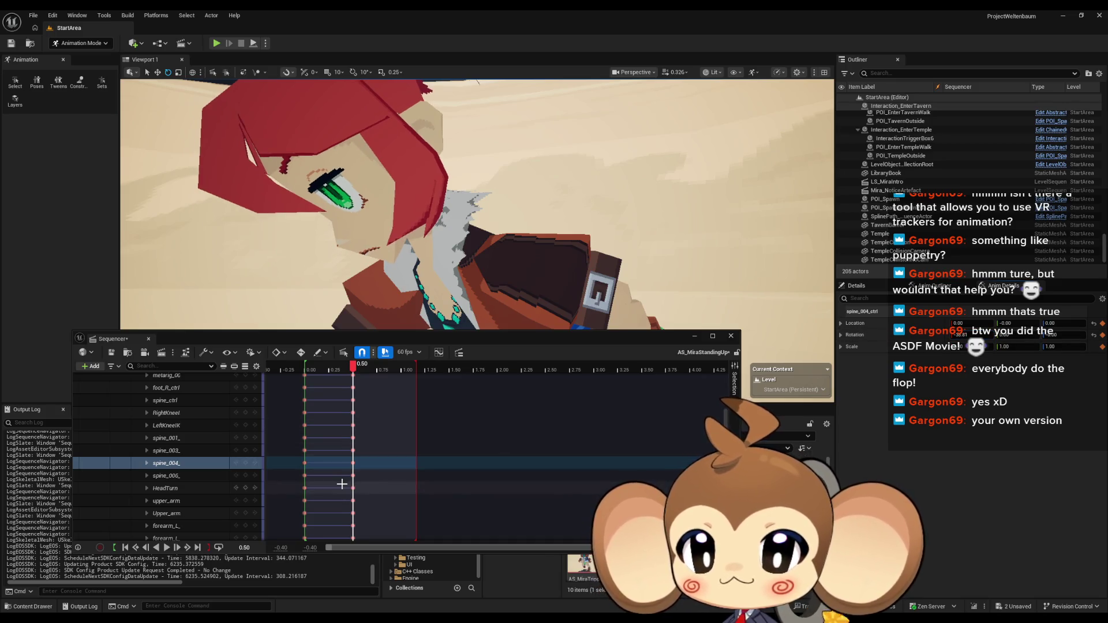
{"action": "key", "text": "f"}
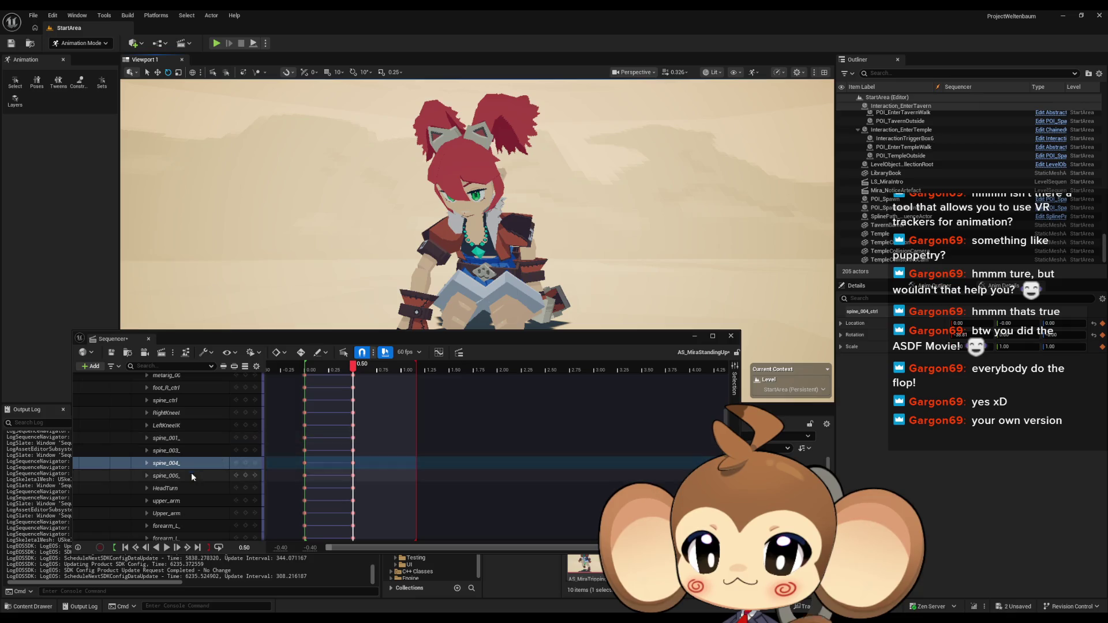
{"action": "left_click", "coordinate": [249, 464]}
{"action": "mouse_move", "coordinate": [352, 371]}
{"action": "left_mouse_down"}
{"action": "mouse_move", "coordinate": [294, 371]}
{"action": "mouse_move", "coordinate": [368, 372]}
{"action": "mouse_move", "coordinate": [301, 375]}
{"action": "mouse_move", "coordinate": [356, 378]}
{"action": "left_mouse_up"}
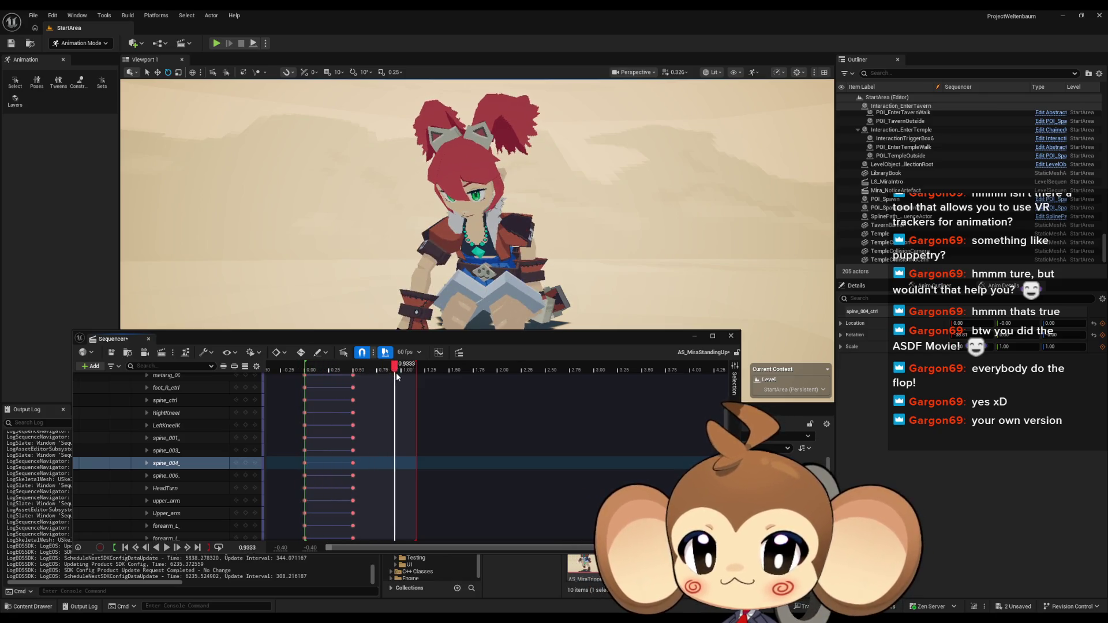
At 1.00, raise spine_ctrl slightly and tilt the torso about 10 degrees
{"action": "left_click_drag", "start_coordinate": [508, 248], "coordinate": [536, 249]}
{"action": "mouse_move", "coordinate": [520, 295]}
{"action": "left_mouse_down"}
{"action": "mouse_move", "coordinate": [465, 291]}
{"action": "mouse_move", "coordinate": [485, 241]}
{"action": "left_mouse_up"}
{"action": "left_click", "coordinate": [459, 246]}
{"action": "key", "text": "f"}
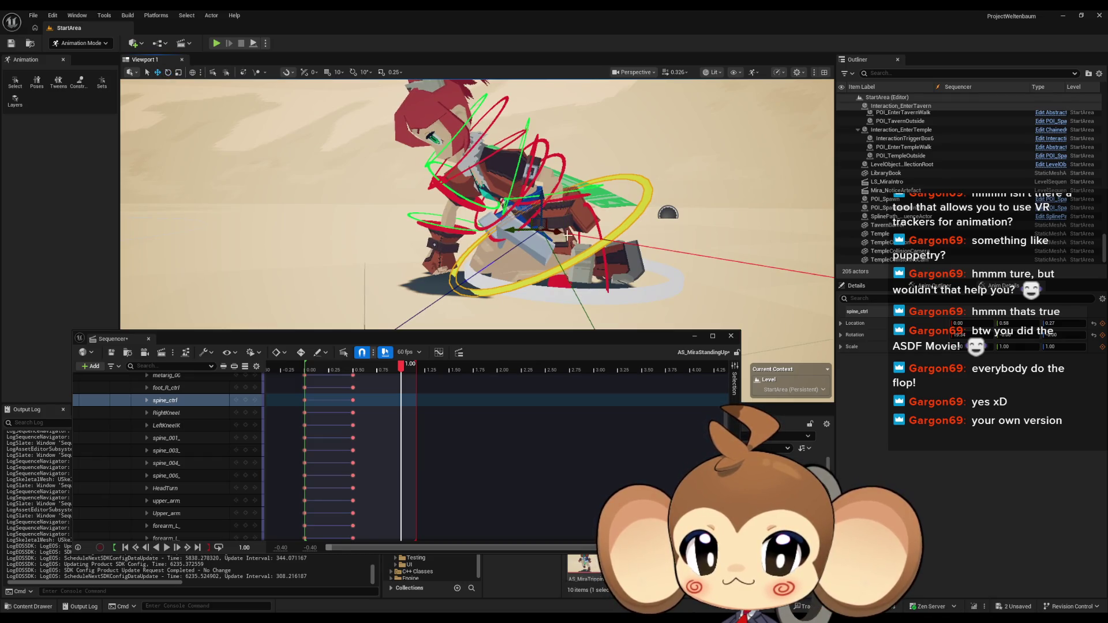
{"action": "left_click_drag", "start_coordinate": [542, 200], "coordinate": [540, 194]}
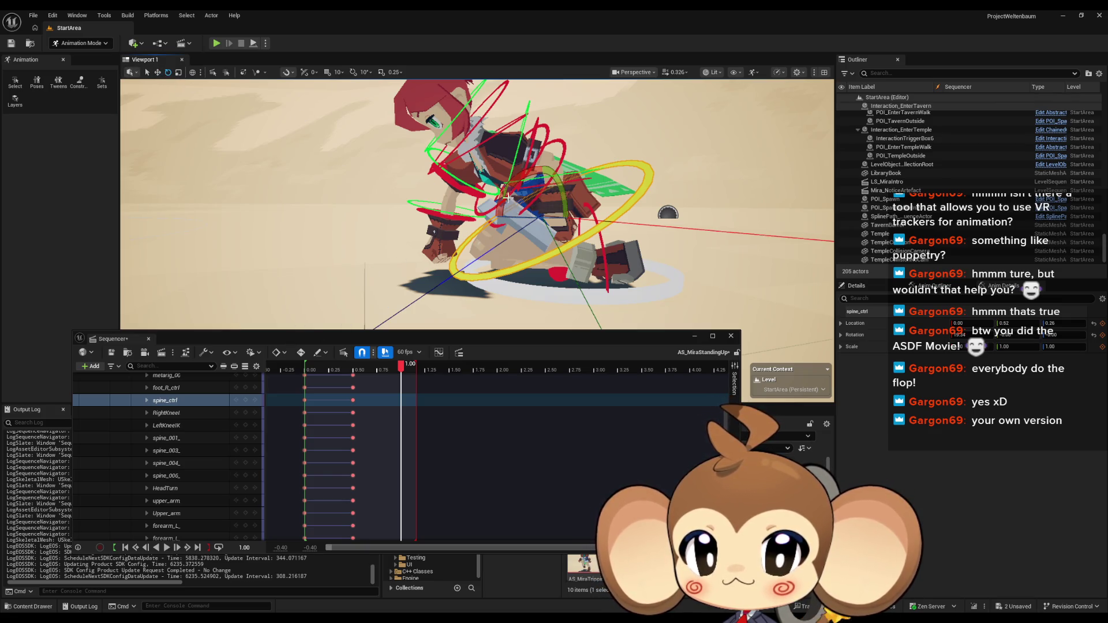
{"action": "left_click_drag", "start_coordinate": [506, 195], "coordinate": [536, 162]}
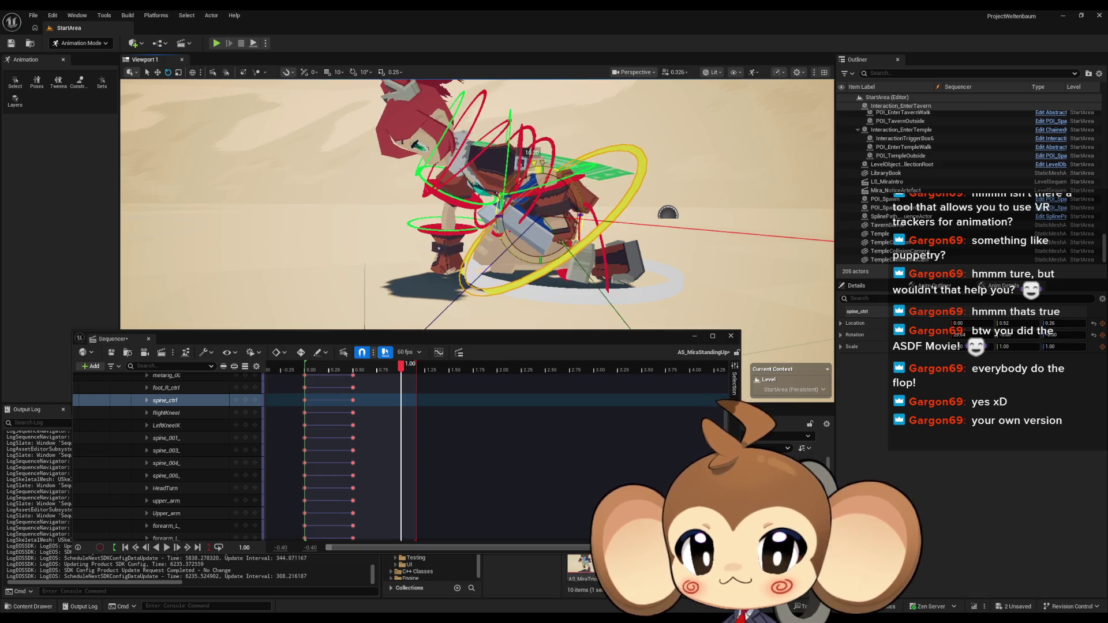
{"action": "left_click", "coordinate": [448, 200]}
{"action": "key", "text": "f"}
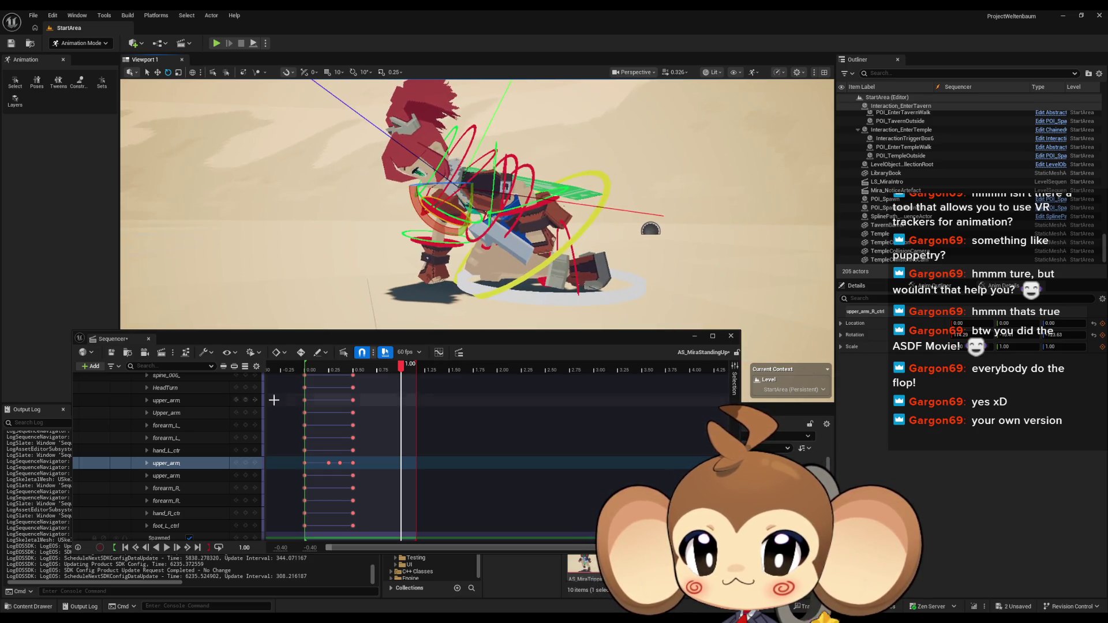
Key every Mira_V2_CtrlRig control at 1.00
{"action": "scroll", "coordinate": [213, 407], "scroll_direction": "up", "scroll_amount": 10}
{"action": "scroll", "coordinate": [224, 417], "scroll_direction": "up", "scroll_amount": 2}
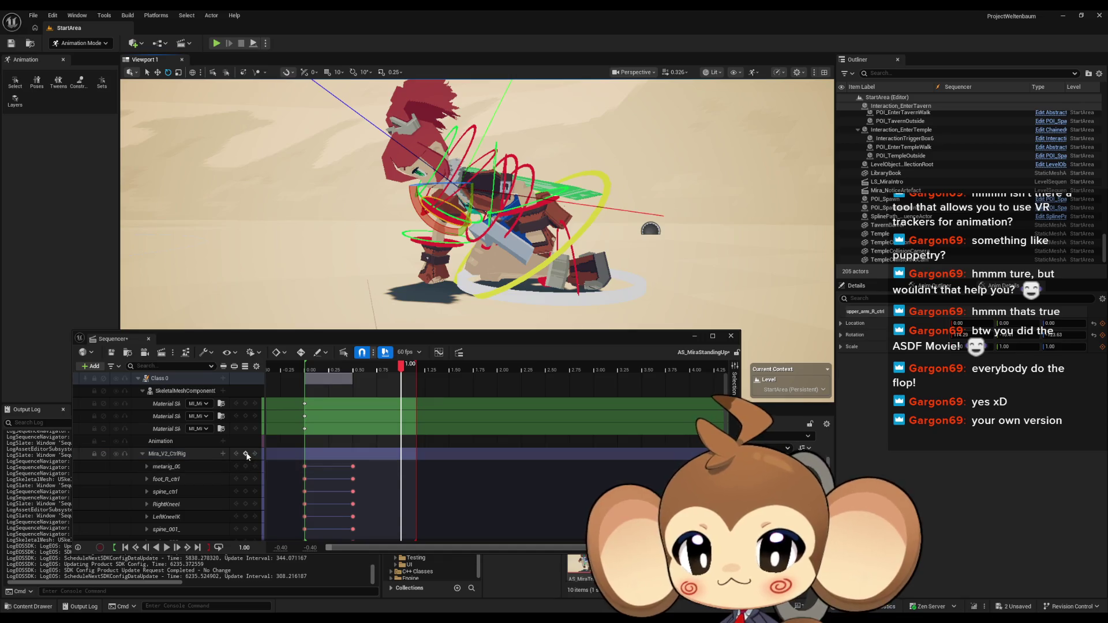
{"action": "left_click", "coordinate": [246, 454]}
Turn foot_L_ctrl about -5.65 degrees, then select LeftKneeIK
{"action": "left_click_drag", "start_coordinate": [475, 264], "coordinate": [577, 267]}
{"action": "mouse_move", "coordinate": [513, 226]}
{"action": "left_mouse_down"}
{"action": "mouse_move", "coordinate": [531, 228]}
{"action": "mouse_move", "coordinate": [514, 226]}
{"action": "left_mouse_up"}
{"action": "left_click", "coordinate": [492, 235]}
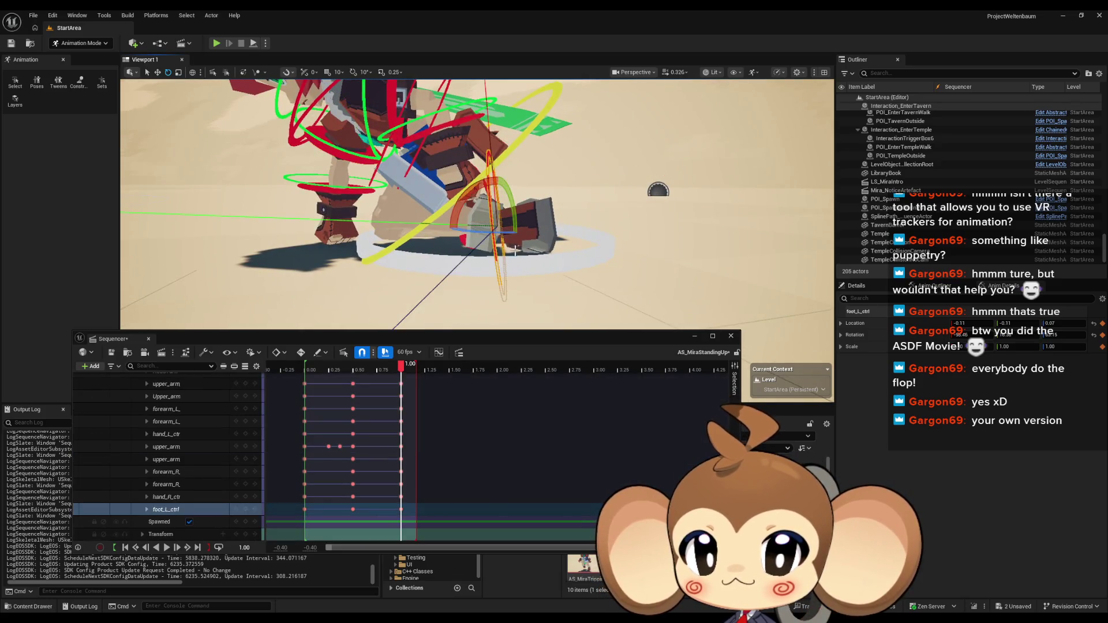
{"action": "key", "text": "f"}
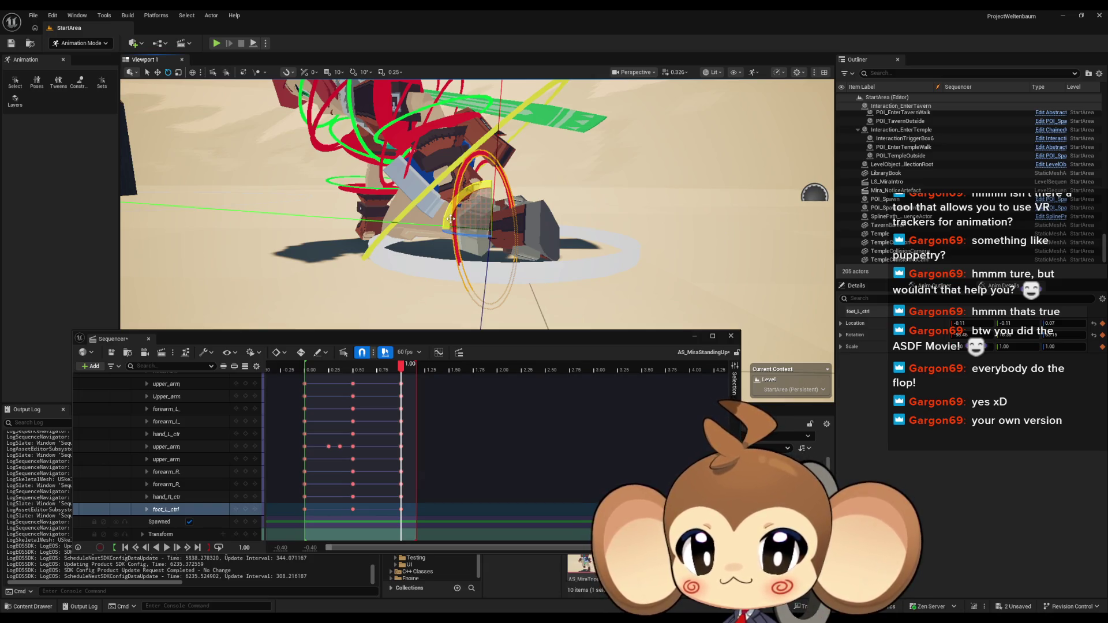
{"action": "left_click_drag", "start_coordinate": [494, 218], "coordinate": [445, 226]}
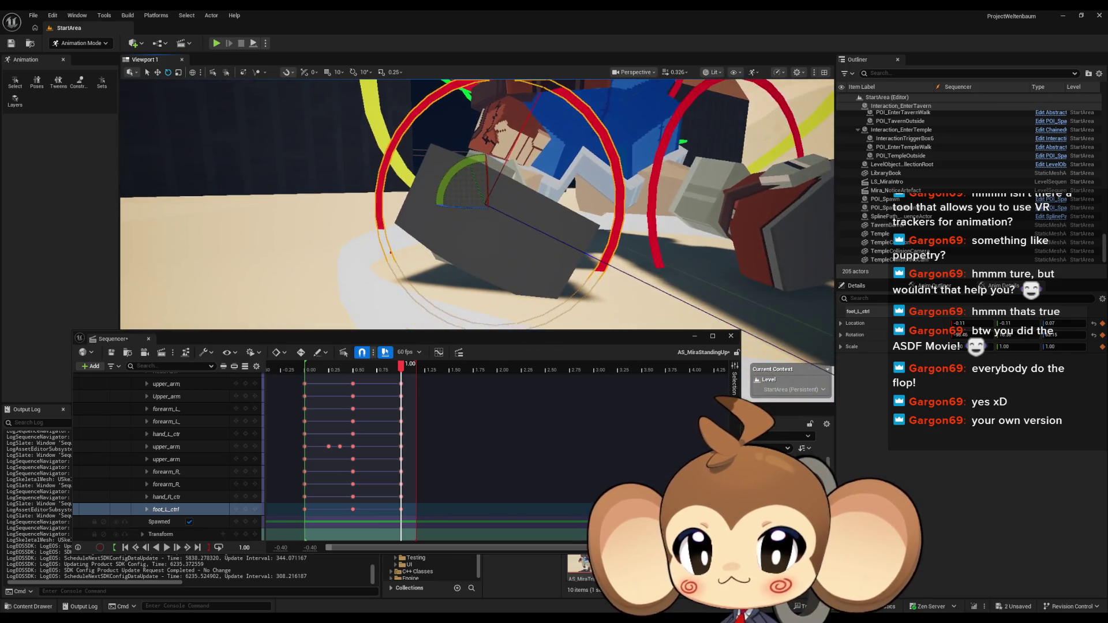
{"action": "mouse_move", "coordinate": [445, 187]}
{"action": "left_mouse_down"}
{"action": "mouse_move", "coordinate": [405, 198]}
{"action": "mouse_move", "coordinate": [534, 204]}
{"action": "left_mouse_up"}
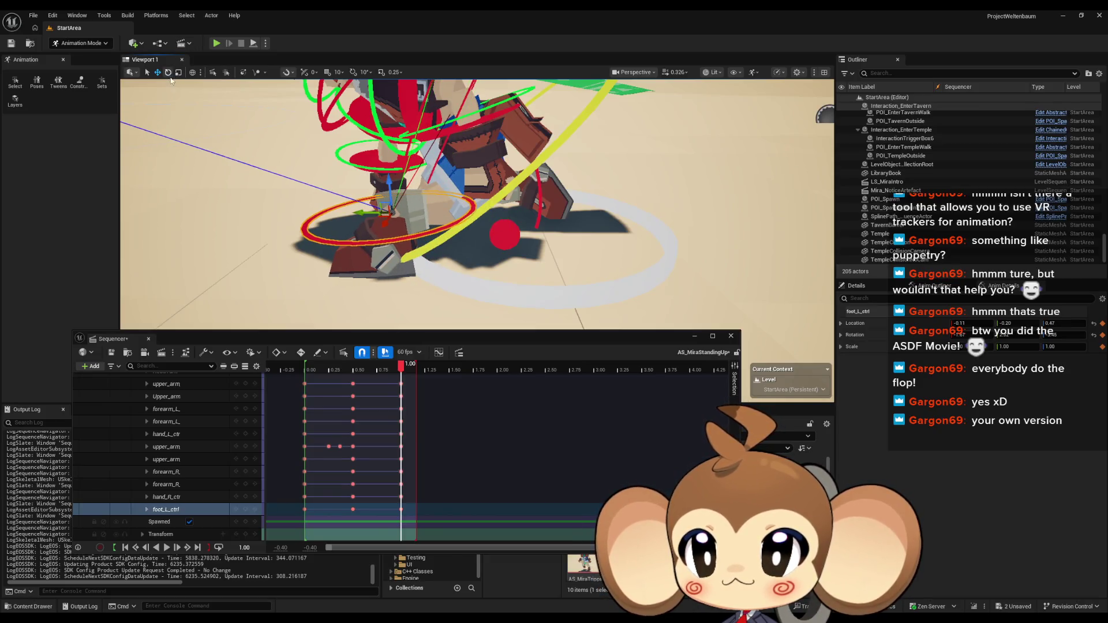
{"action": "left_click_drag", "start_coordinate": [425, 183], "coordinate": [389, 163]}
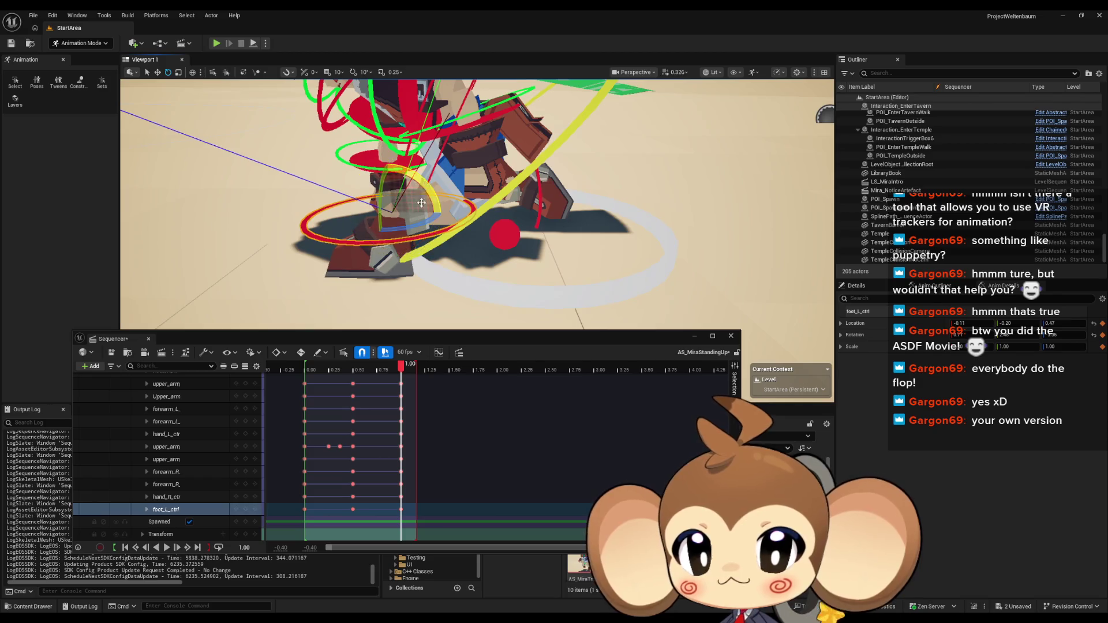
{"action": "scroll", "coordinate": [421, 203], "scroll_direction": "down", "scroll_amount": 5}
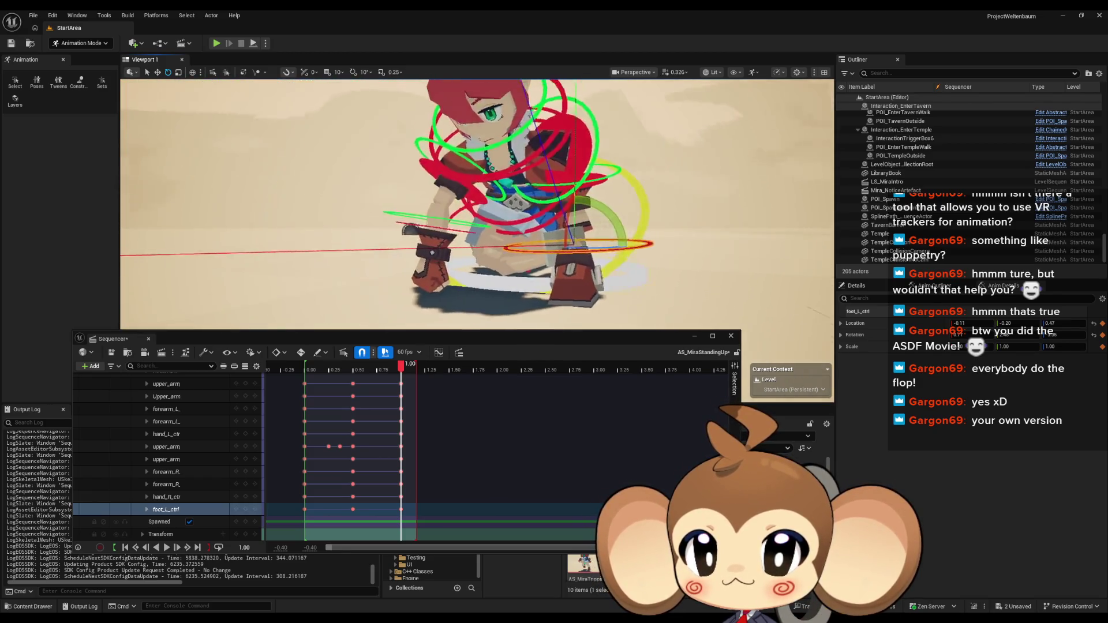
{"action": "scroll", "coordinate": [421, 203], "scroll_direction": "down", "scroll_amount": 4}
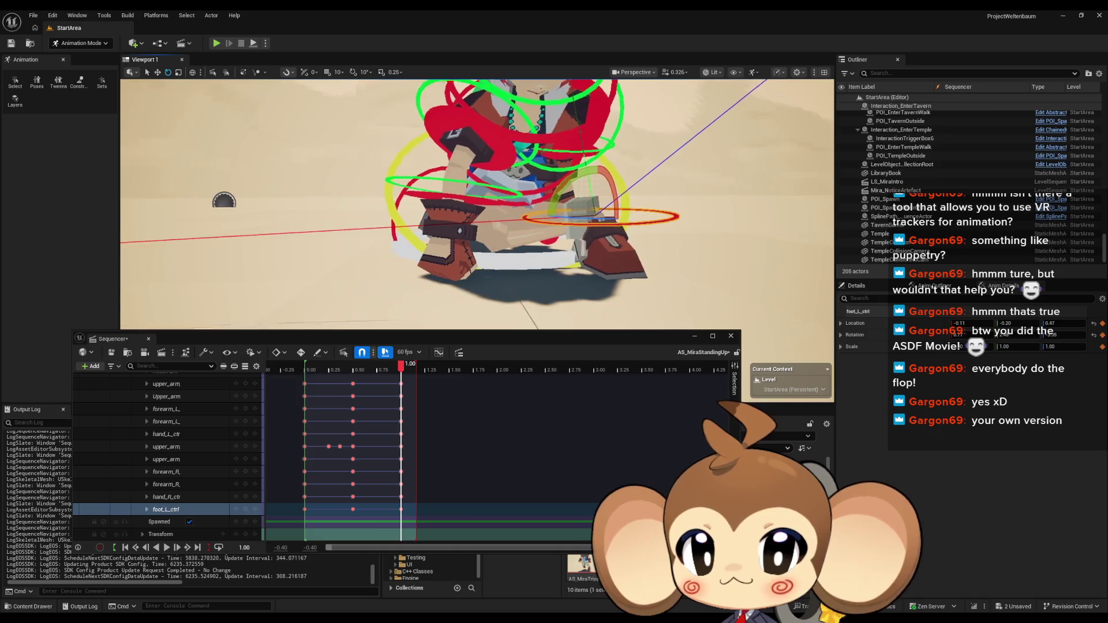
{"action": "scroll", "coordinate": [421, 203], "scroll_direction": "down", "scroll_amount": 6}
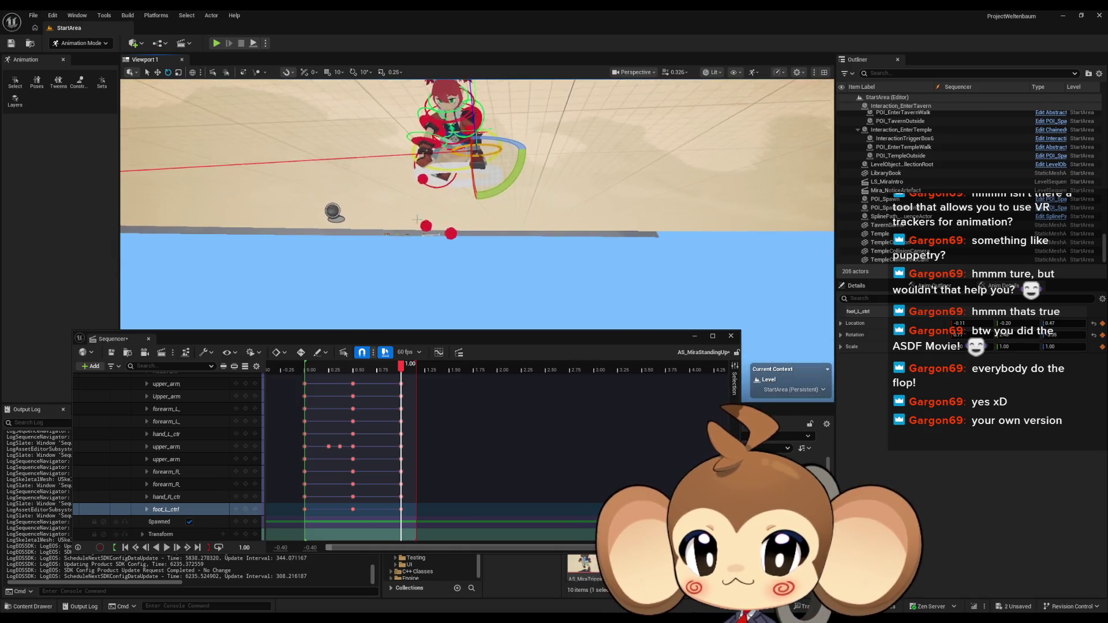
{"action": "left_click", "coordinate": [451, 233]}
{"action": "scroll", "coordinate": [450, 242], "scroll_direction": "up", "scroll_amount": 3}
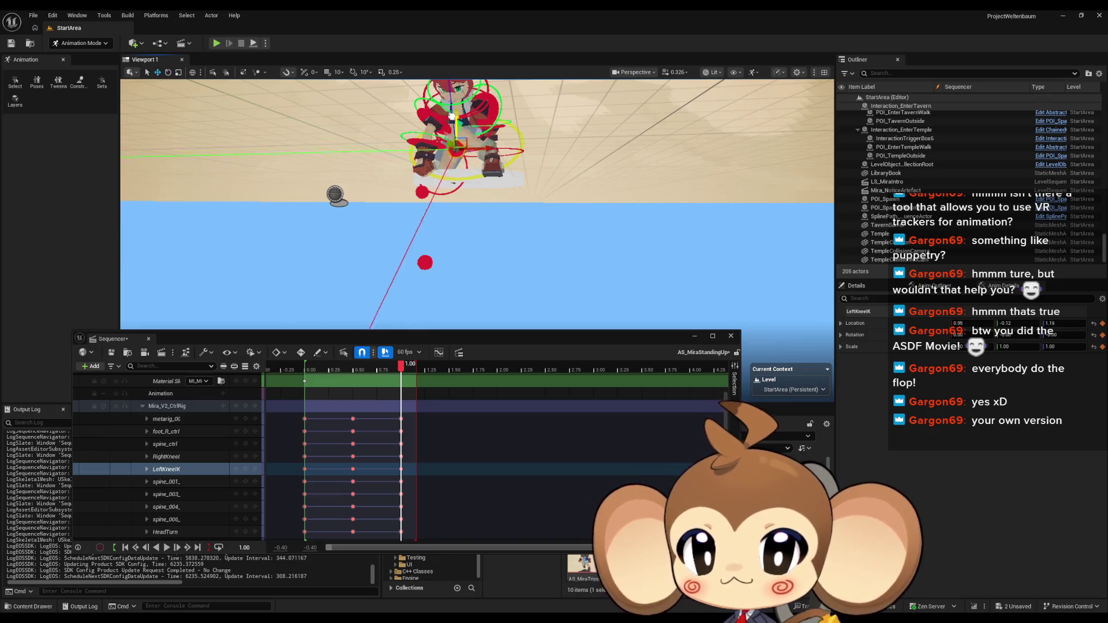
Move spine_ctrl to reposition the torso and twist it about 15.85 degrees
{"action": "left_click_drag", "start_coordinate": [488, 190], "coordinate": [488, 161]}
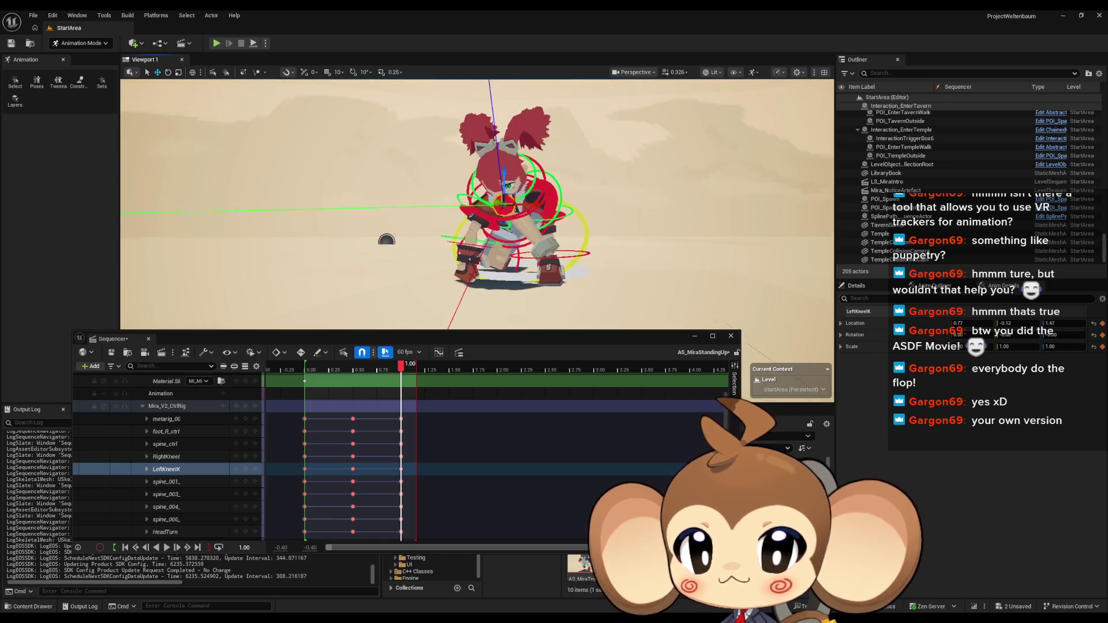
{"action": "left_click_drag", "start_coordinate": [507, 174], "coordinate": [438, 174]}
{"action": "scroll", "coordinate": [438, 174], "scroll_direction": "up", "scroll_amount": 5}
{"action": "left_click_drag", "start_coordinate": [473, 211], "coordinate": [500, 211]}
{"action": "left_click", "coordinate": [165, 444]}
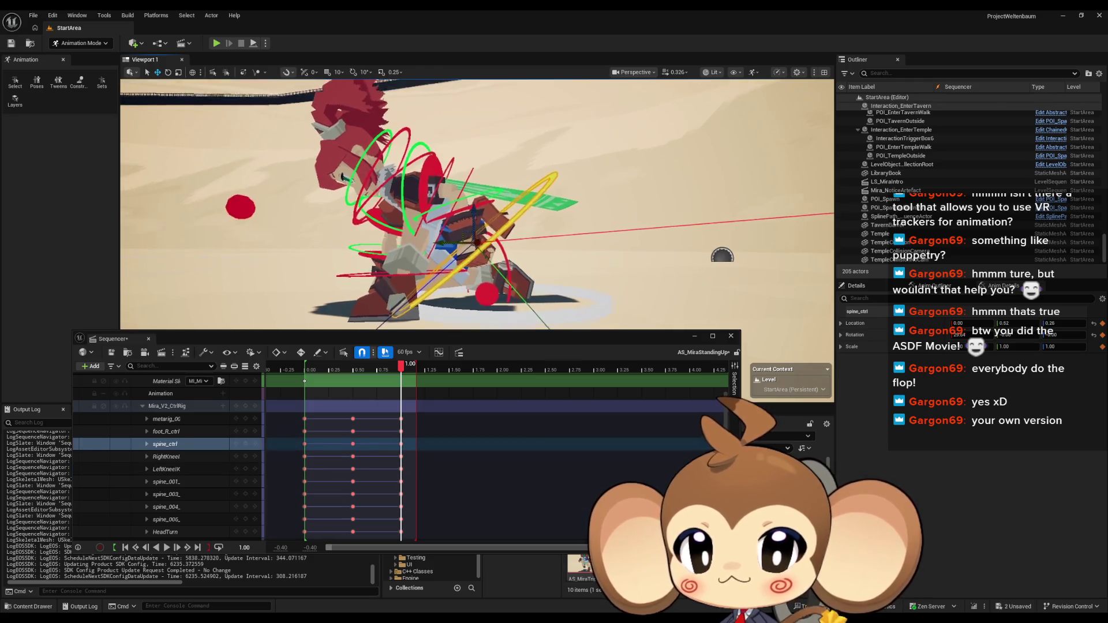
{"action": "key", "text": "f"}
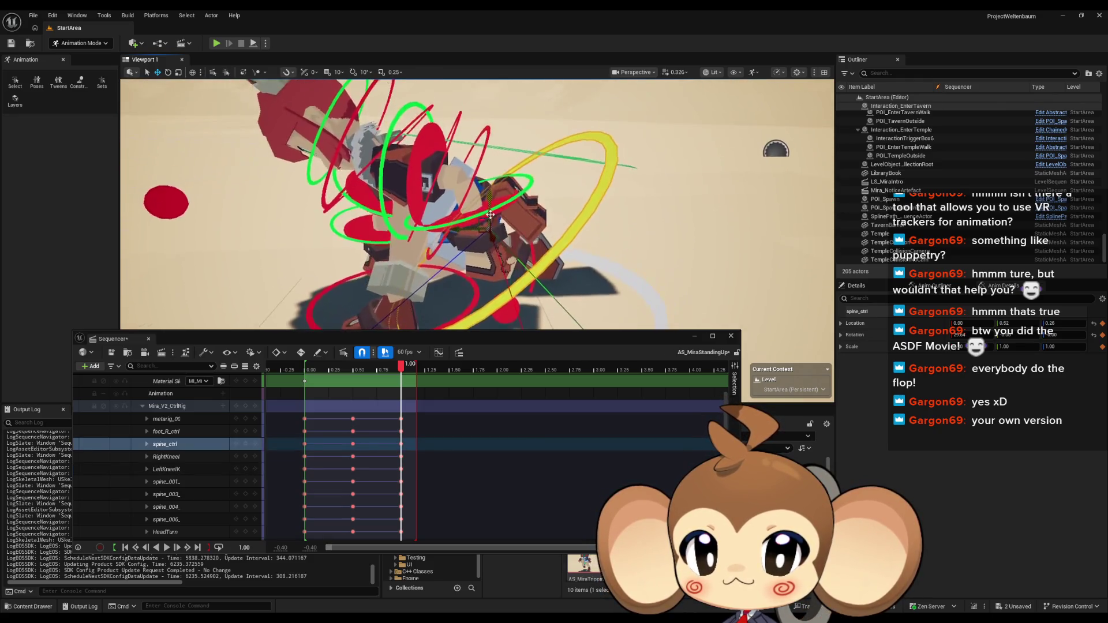
{"action": "mouse_move", "coordinate": [495, 196]}
{"action": "left_mouse_down"}
{"action": "mouse_move", "coordinate": [496, 156]}
{"action": "mouse_move", "coordinate": [785, 169]}
{"action": "mouse_move", "coordinate": [495, 157]}
{"action": "left_mouse_up"}
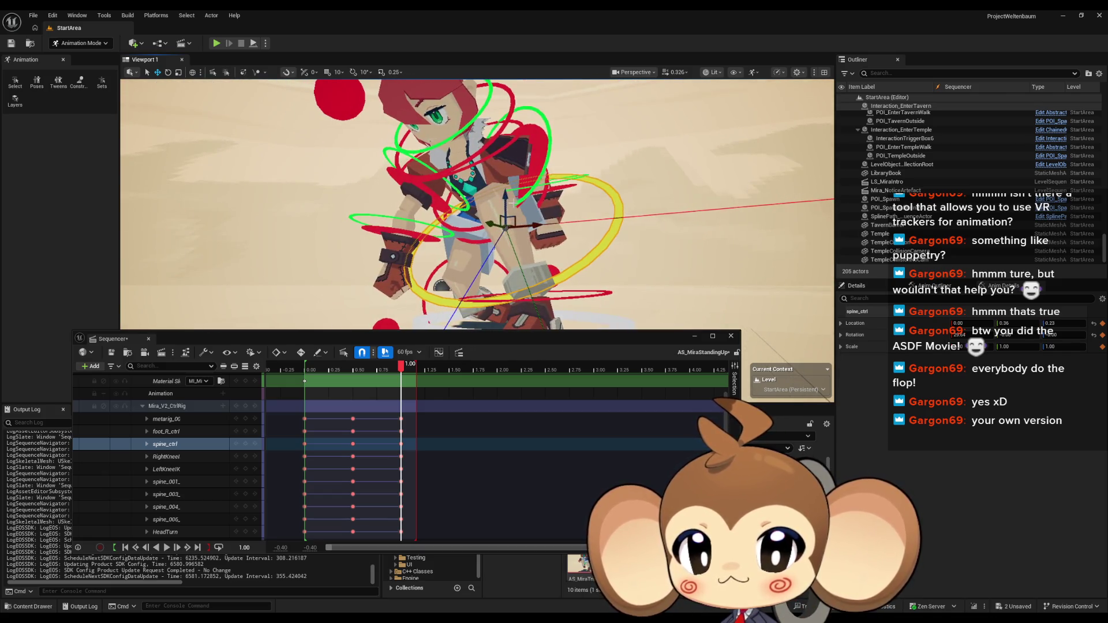
{"action": "mouse_move", "coordinate": [507, 197]}
{"action": "left_mouse_down"}
{"action": "mouse_move", "coordinate": [548, 167]}
{"action": "mouse_move", "coordinate": [507, 176]}
{"action": "left_mouse_up"}
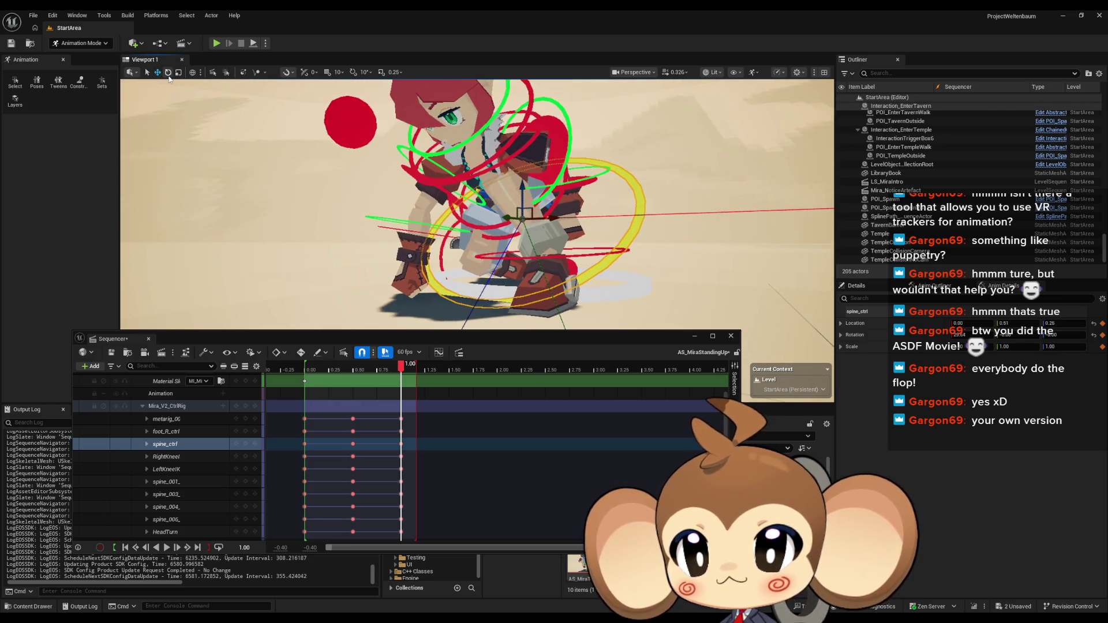
{"action": "mouse_move", "coordinate": [551, 253]}
{"action": "left_mouse_down"}
{"action": "mouse_move", "coordinate": [572, 226]}
{"action": "mouse_move", "coordinate": [536, 230]}
{"action": "mouse_move", "coordinate": [548, 230]}
{"action": "left_mouse_up"}
{"action": "left_click", "coordinate": [453, 208]}
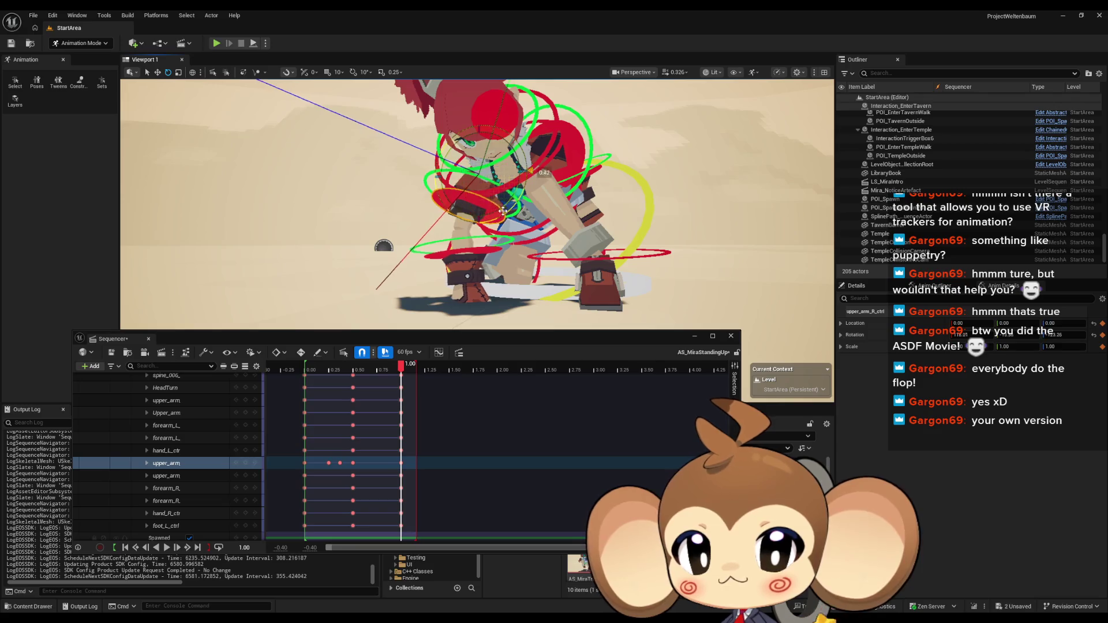
Rotate the right upper arm slightly and bend the right forearm about 12 degrees
{"action": "left_click_drag", "start_coordinate": [503, 211], "coordinate": [502, 211]}
{"action": "left_click", "coordinate": [487, 253]}
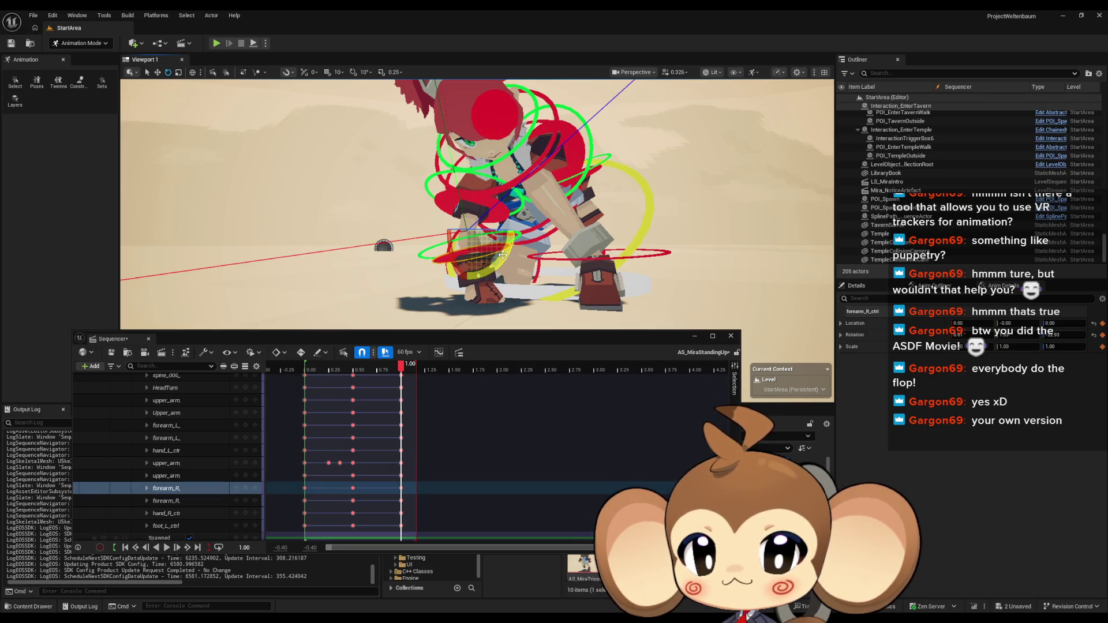
{"action": "left_click", "coordinate": [501, 215]}
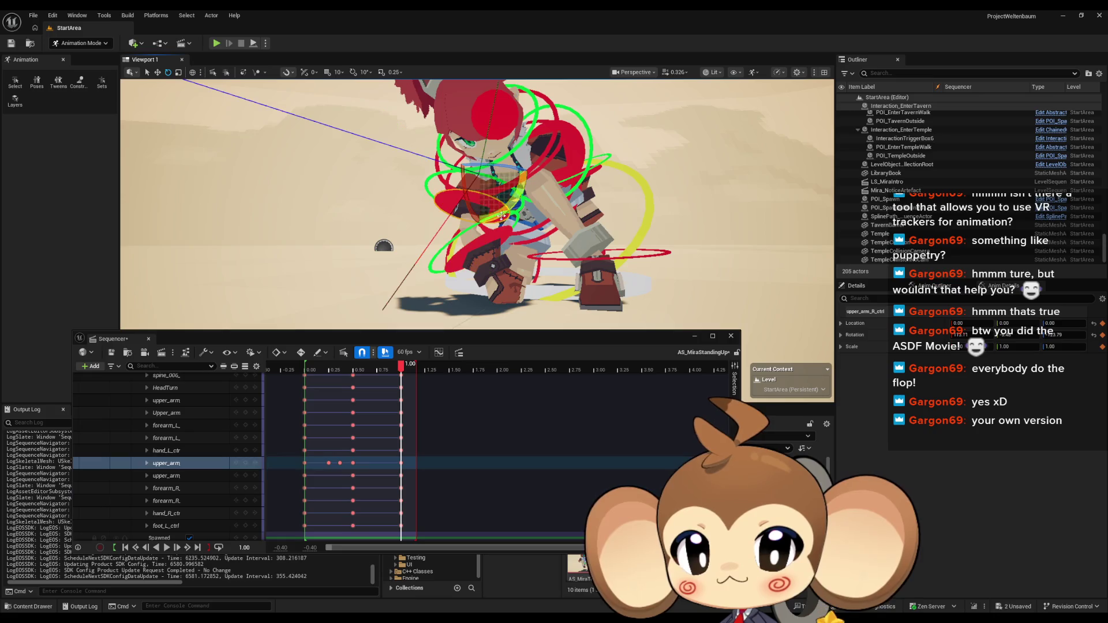
{"action": "left_click_drag", "start_coordinate": [503, 206], "coordinate": [534, 179]}
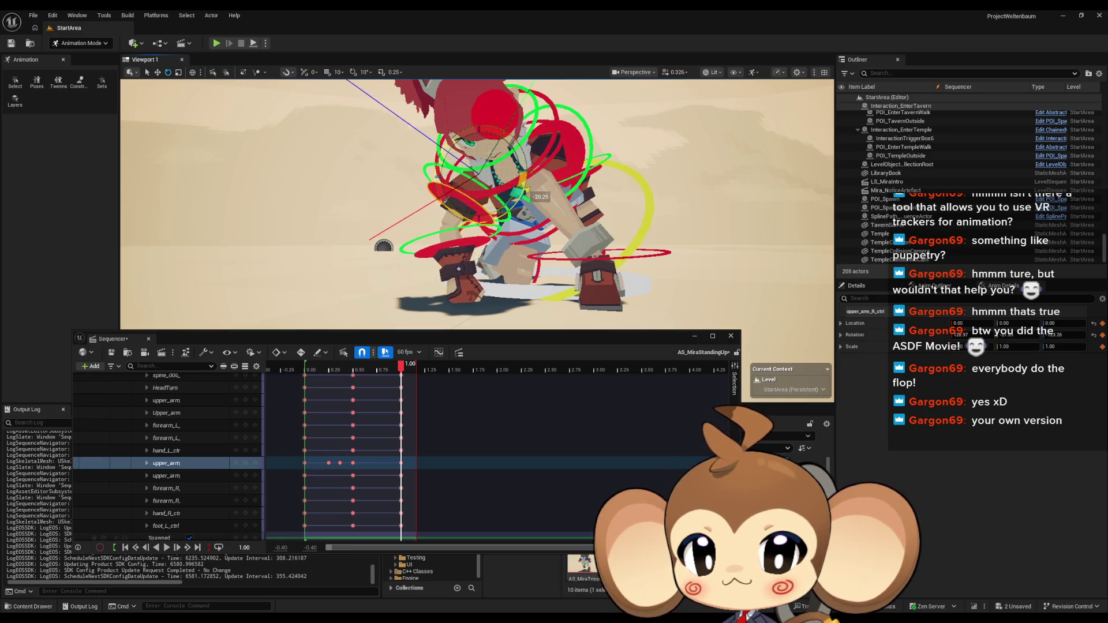
{"action": "left_click", "coordinate": [488, 222]}
{"action": "left_click_drag", "start_coordinate": [491, 221], "coordinate": [502, 218]}
Preview the mid-rise pose, then bend the right forearm a further 20 degrees
{"action": "left_click_drag", "start_coordinate": [480, 254], "coordinate": [565, 252]}
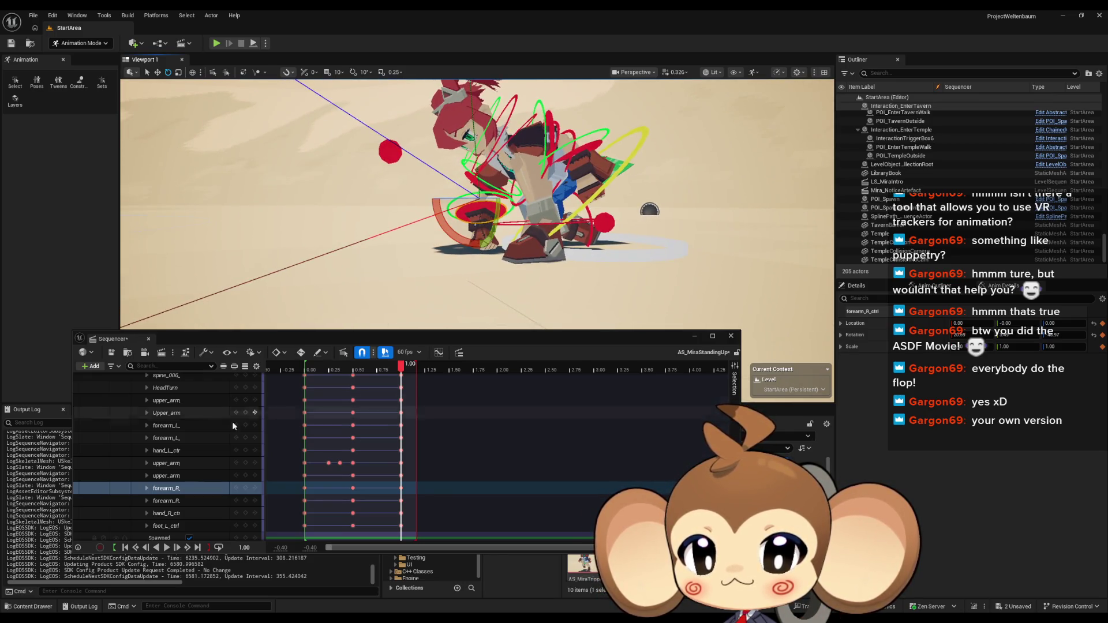
{"action": "scroll", "coordinate": [232, 422], "scroll_direction": "up", "scroll_amount": 5}
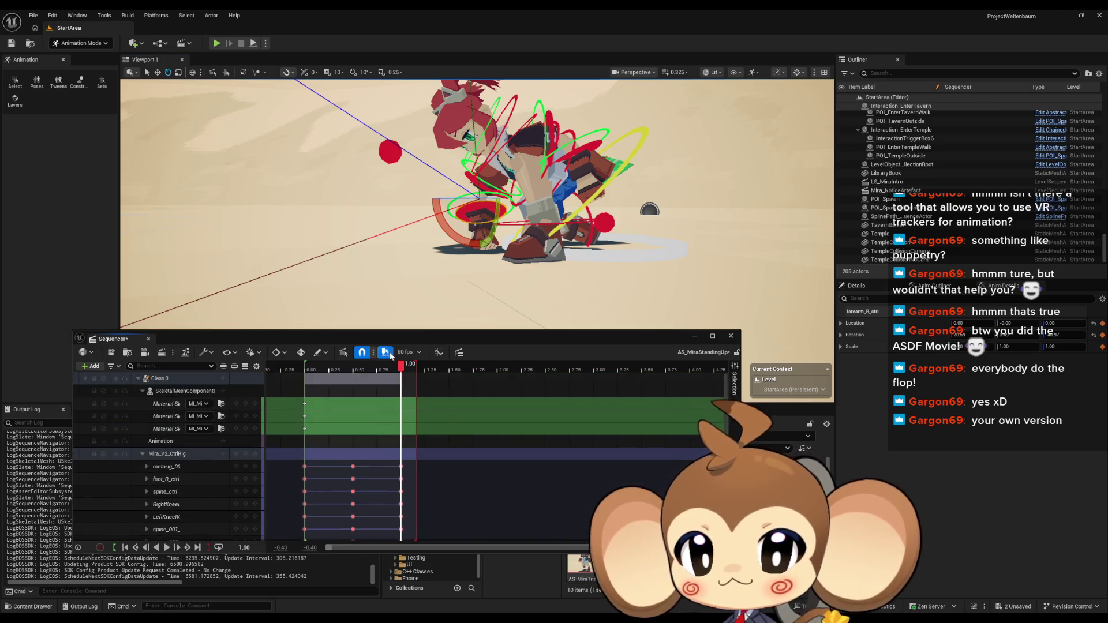
{"action": "mouse_move", "coordinate": [403, 364]}
{"action": "left_mouse_down"}
{"action": "mouse_move", "coordinate": [299, 368]}
{"action": "mouse_move", "coordinate": [413, 369]}
{"action": "mouse_move", "coordinate": [370, 367]}
{"action": "mouse_move", "coordinate": [403, 367]}
{"action": "left_mouse_up"}
{"action": "left_click_drag", "start_coordinate": [430, 260], "coordinate": [436, 254]}
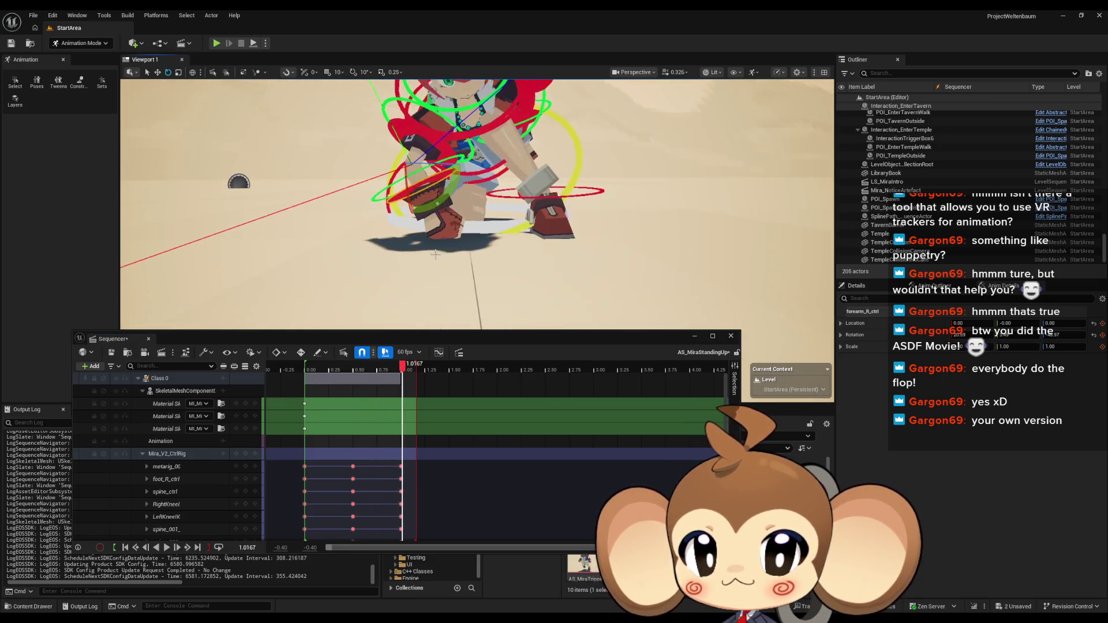
{"action": "mouse_move", "coordinate": [402, 367]}
{"action": "left_mouse_down"}
{"action": "mouse_move", "coordinate": [355, 367]}
{"action": "mouse_move", "coordinate": [403, 366]}
{"action": "left_mouse_up"}
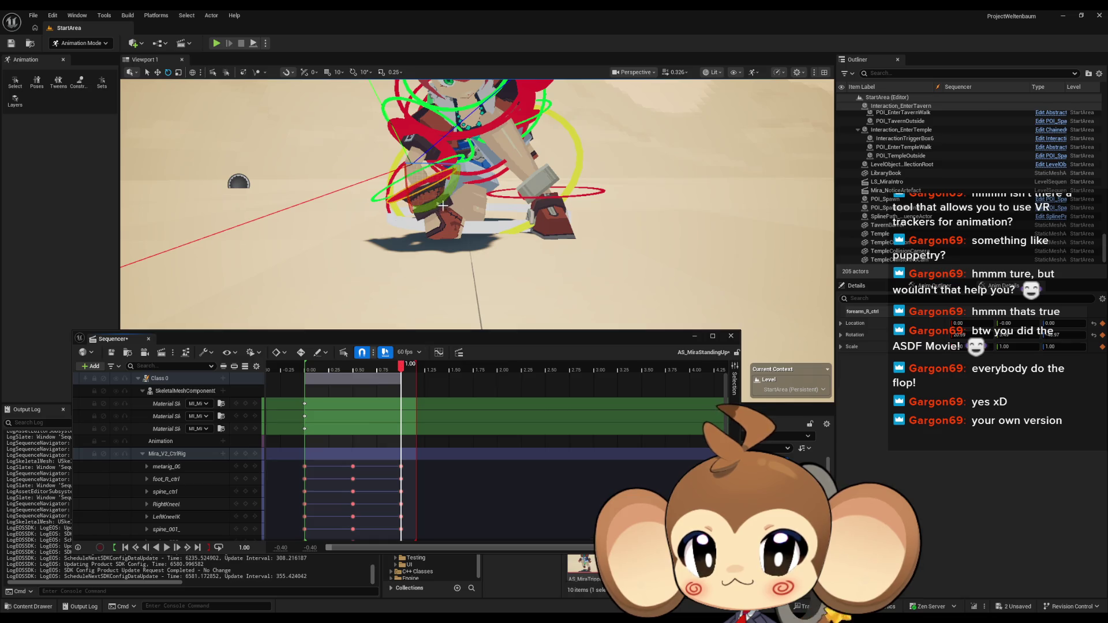
{"action": "left_click_drag", "start_coordinate": [411, 190], "coordinate": [461, 170]}
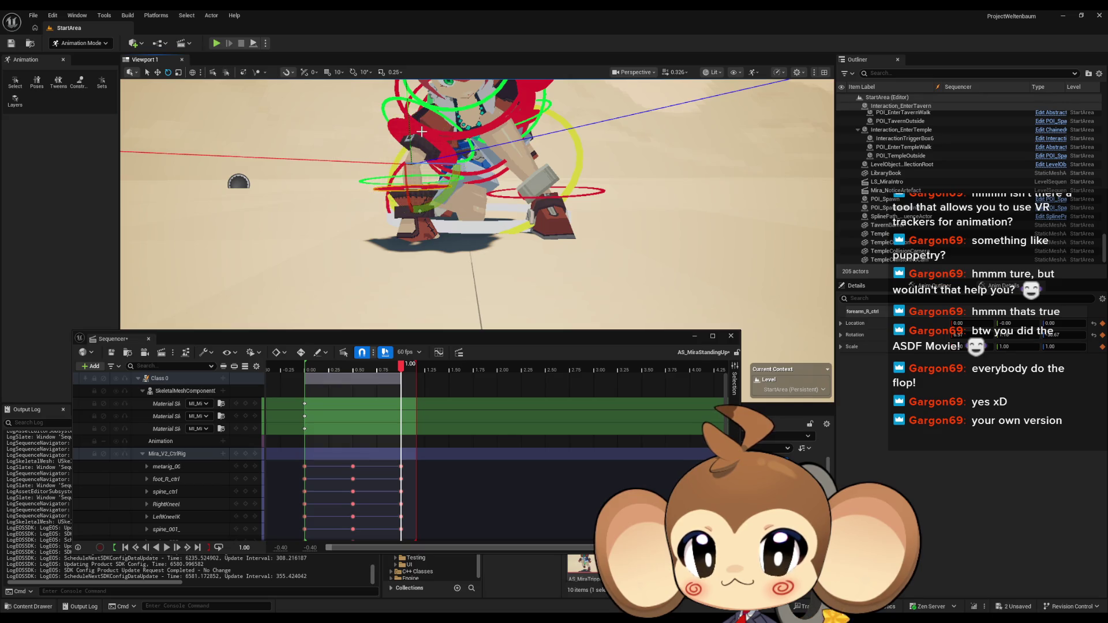
{"action": "left_click", "coordinate": [402, 130]}
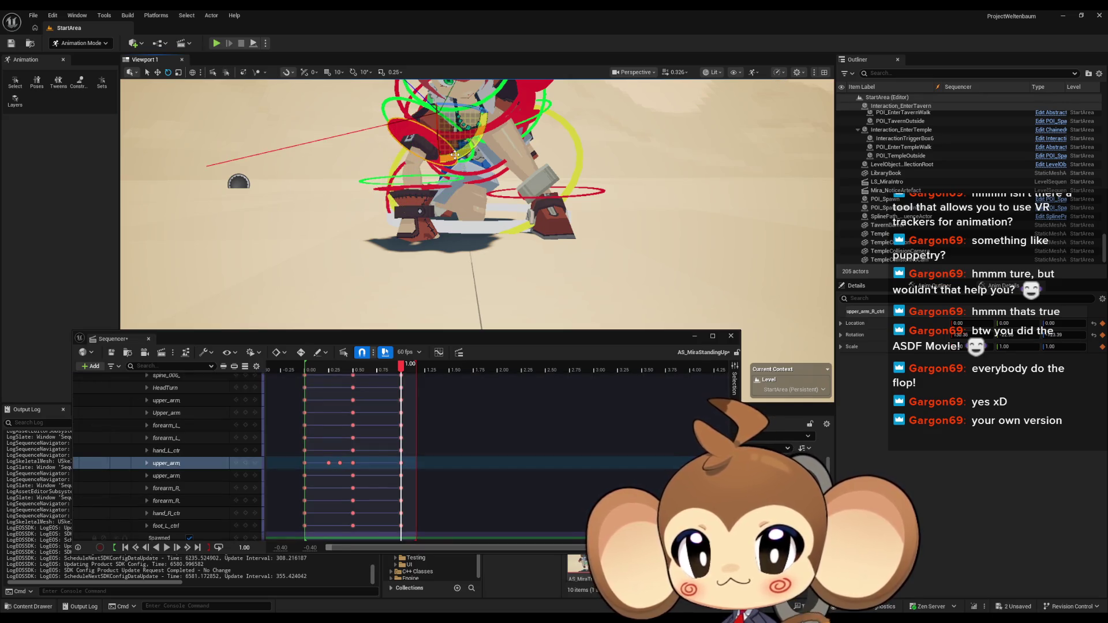
{"action": "key", "text": "f"}
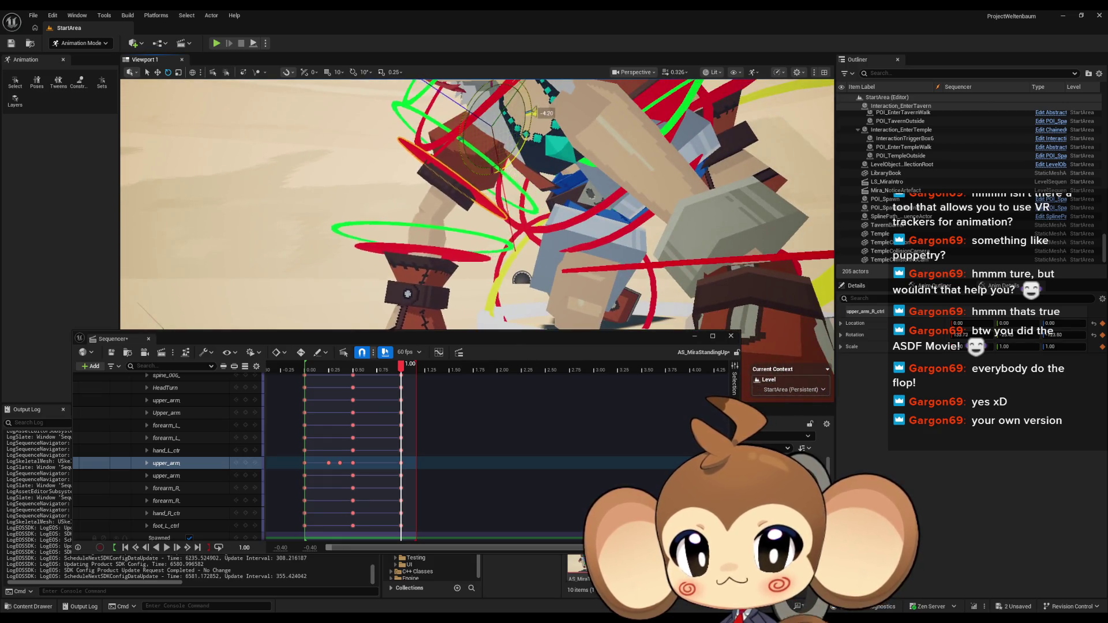
{"action": "scroll", "coordinate": [501, 165], "scroll_direction": "down", "scroll_amount": 5}
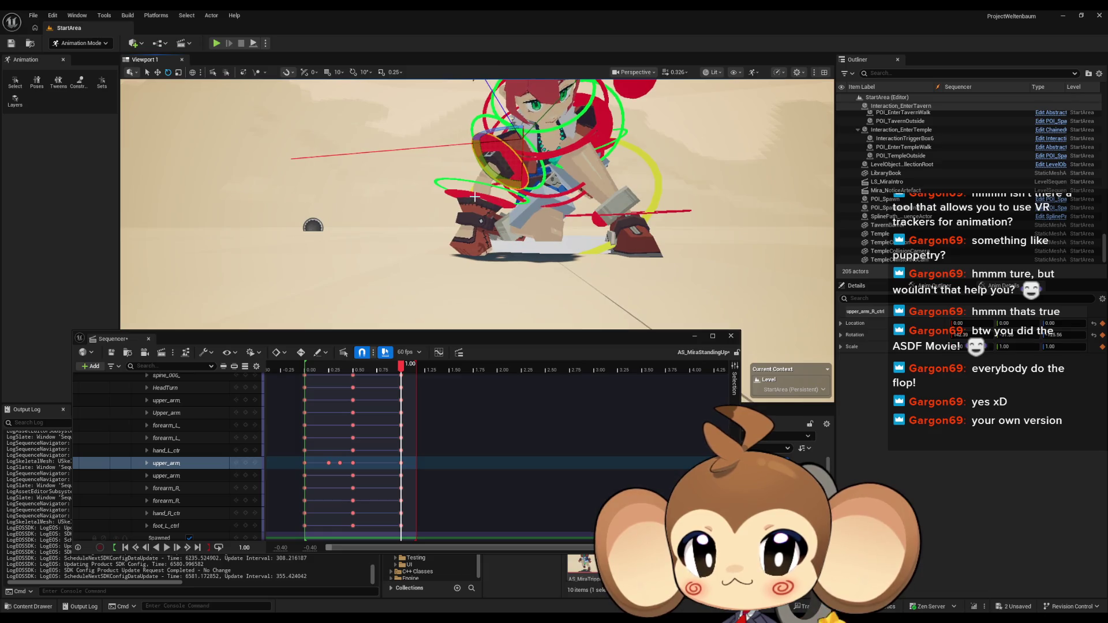
{"action": "left_click", "coordinate": [474, 196]}
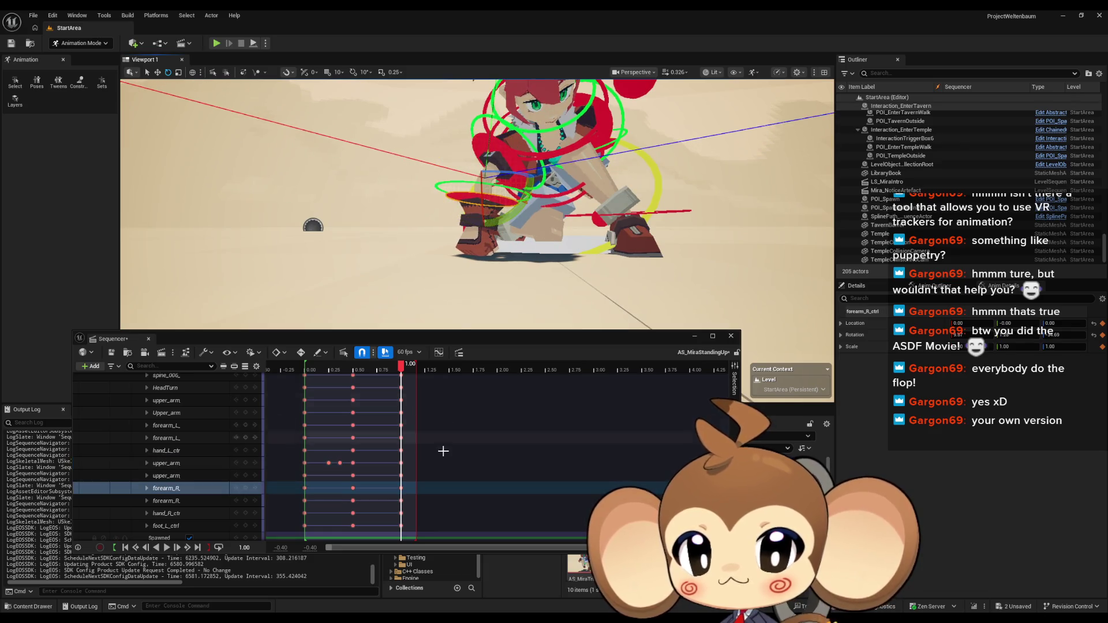
{"action": "scroll", "coordinate": [222, 464], "scroll_direction": "up", "scroll_amount": 5}
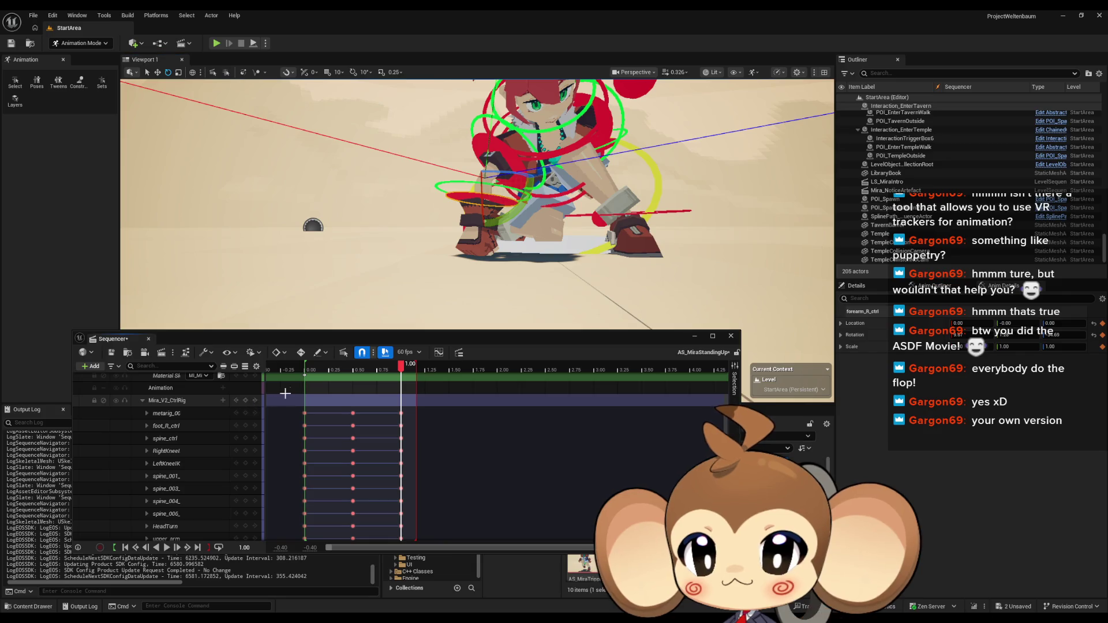
{"action": "mouse_move", "coordinate": [401, 366]}
{"action": "left_mouse_down"}
{"action": "mouse_move", "coordinate": [306, 367]}
{"action": "mouse_move", "coordinate": [421, 365]}
{"action": "mouse_move", "coordinate": [315, 366]}
{"action": "mouse_move", "coordinate": [409, 366]}
{"action": "left_mouse_up"}
Set the current time to 1.25 and drag the playback end from 1.00 to 2.00
{"action": "left_click_drag", "start_coordinate": [404, 242], "coordinate": [320, 242]}
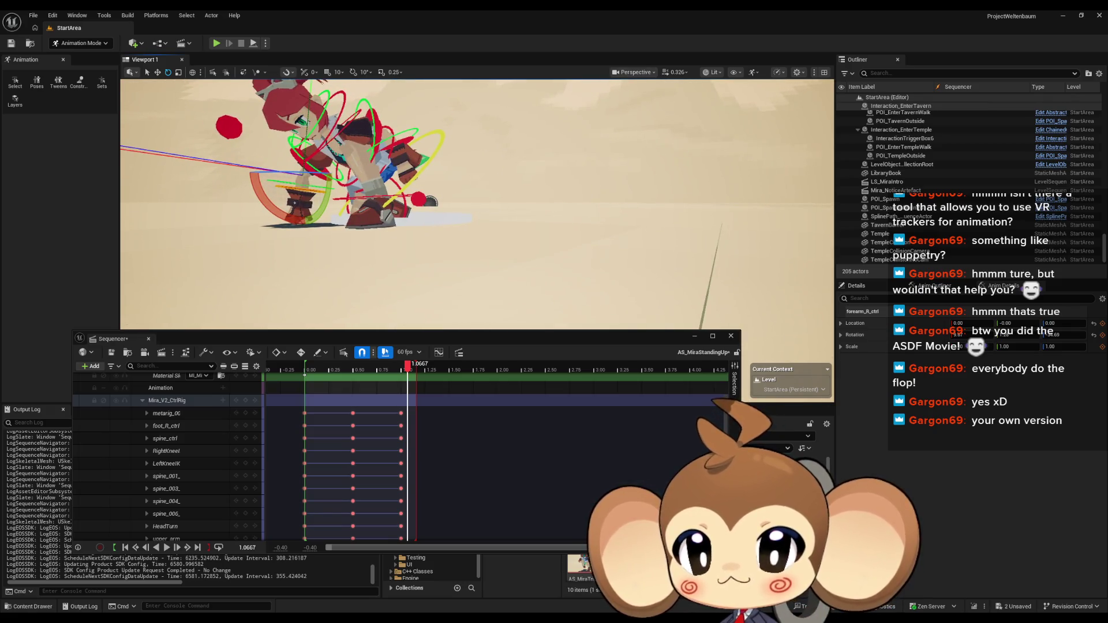
{"action": "left_click_drag", "start_coordinate": [320, 242], "coordinate": [297, 243]}
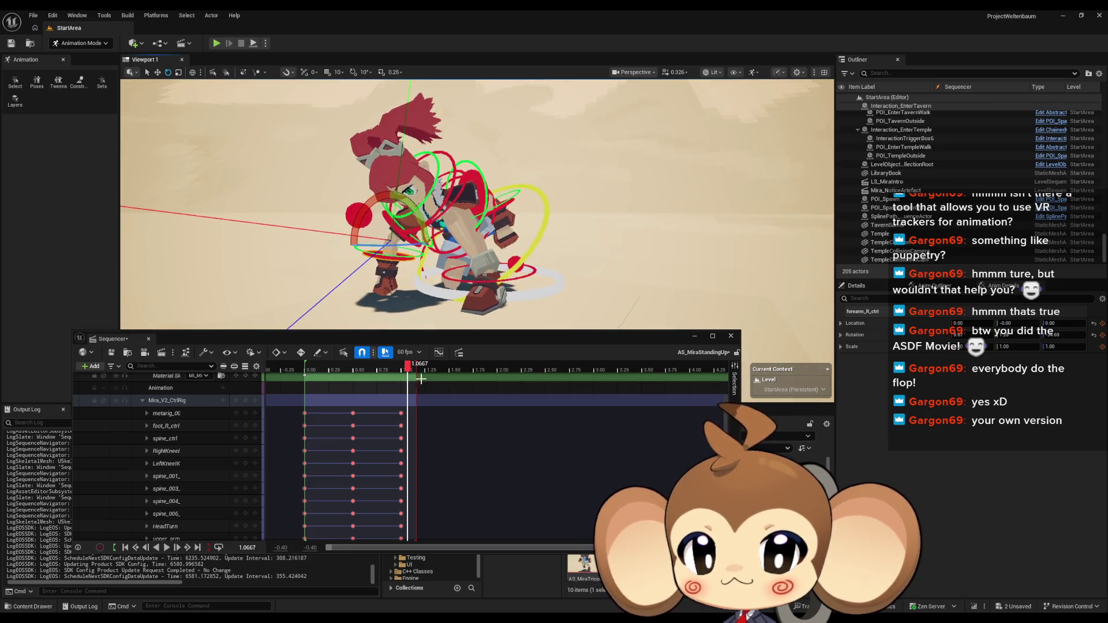
{"action": "left_click_drag", "start_coordinate": [413, 375], "coordinate": [425, 367]}
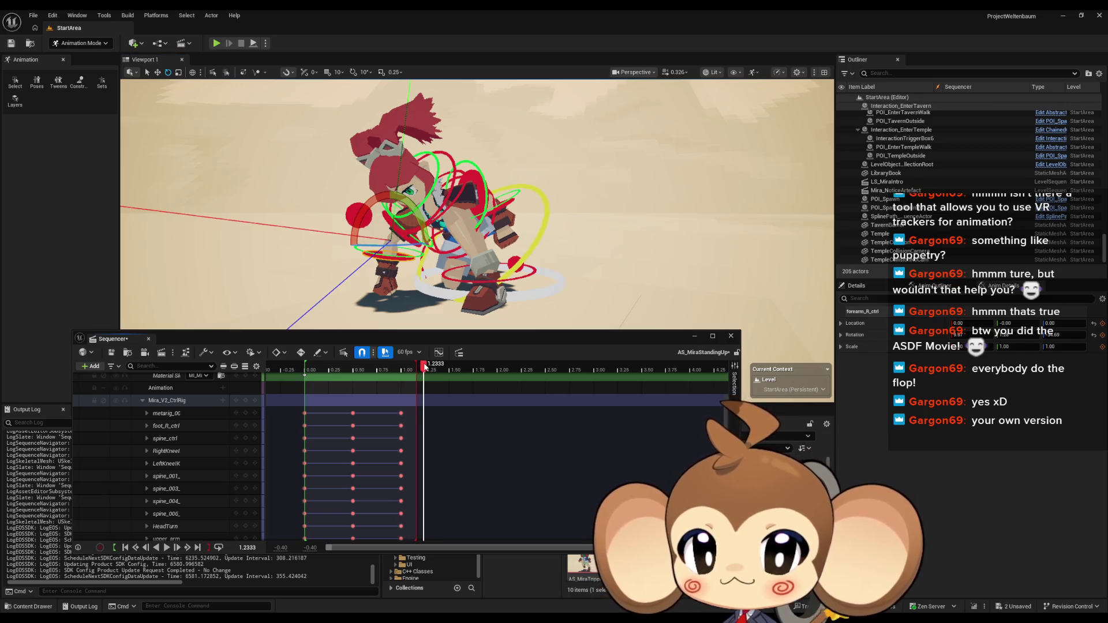
{"action": "left_click_drag", "start_coordinate": [473, 247], "coordinate": [540, 246]}
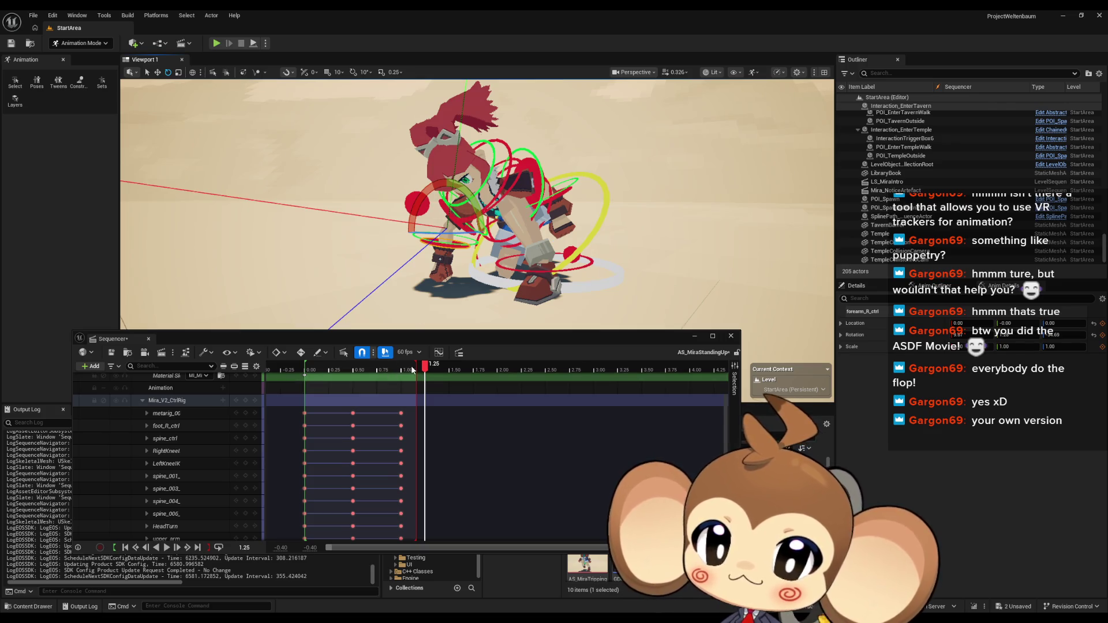
{"action": "left_click_drag", "start_coordinate": [415, 367], "coordinate": [504, 367]}
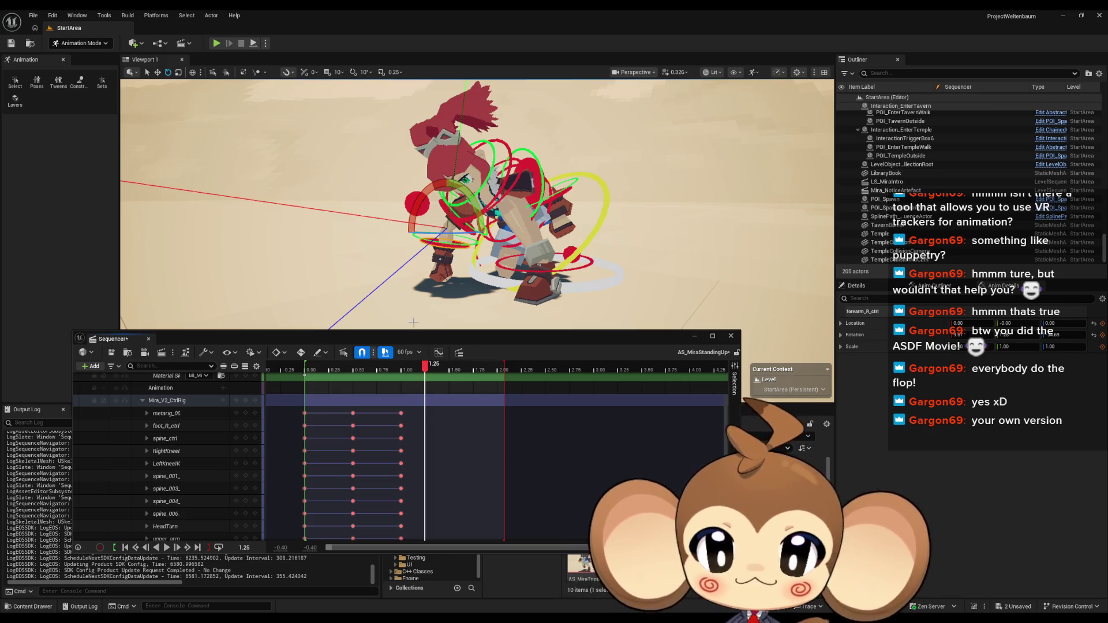
Rotate spine_ctrl to bend the upper body, then key all Mira_V2_CtrlRig controls at 1.25
{"action": "mouse_move", "coordinate": [452, 281]}
{"action": "left_mouse_down"}
{"action": "mouse_move", "coordinate": [417, 251]}
{"action": "mouse_move", "coordinate": [468, 264]}
{"action": "left_mouse_up"}
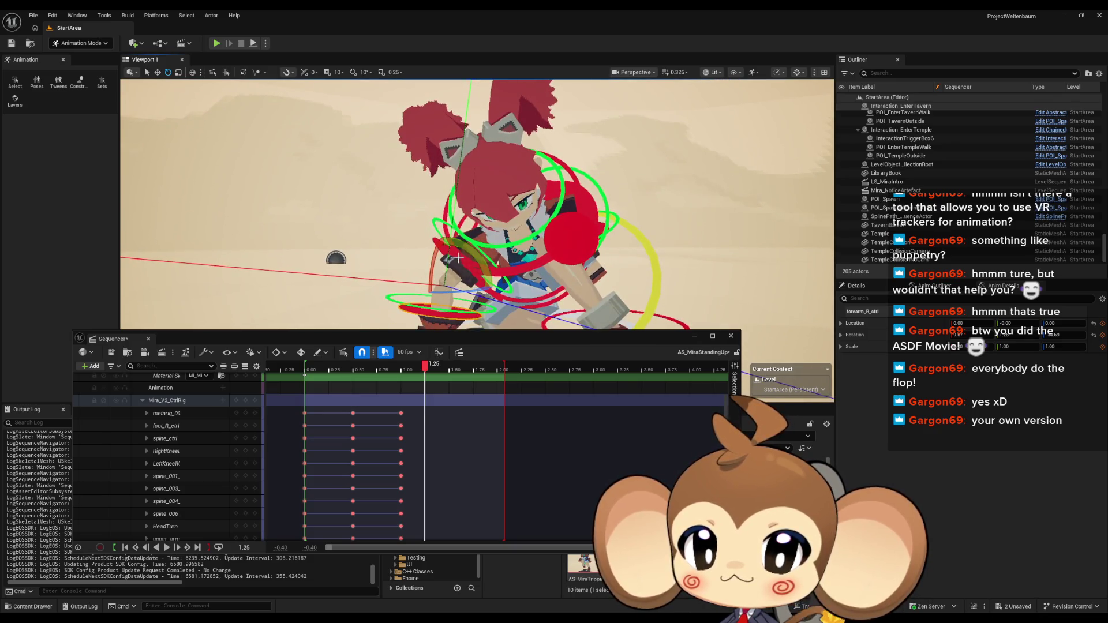
{"action": "left_click", "coordinate": [460, 260]}
{"action": "mouse_move", "coordinate": [460, 260]}
{"action": "left_mouse_down"}
{"action": "mouse_move", "coordinate": [460, 240]}
{"action": "mouse_move", "coordinate": [494, 276]}
{"action": "mouse_move", "coordinate": [500, 224]}
{"action": "left_mouse_up"}
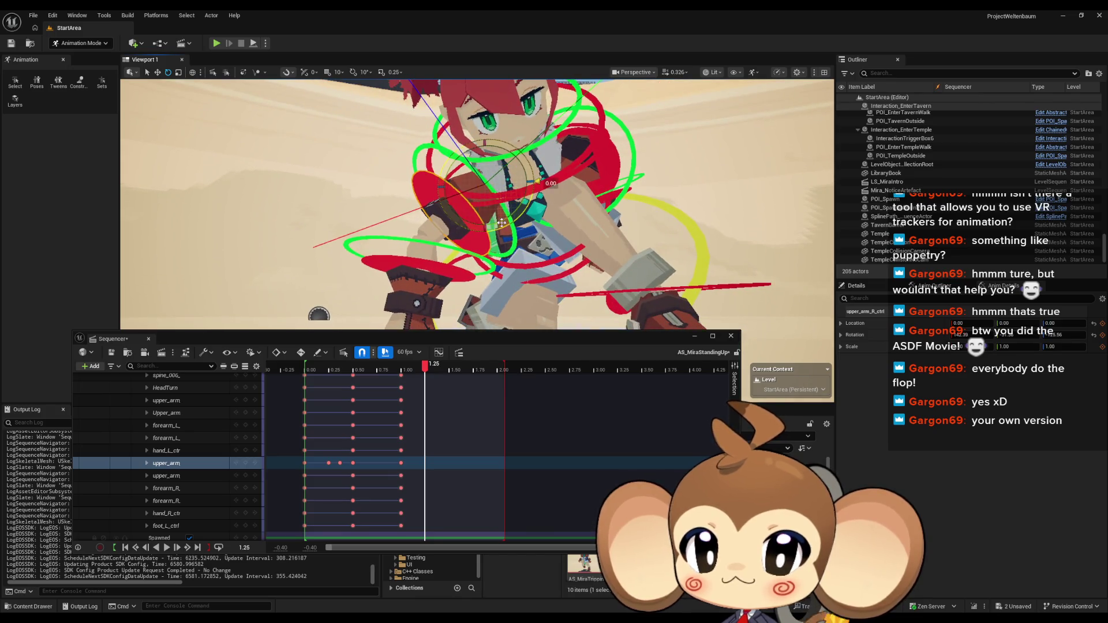
{"action": "left_click", "coordinate": [416, 267]}
{"action": "mouse_move", "coordinate": [416, 267]}
{"action": "left_mouse_down"}
{"action": "mouse_move", "coordinate": [451, 223]}
{"action": "mouse_move", "coordinate": [554, 219]}
{"action": "mouse_move", "coordinate": [606, 196]}
{"action": "mouse_move", "coordinate": [548, 205]}
{"action": "left_mouse_up"}
{"action": "left_click", "coordinate": [608, 193]}
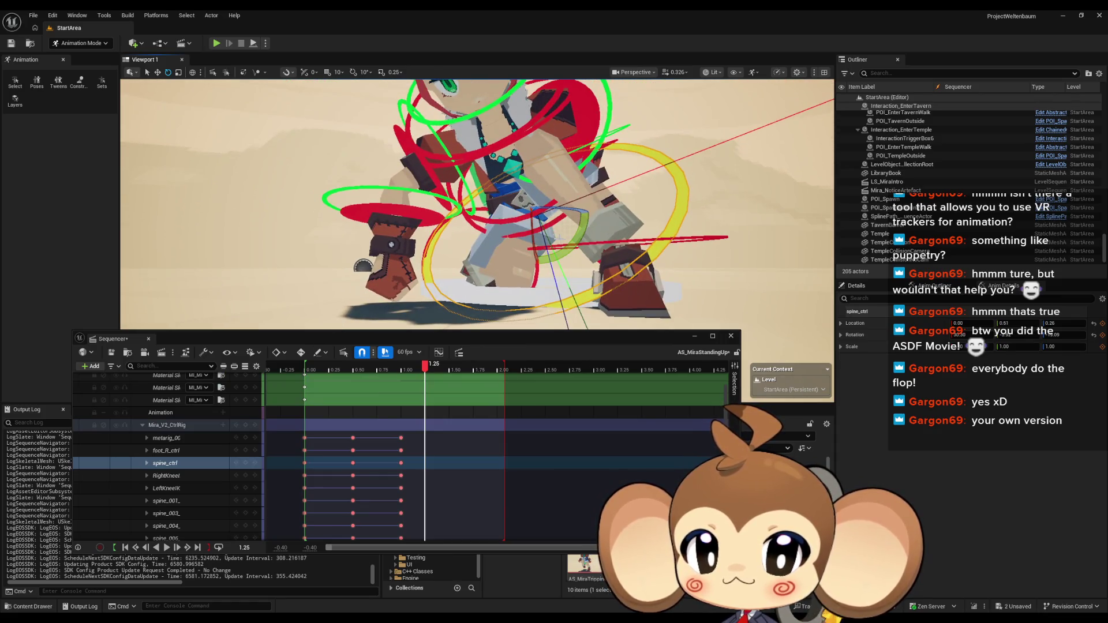
{"action": "left_click_drag", "start_coordinate": [568, 246], "coordinate": [539, 286]}
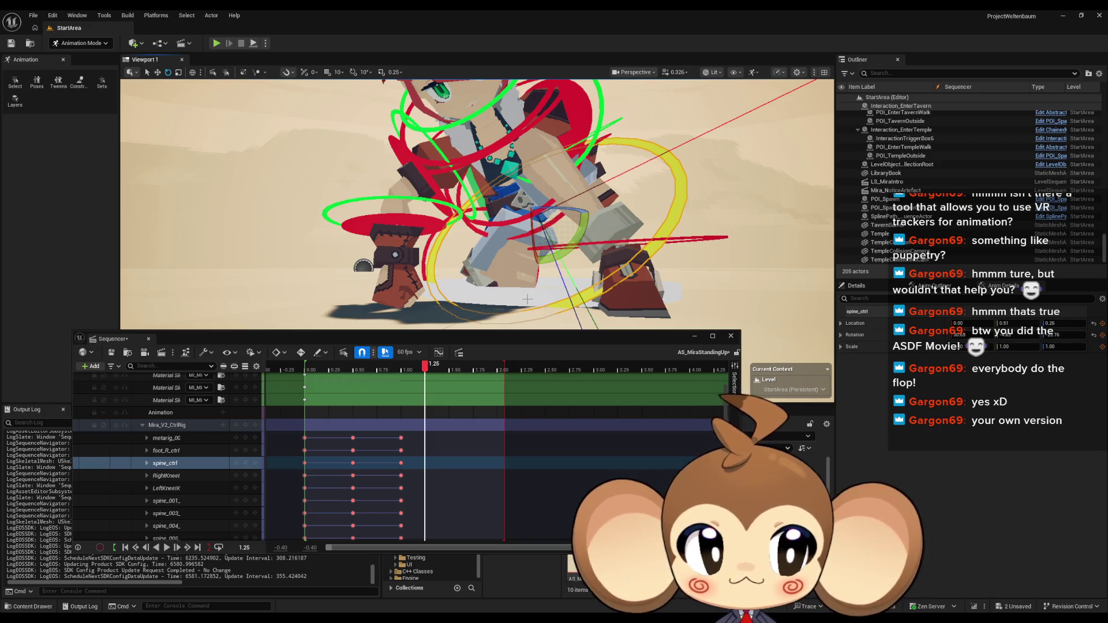
{"action": "left_click_drag", "start_coordinate": [493, 305], "coordinate": [560, 306]}
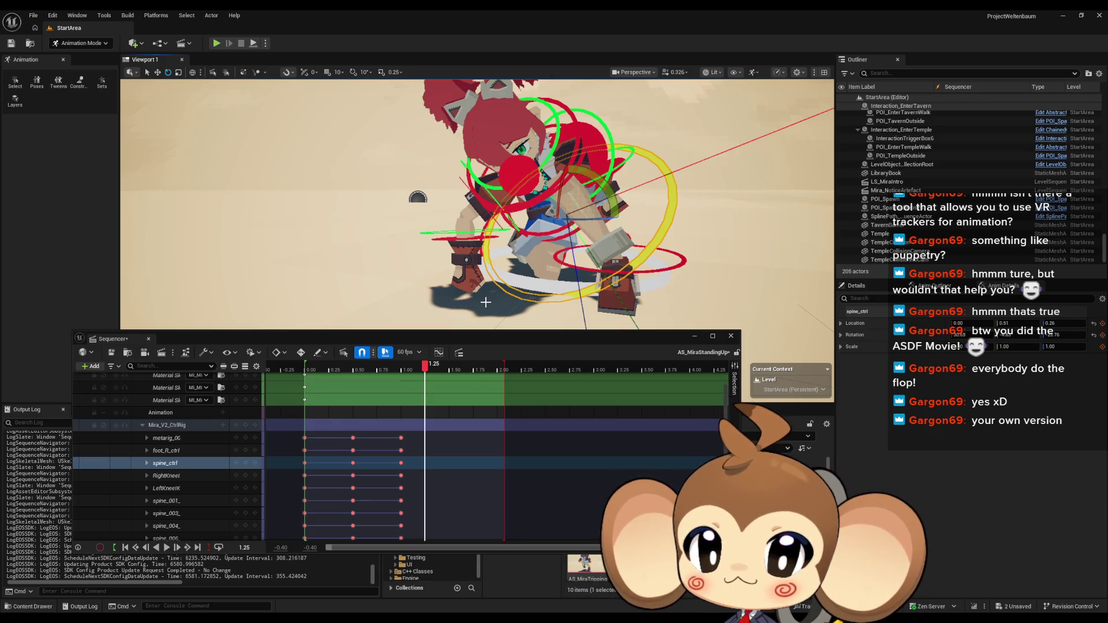
{"action": "left_click", "coordinate": [245, 425]}
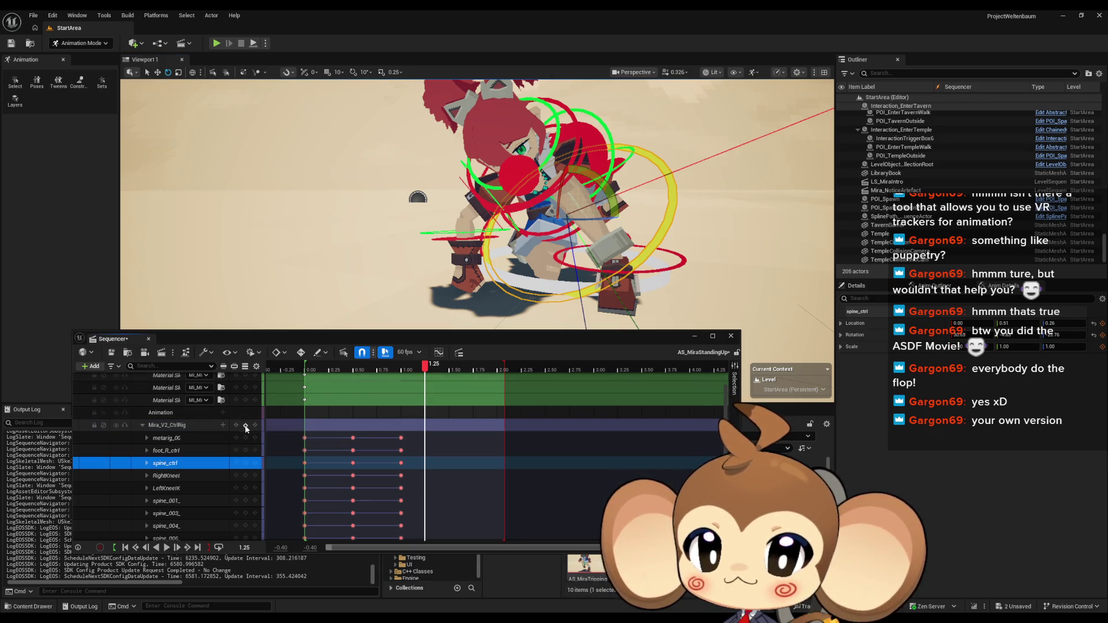
At about 1.3667, shift the torso by moving spine_ctrl with the Move tool
{"action": "mouse_move", "coordinate": [425, 369]}
{"action": "left_mouse_down"}
{"action": "mouse_move", "coordinate": [348, 372]}
{"action": "mouse_move", "coordinate": [428, 369]}
{"action": "left_mouse_up"}
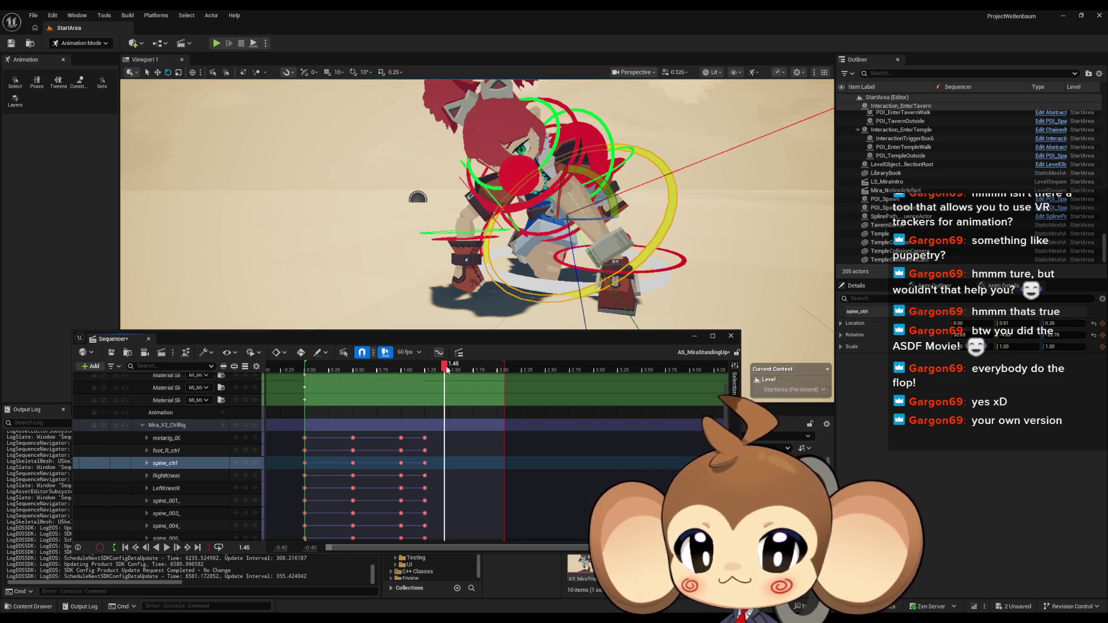
{"action": "left_click_drag", "start_coordinate": [451, 368], "coordinate": [442, 368]}
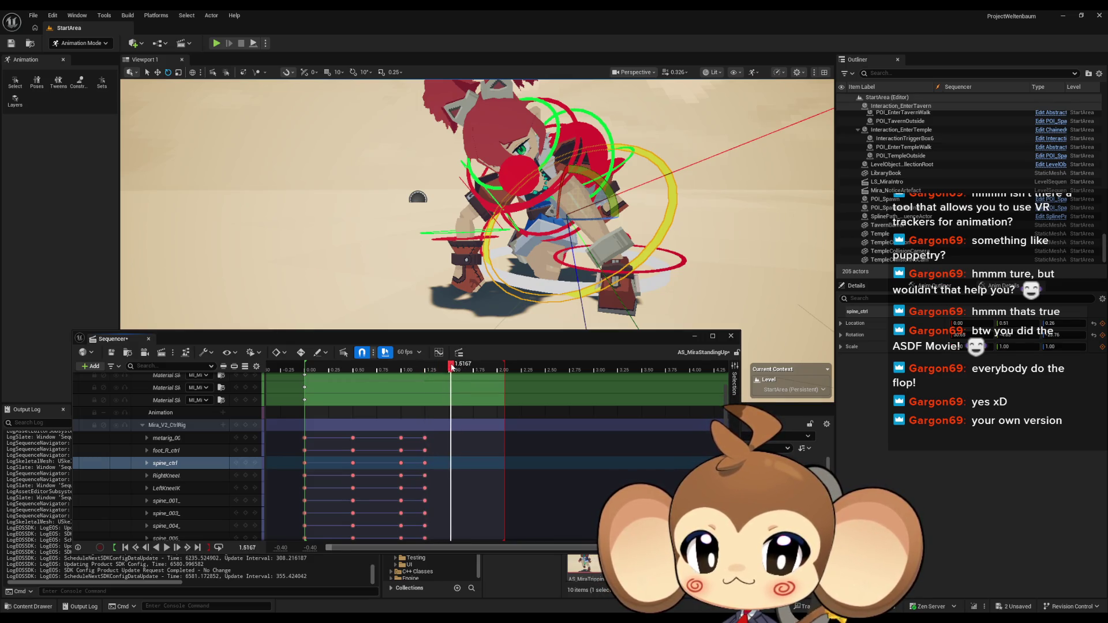
{"action": "mouse_move", "coordinate": [525, 274]}
{"action": "left_mouse_down"}
{"action": "mouse_move", "coordinate": [320, 251]}
{"action": "mouse_move", "coordinate": [547, 192]}
{"action": "left_mouse_up"}
{"action": "left_click", "coordinate": [157, 73]}
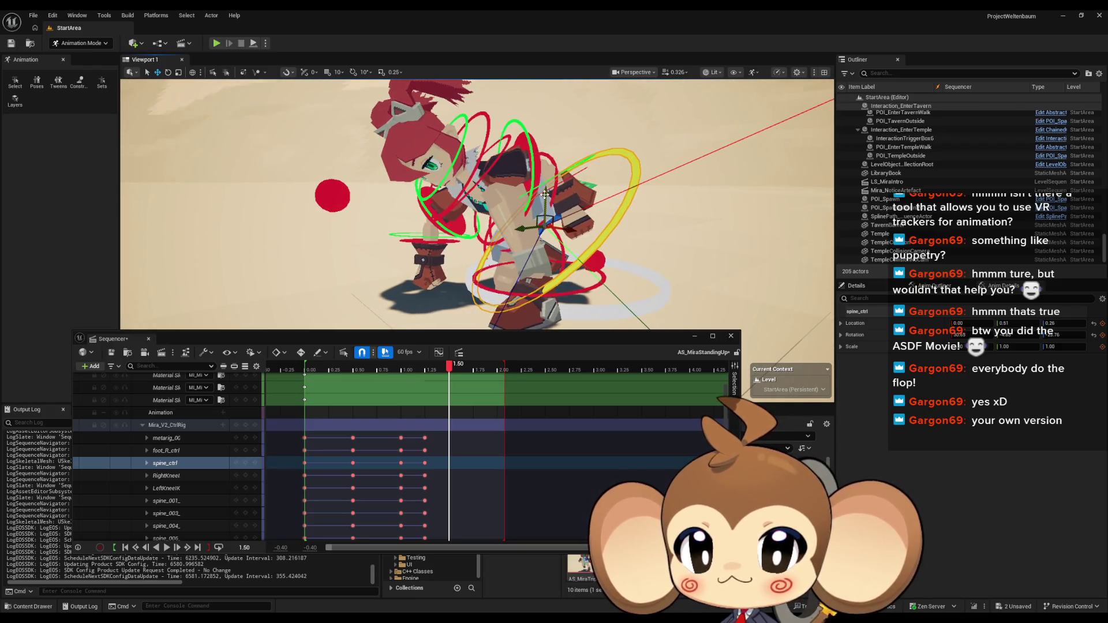
{"action": "left_click_drag", "start_coordinate": [546, 194], "coordinate": [550, 176]}
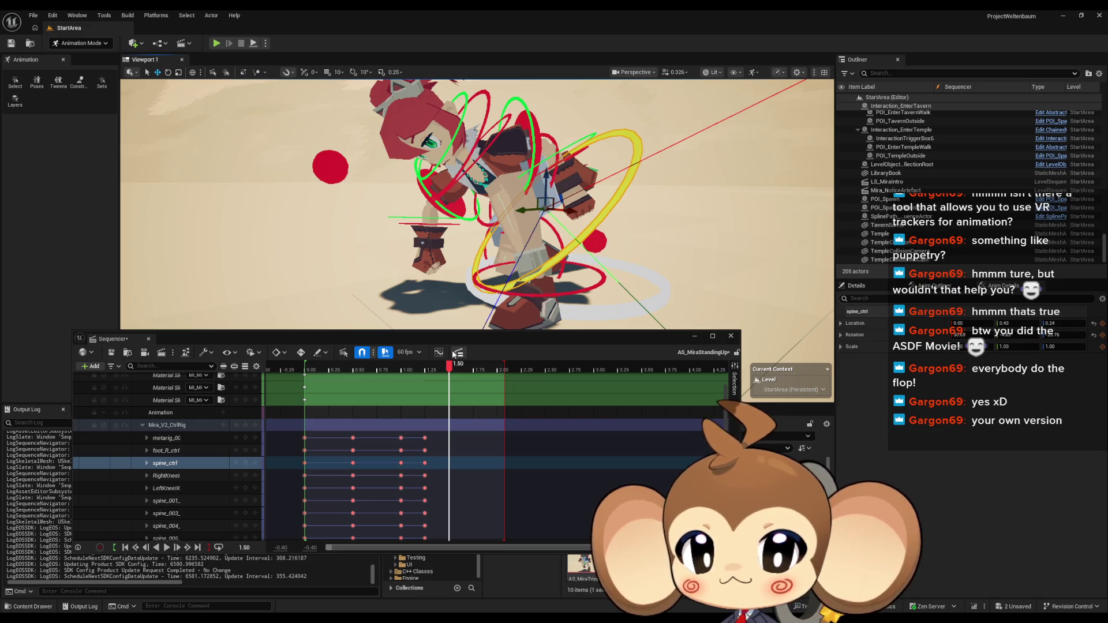
{"action": "left_click_drag", "start_coordinate": [449, 367], "coordinate": [439, 368]}
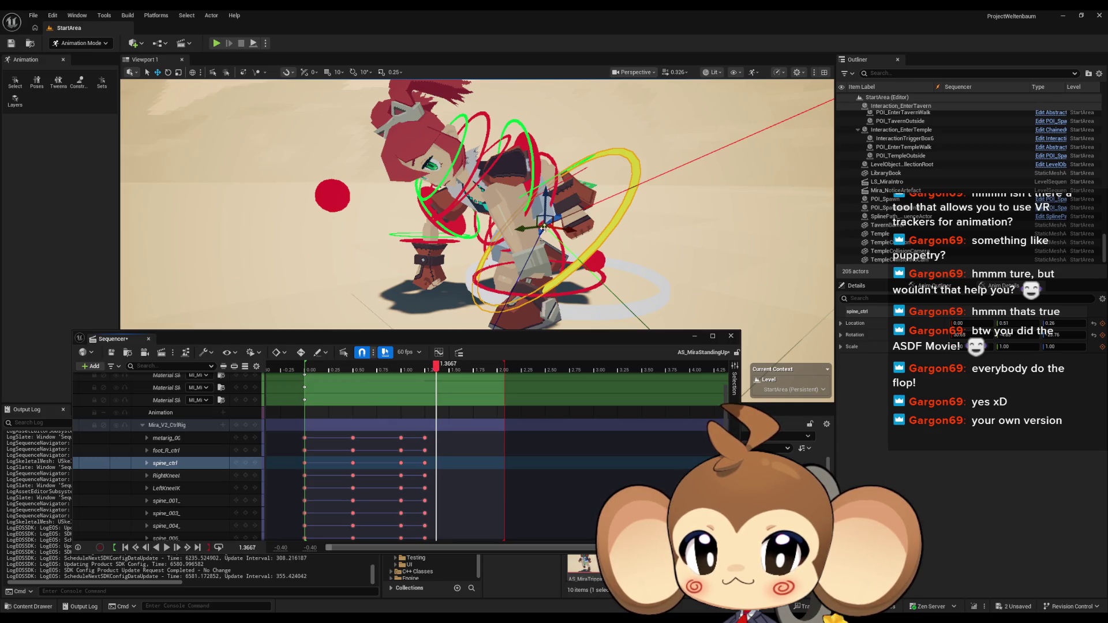
{"action": "left_click_drag", "start_coordinate": [545, 194], "coordinate": [473, 204]}
Rotate upper_arm_R_ctrl about 14 degrees
{"action": "left_click", "coordinate": [470, 202]}
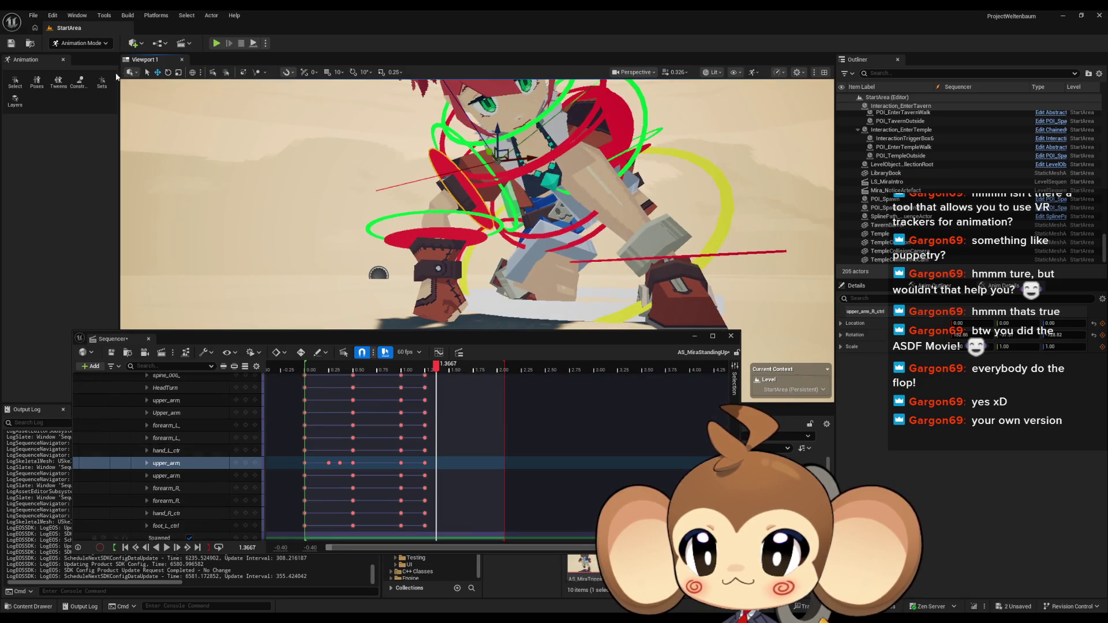
{"action": "left_click", "coordinate": [168, 72]}
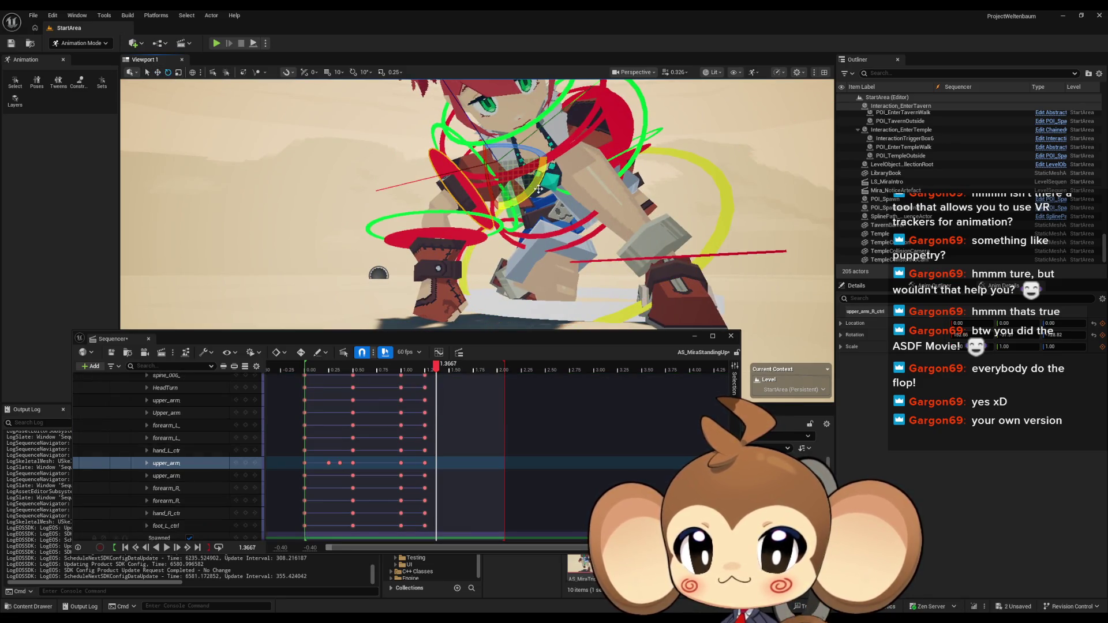
{"action": "left_click_drag", "start_coordinate": [528, 190], "coordinate": [546, 157]}
{"action": "scroll", "coordinate": [477, 205], "scroll_direction": "up", "scroll_amount": 5}
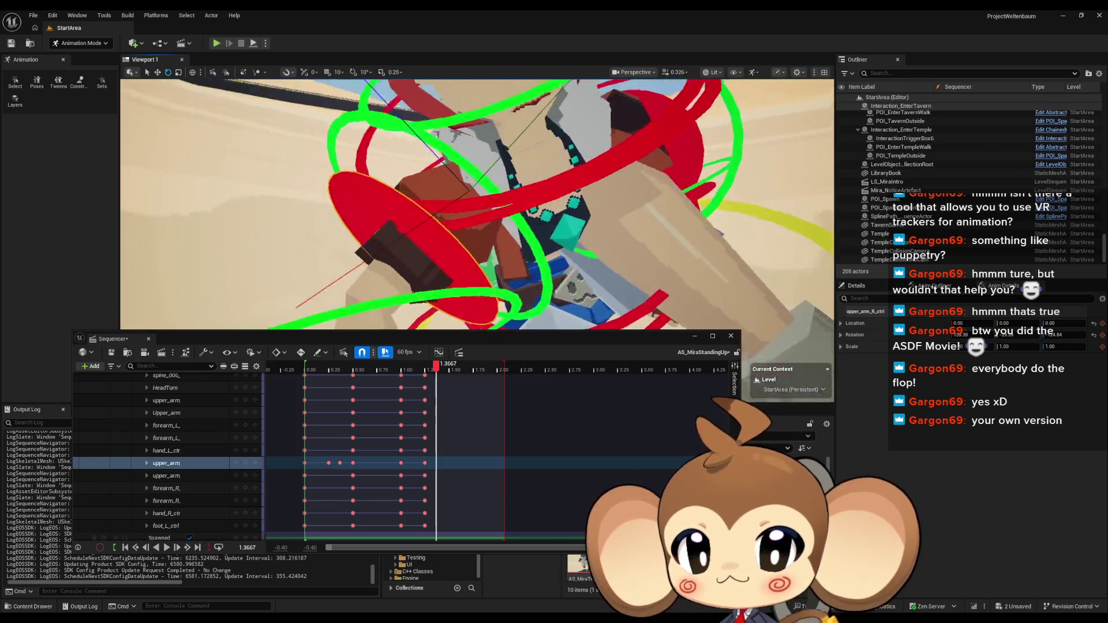
{"action": "scroll", "coordinate": [477, 205], "scroll_direction": "up", "scroll_amount": 2}
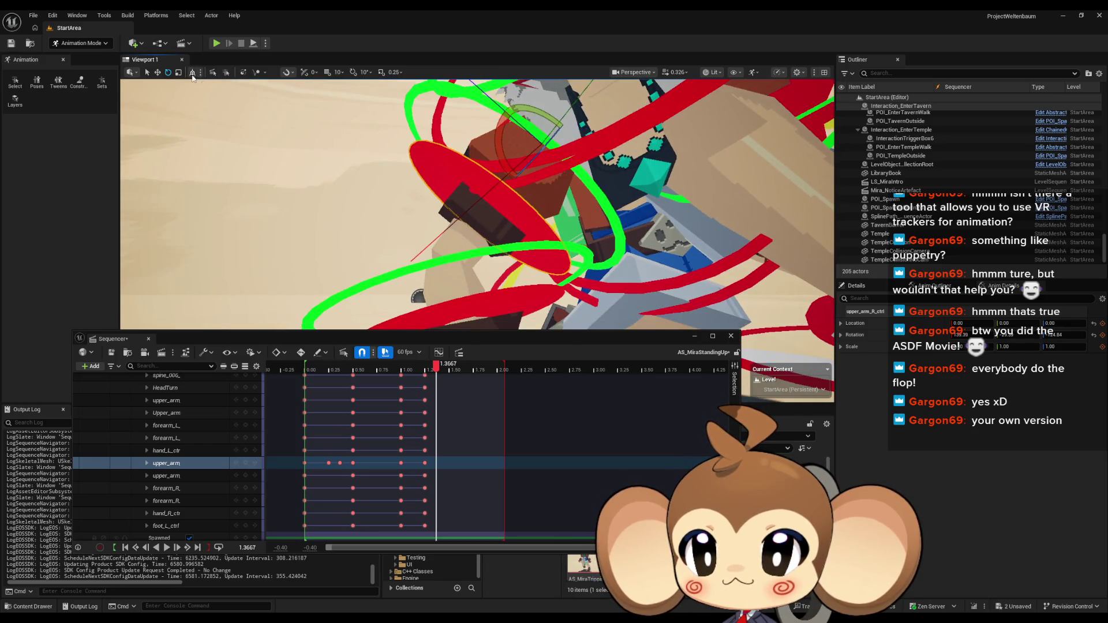
{"action": "key", "text": "f"}
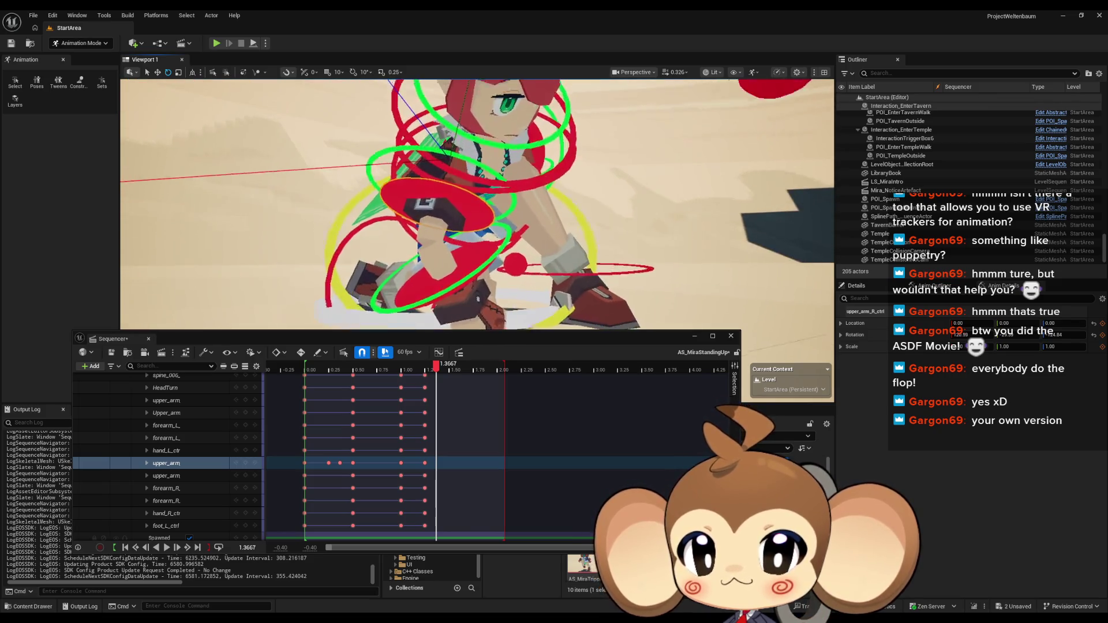
Rotate forearm_R_ctrl to repose the hand
{"action": "left_click", "coordinate": [480, 203]}
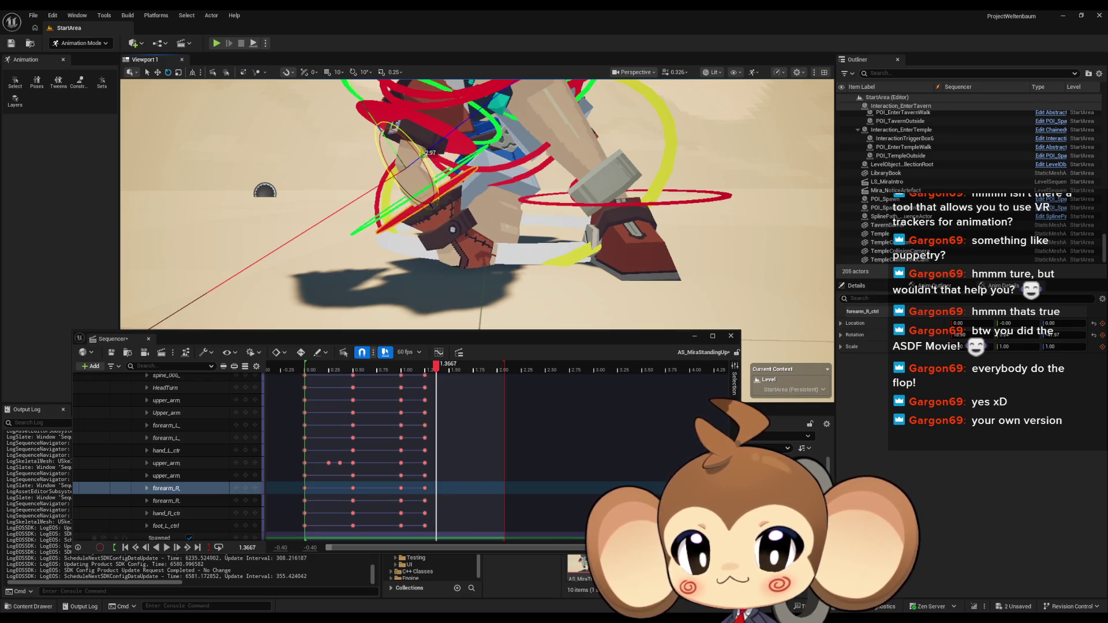
{"action": "mouse_move", "coordinate": [419, 209]}
{"action": "left_mouse_down"}
{"action": "mouse_move", "coordinate": [406, 239]}
{"action": "mouse_move", "coordinate": [453, 262]}
{"action": "left_mouse_up"}
{"action": "key", "text": "f"}
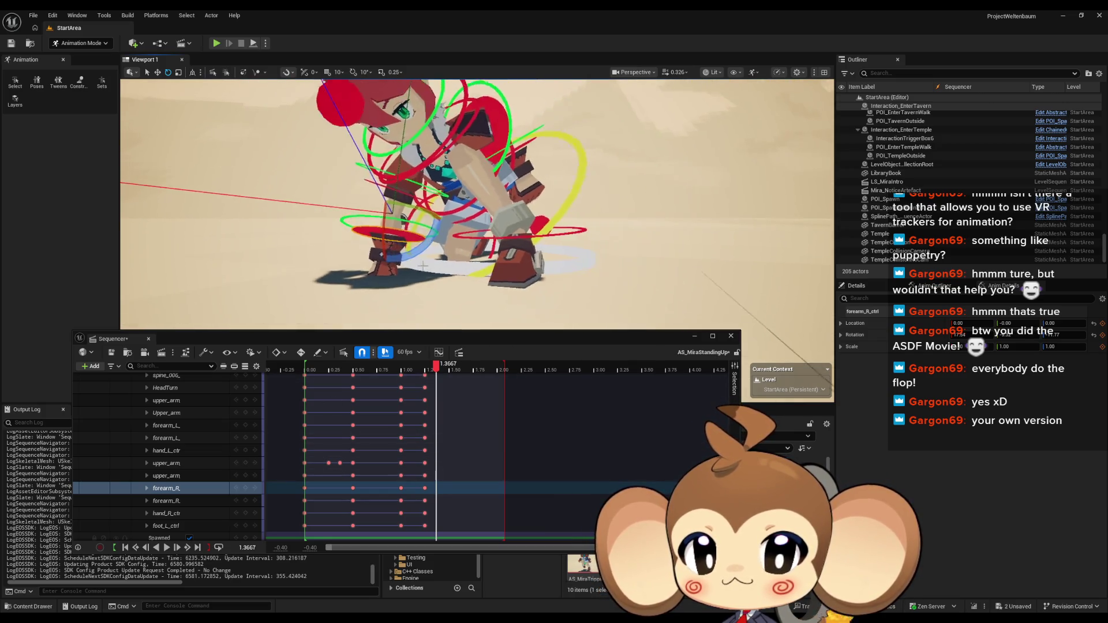
{"action": "left_click", "coordinate": [158, 77]}
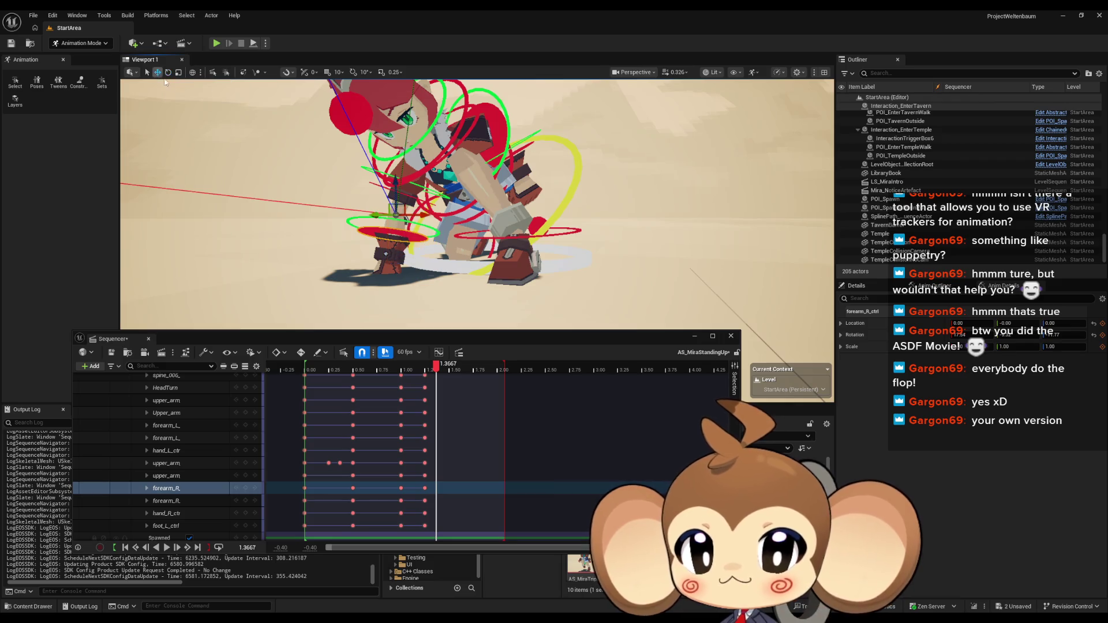
{"action": "left_click", "coordinate": [523, 204]}
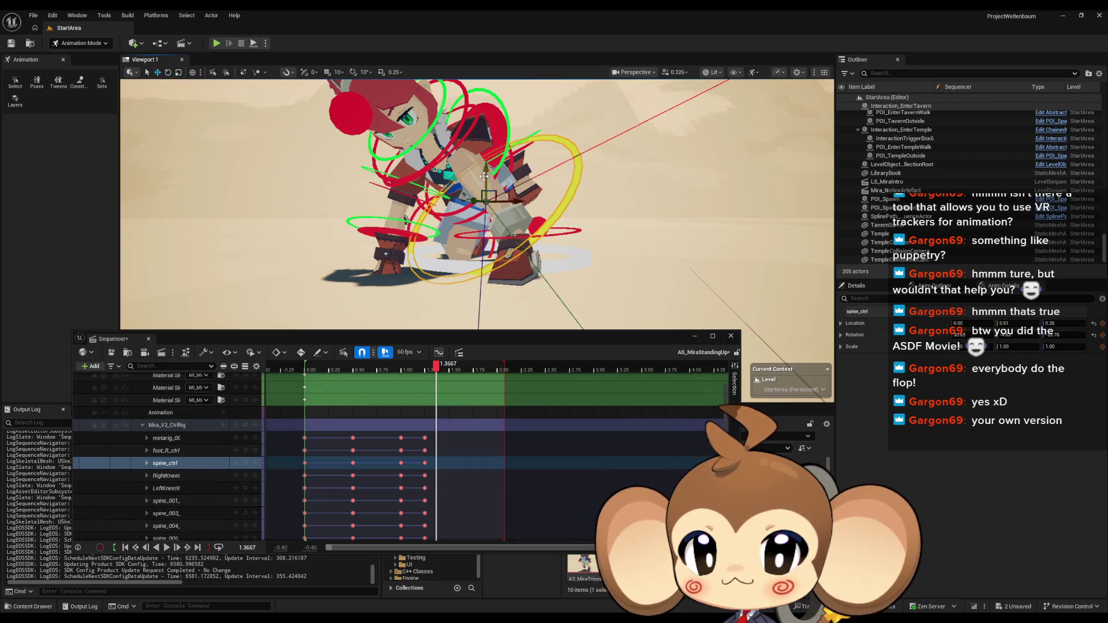
Raise the torso with spine_ctrl and key all rig controls at 1.3667 s
{"action": "left_click_drag", "start_coordinate": [485, 169], "coordinate": [487, 155]}
{"action": "scroll", "coordinate": [484, 209], "scroll_direction": "down", "scroll_amount": 3}
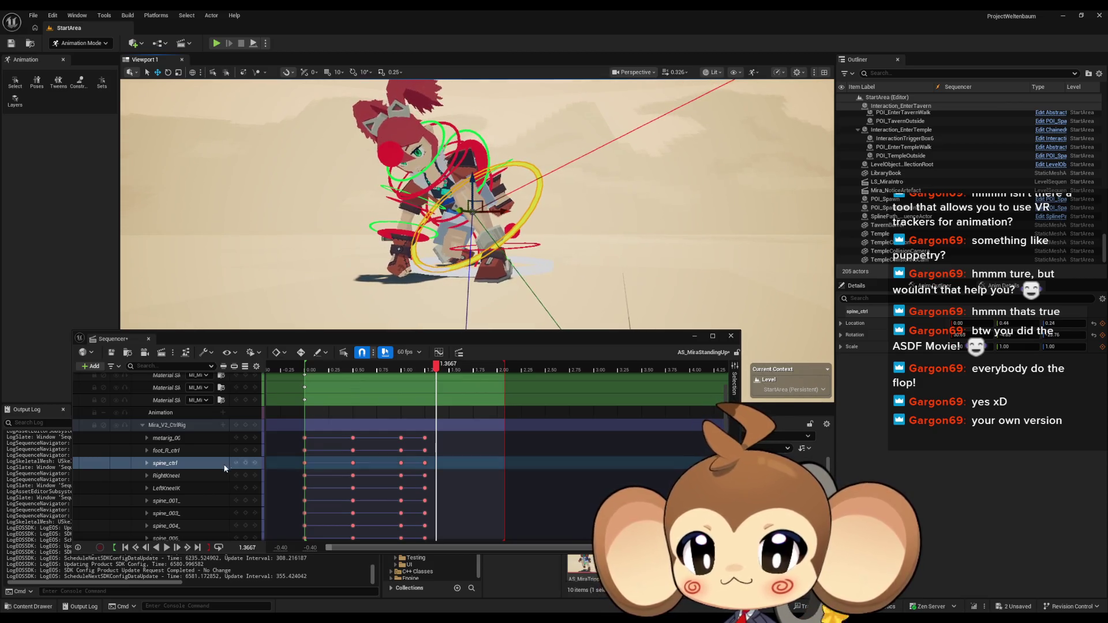
{"action": "left_click", "coordinate": [247, 424]}
Compare poses from 1.25 s, play the motion, and return to the 1.3667 key
{"action": "left_click_drag", "start_coordinate": [437, 370], "coordinate": [352, 370]}
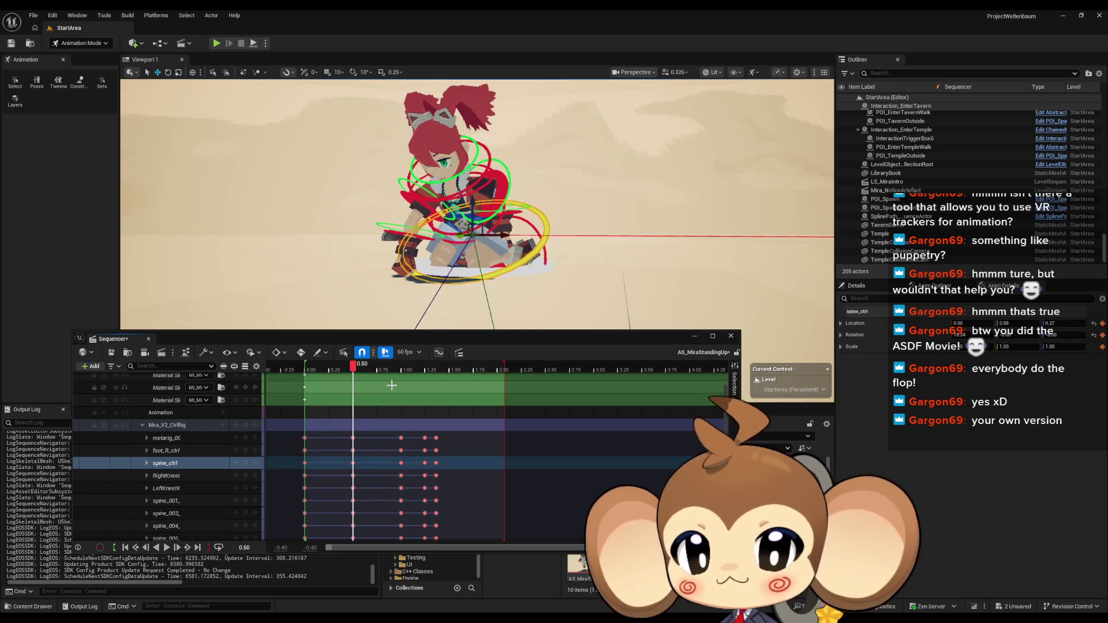
{"action": "key", "text": "space"}
{"action": "key", "text": "space"}
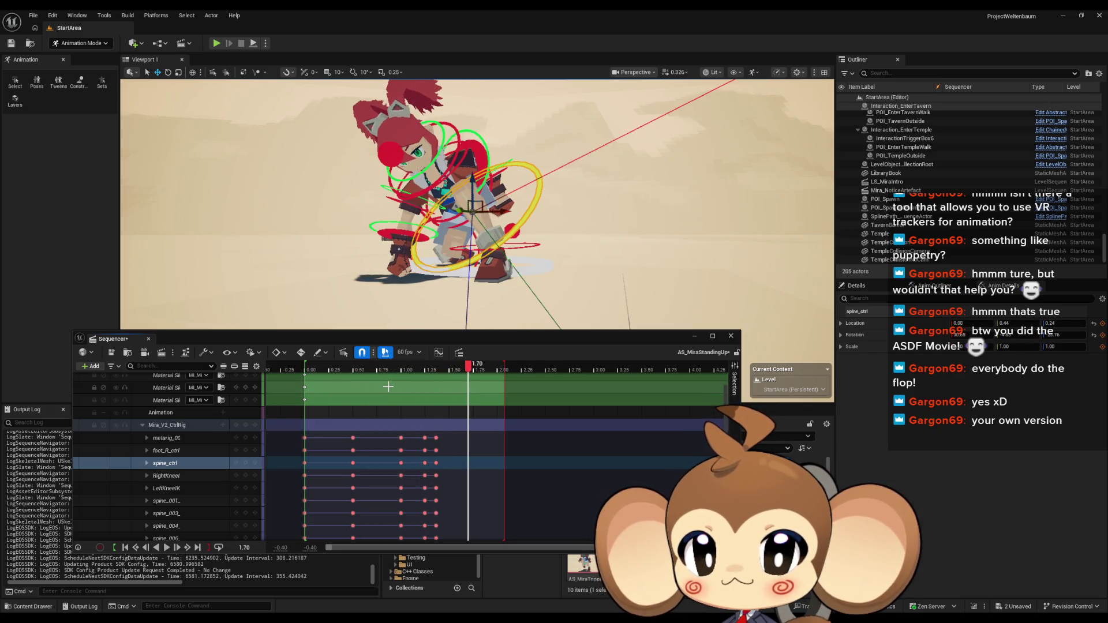
{"action": "left_click_drag", "start_coordinate": [461, 378], "coordinate": [436, 377]}
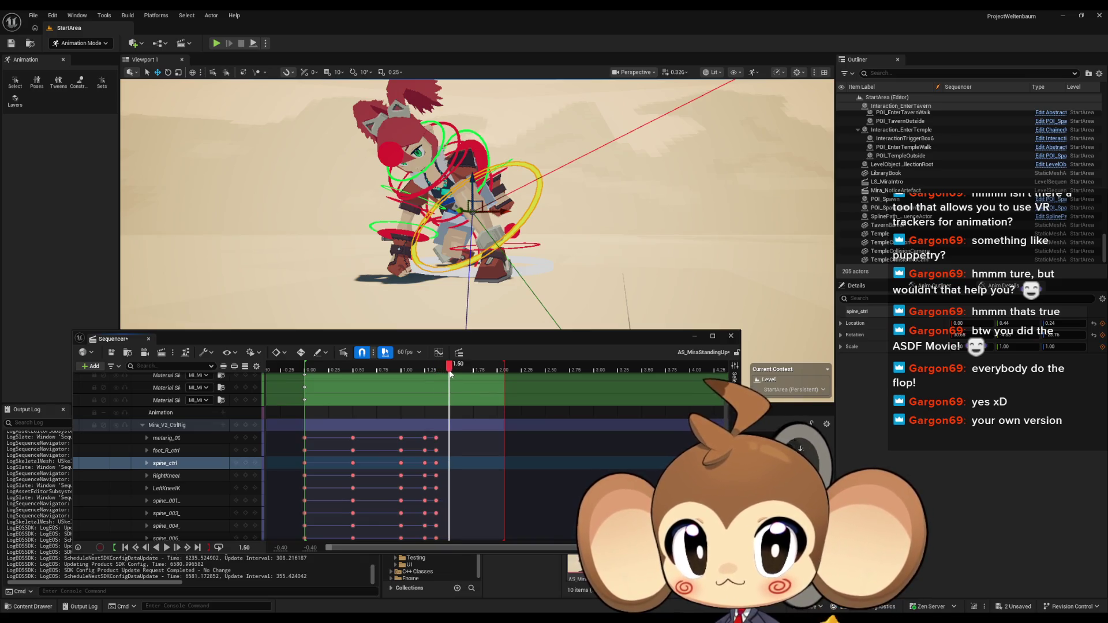
At 1.75 s, drag spine_ctrl upward to lift the upper body toward standing
{"action": "left_click_drag", "start_coordinate": [450, 373], "coordinate": [475, 372]}
{"action": "left_click_drag", "start_coordinate": [515, 262], "coordinate": [516, 261]}
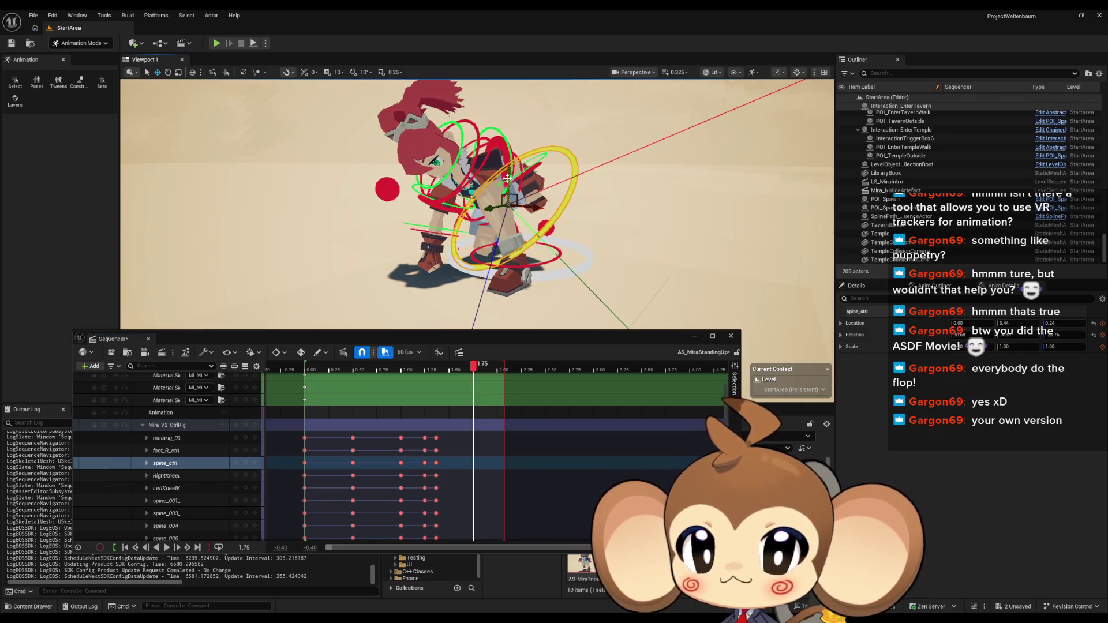
{"action": "left_click_drag", "start_coordinate": [511, 173], "coordinate": [512, 118]}
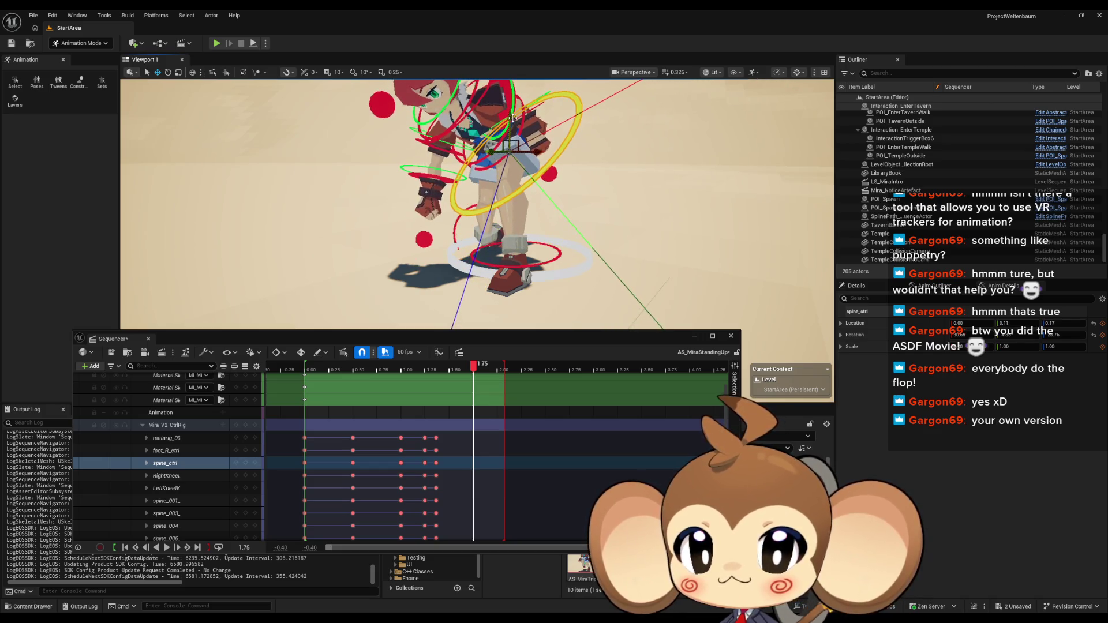
{"action": "left_click_drag", "start_coordinate": [516, 261], "coordinate": [515, 261]}
{"action": "left_click_drag", "start_coordinate": [536, 170], "coordinate": [511, 155]}
{"action": "left_click_drag", "start_coordinate": [485, 231], "coordinate": [485, 232]}
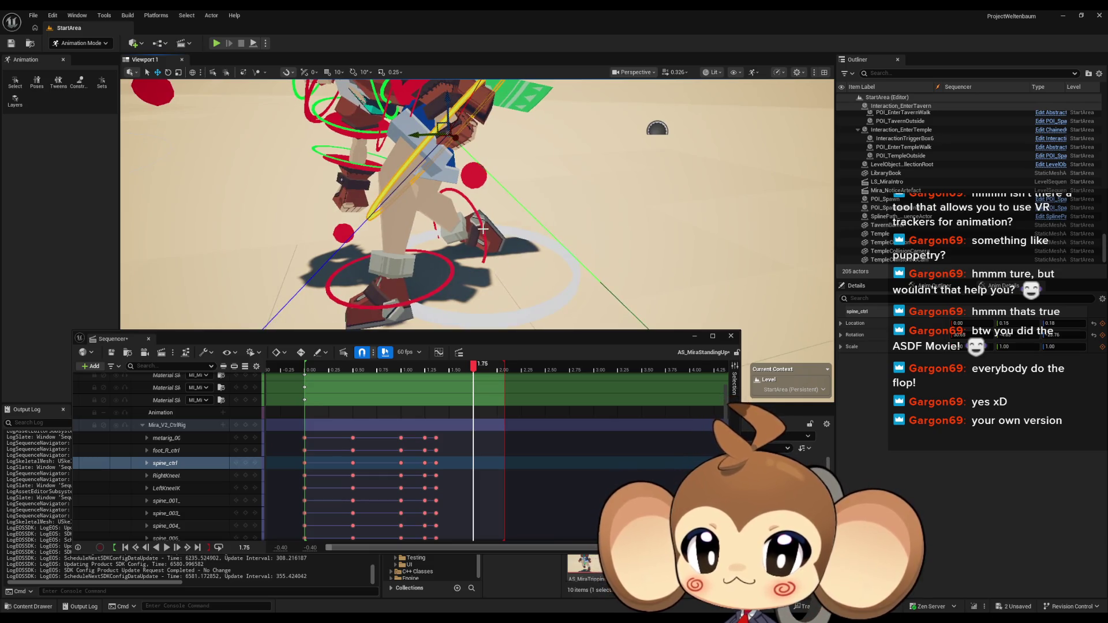
{"action": "left_click", "coordinate": [483, 229]}
Rotate foot_R_ctrl to tilt the right foot
{"action": "key", "text": "f"}
{"action": "left_click", "coordinate": [167, 72]}
{"action": "left_click_drag", "start_coordinate": [451, 206], "coordinate": [432, 181]}
{"action": "left_click_drag", "start_coordinate": [483, 153], "coordinate": [516, 180]}
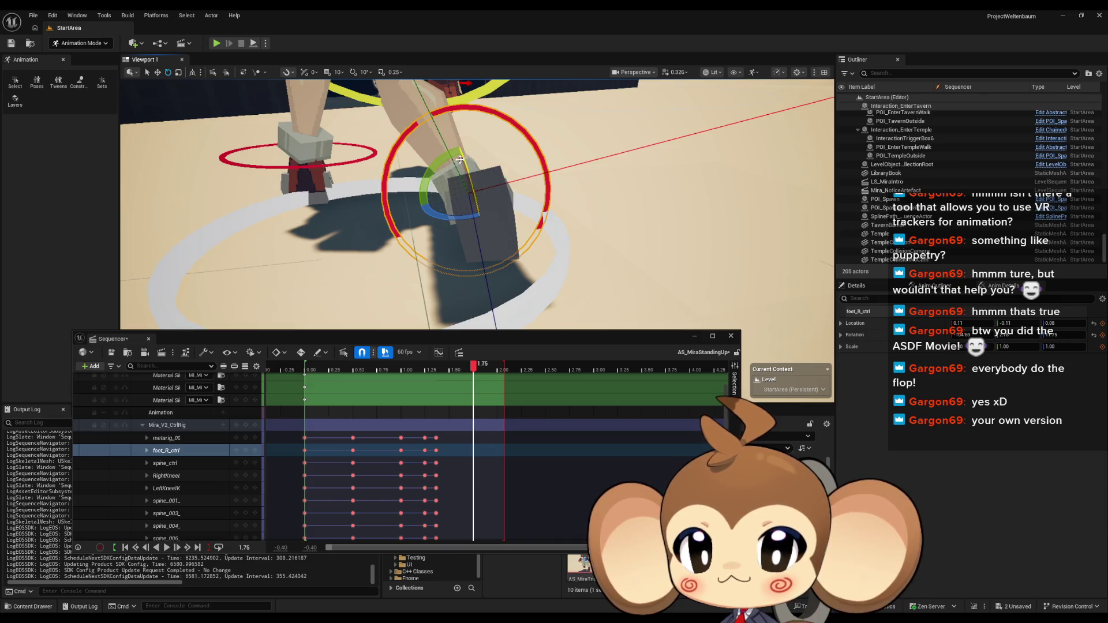
{"action": "left_click_drag", "start_coordinate": [442, 161], "coordinate": [461, 215]}
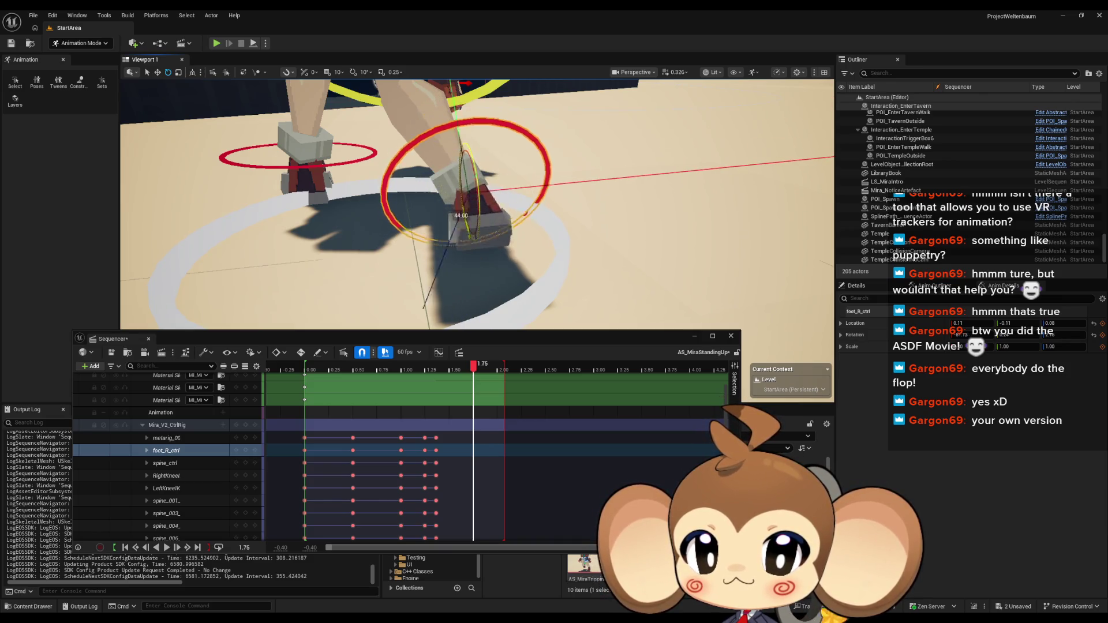
{"action": "left_click_drag", "start_coordinate": [456, 172], "coordinate": [490, 175]}
Lift and slightly tilt the right foot, then key all control rig controls at 1.75 s
{"action": "left_click", "coordinate": [157, 72]}
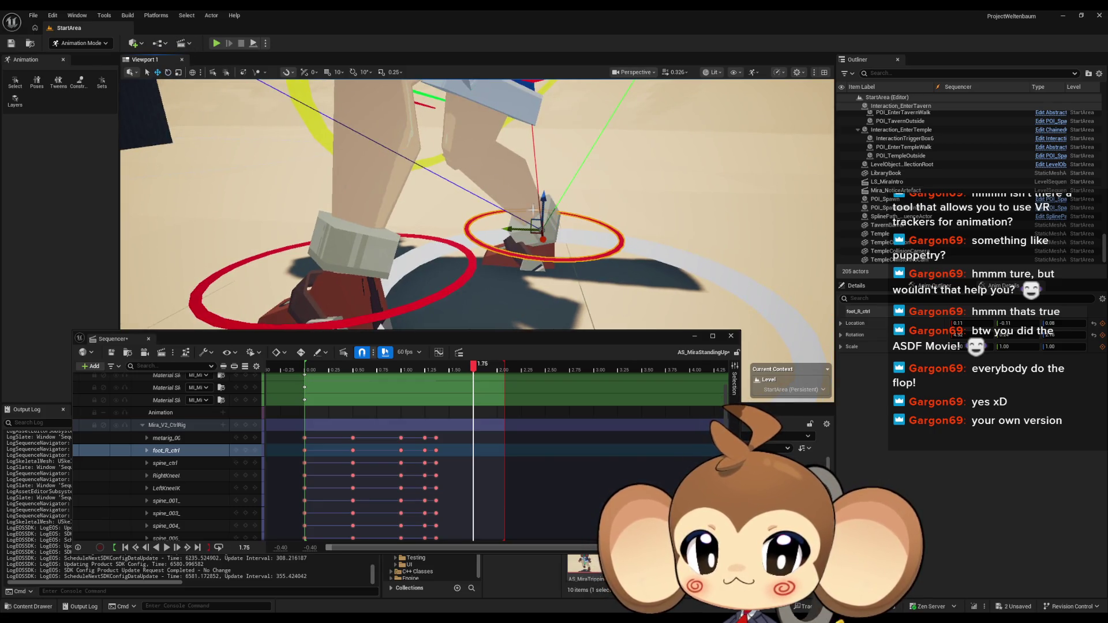
{"action": "left_click_drag", "start_coordinate": [543, 200], "coordinate": [545, 177]}
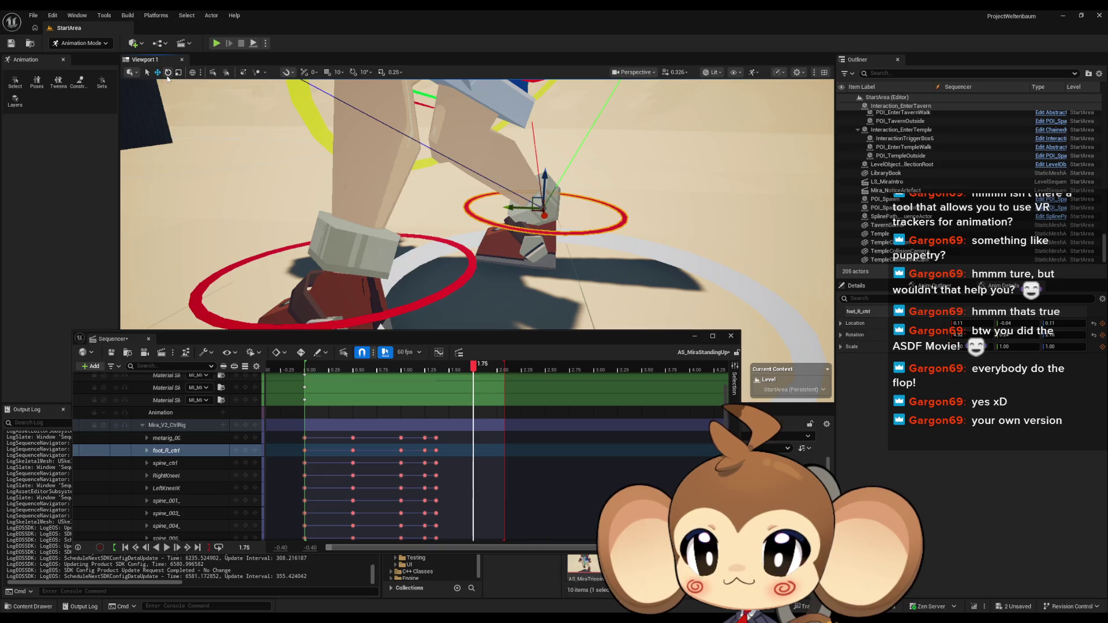
{"action": "left_click", "coordinate": [167, 73]}
{"action": "left_click_drag", "start_coordinate": [530, 176], "coordinate": [497, 184]}
{"action": "scroll", "coordinate": [444, 202], "scroll_direction": "down", "scroll_amount": 5}
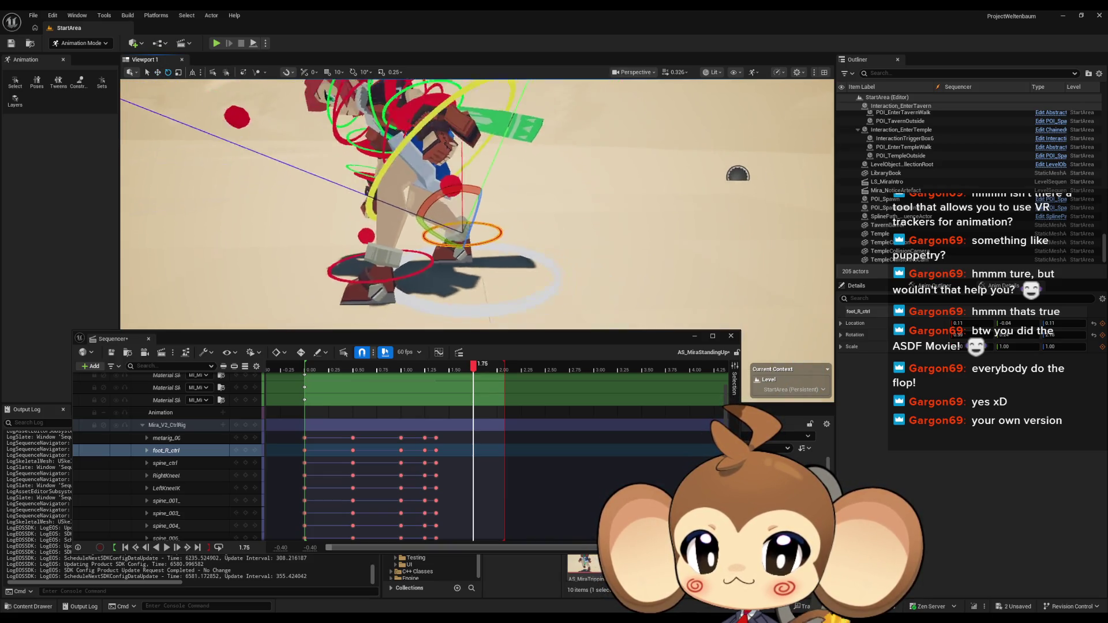
{"action": "key", "text": "f"}
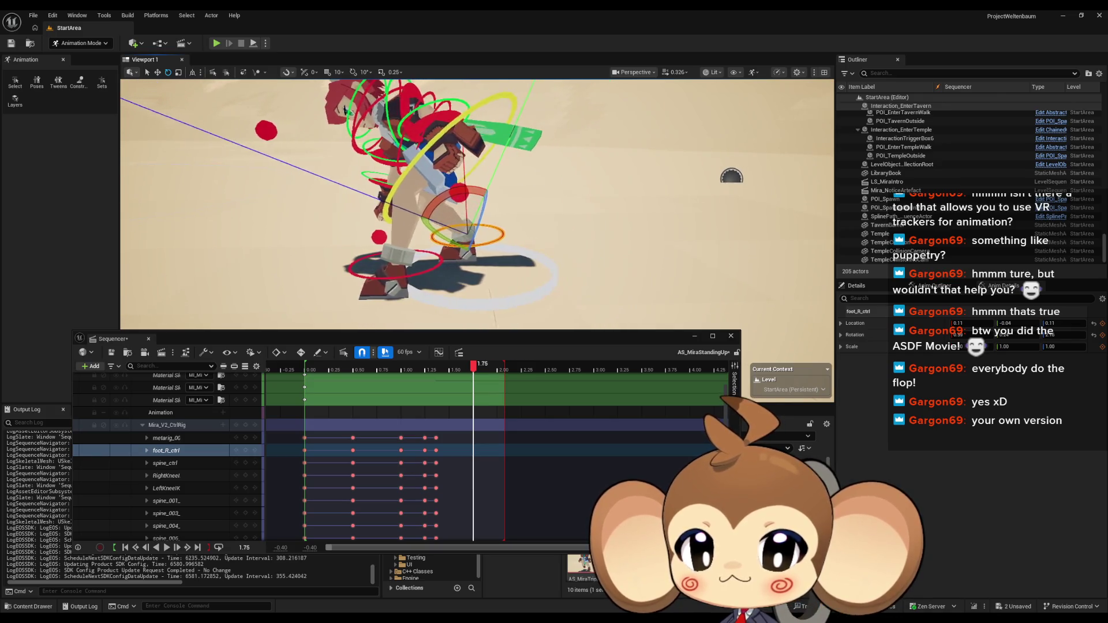
{"action": "left_click", "coordinate": [247, 425]}
Raise the right foot further and review the motion between 1.2167 and 1.4667 s
{"action": "mouse_move", "coordinate": [473, 368]}
{"action": "left_mouse_down"}
{"action": "mouse_move", "coordinate": [423, 373]}
{"action": "mouse_move", "coordinate": [476, 368]}
{"action": "left_mouse_up"}
{"action": "key", "text": "w"}
{"action": "scroll", "coordinate": [464, 222], "scroll_direction": "up", "scroll_amount": 4}
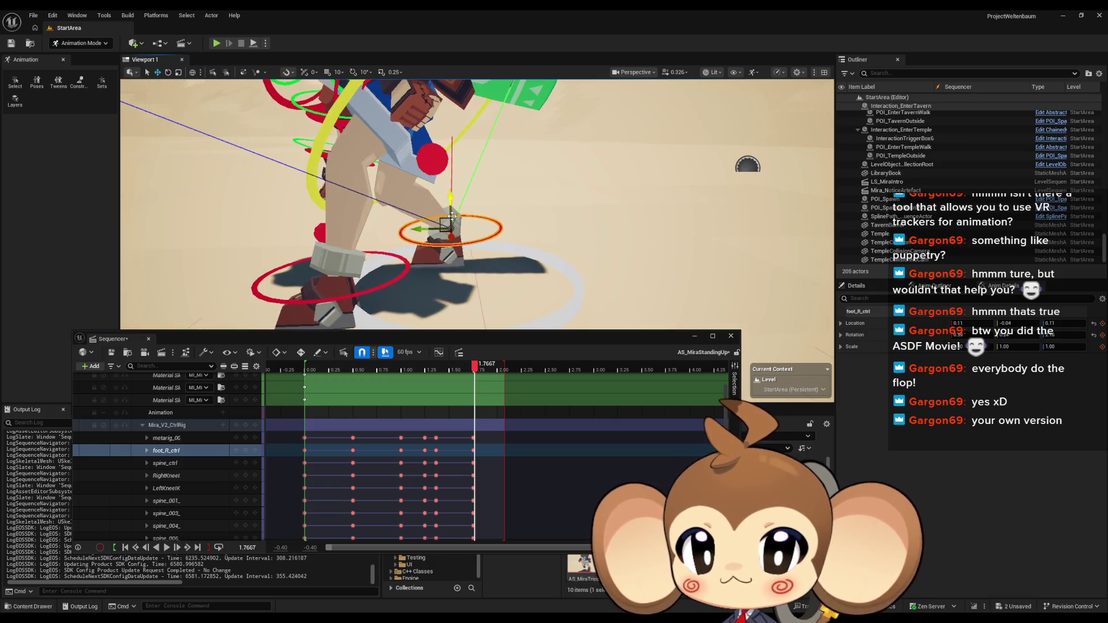
{"action": "left_click_drag", "start_coordinate": [453, 208], "coordinate": [455, 183]}
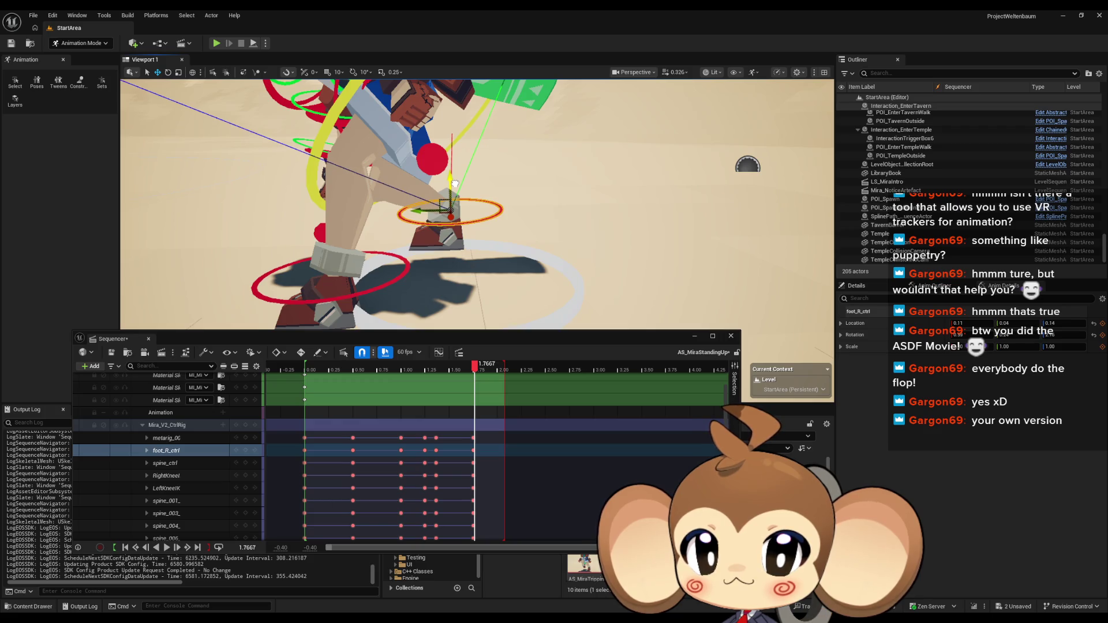
{"action": "scroll", "coordinate": [487, 374], "scroll_direction": "up", "scroll_amount": 1}
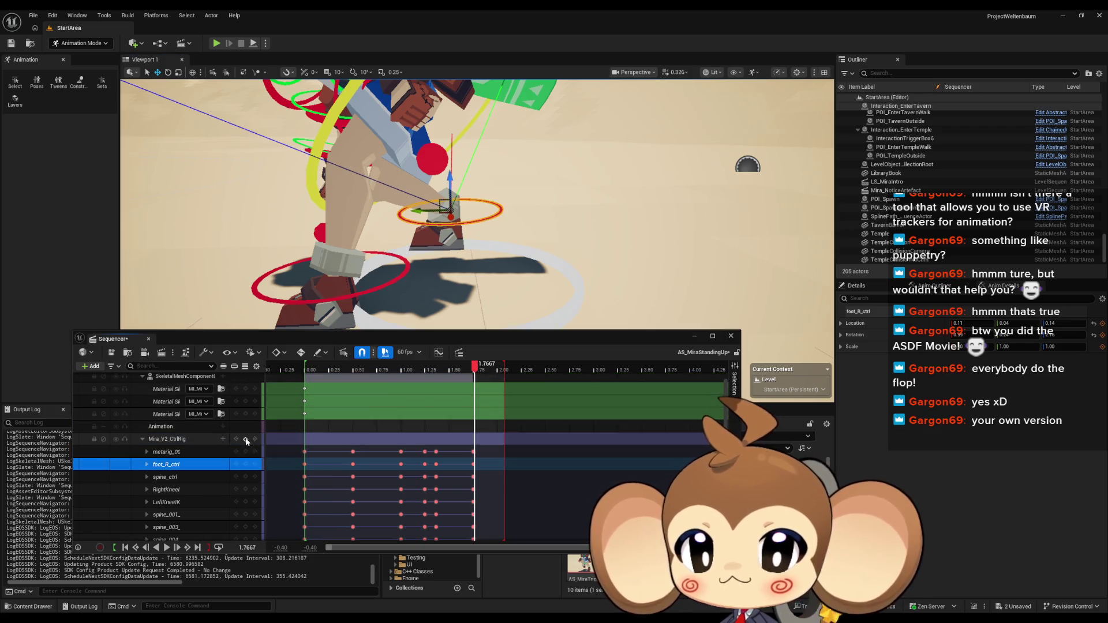
{"action": "mouse_move", "coordinate": [476, 370]}
{"action": "left_mouse_down"}
{"action": "mouse_move", "coordinate": [424, 370]}
{"action": "mouse_move", "coordinate": [476, 372]}
{"action": "left_mouse_up"}
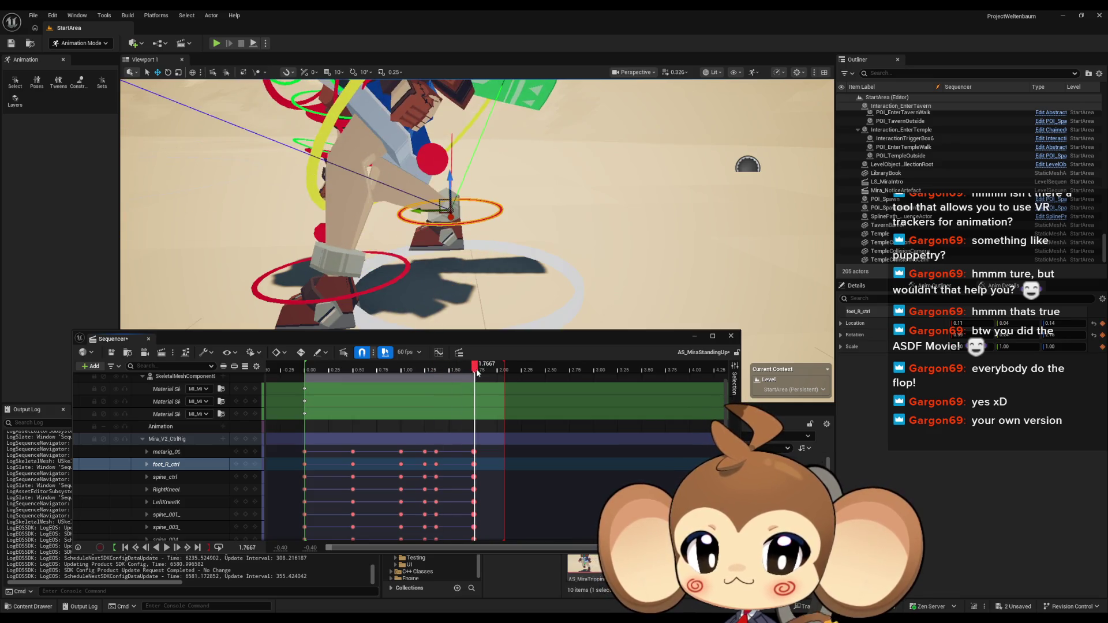
{"action": "left_click", "coordinate": [143, 439]}
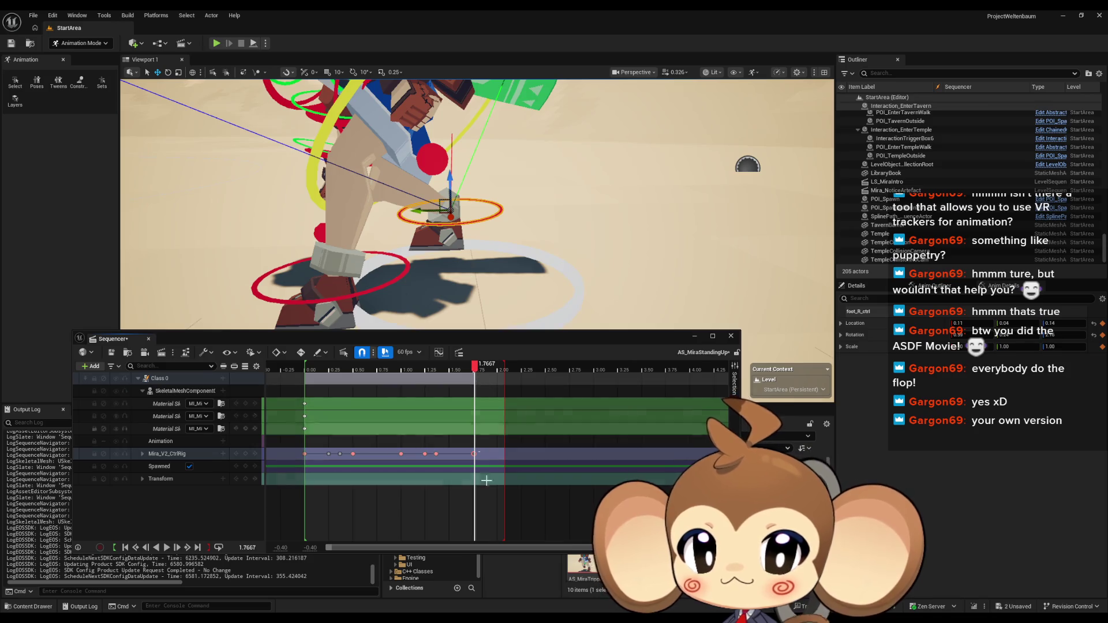
Delete the extra key at 1.75 s
{"action": "key", "text": "Left"}
{"action": "left_click_drag", "start_coordinate": [464, 440], "coordinate": [488, 470]}
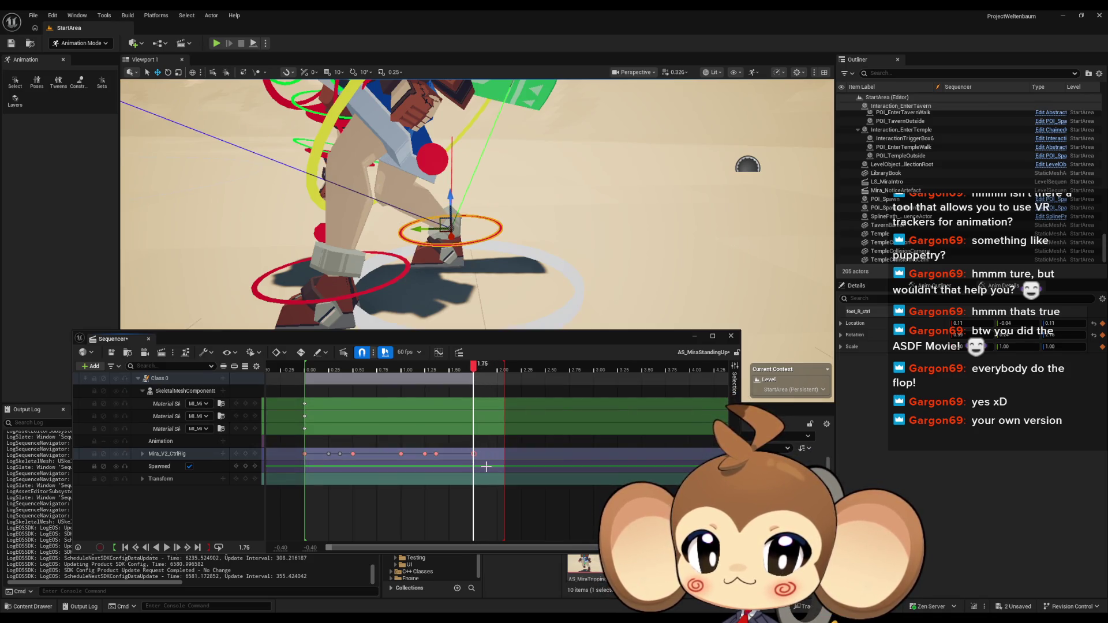
{"action": "key", "text": "Delete"}
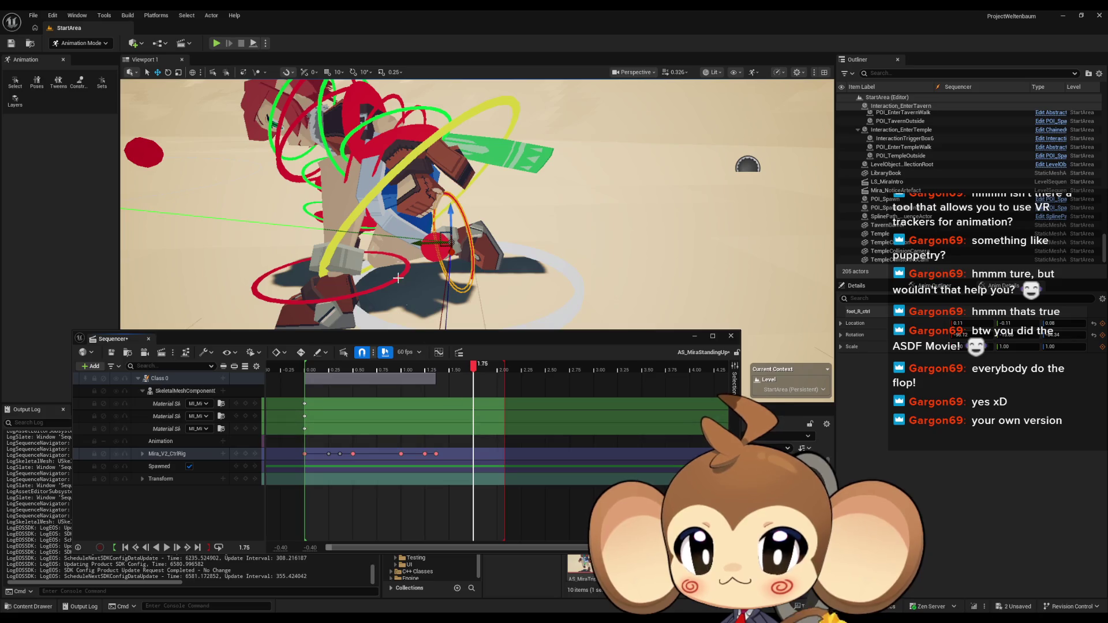
Reset spine_ctrl's rotation to default and rotate it about -10 degrees
{"action": "left_click", "coordinate": [404, 195]}
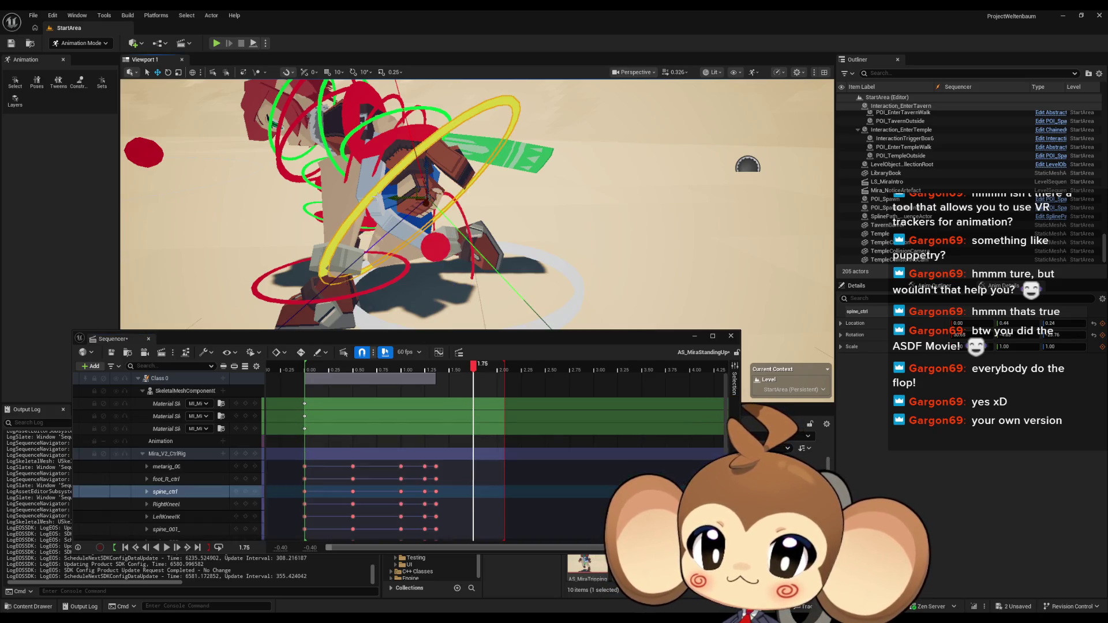
{"action": "key", "text": "f"}
{"action": "mouse_move", "coordinate": [412, 167]}
{"action": "left_mouse_down"}
{"action": "mouse_move", "coordinate": [445, 174]}
{"action": "mouse_move", "coordinate": [497, 156]}
{"action": "mouse_move", "coordinate": [495, 166]}
{"action": "left_mouse_up"}
{"action": "key", "text": "e"}
{"action": "mouse_move", "coordinate": [635, 204]}
{"action": "left_mouse_down"}
{"action": "mouse_move", "coordinate": [527, 205]}
{"action": "mouse_move", "coordinate": [398, 226]}
{"action": "mouse_move", "coordinate": [394, 213]}
{"action": "left_mouse_up"}
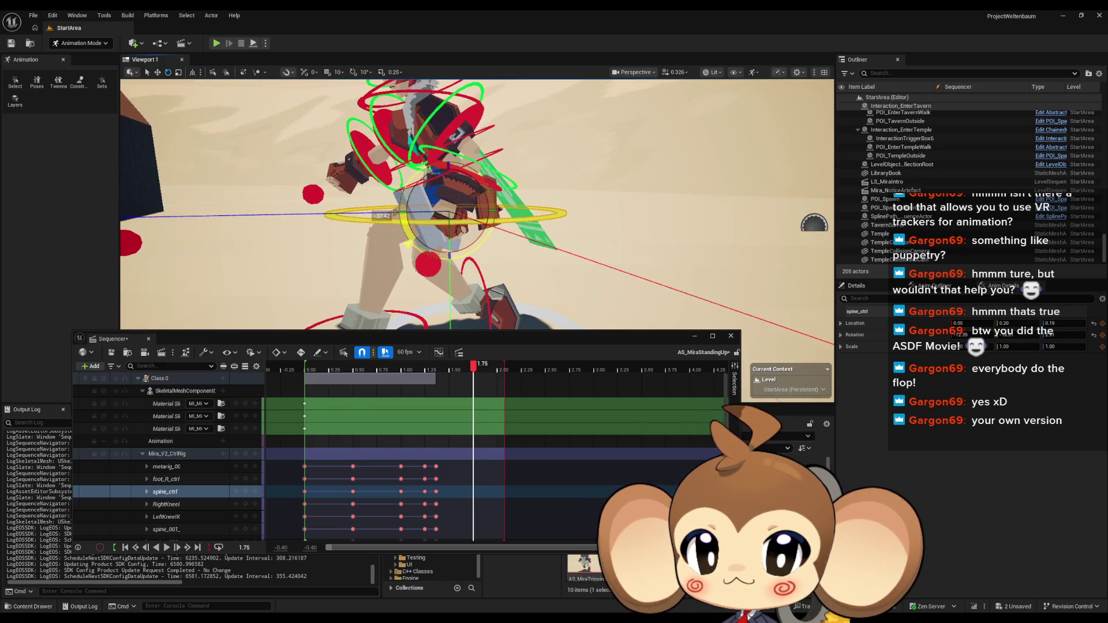
{"action": "left_click_drag", "start_coordinate": [509, 301], "coordinate": [461, 296]}
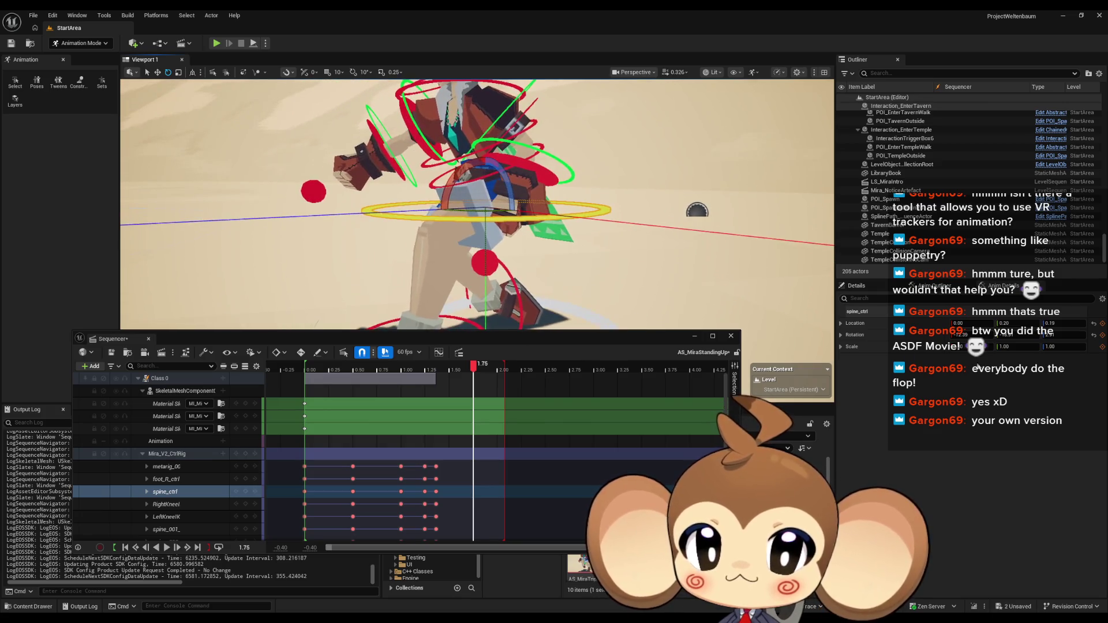
{"action": "left_click", "coordinate": [1092, 339]}
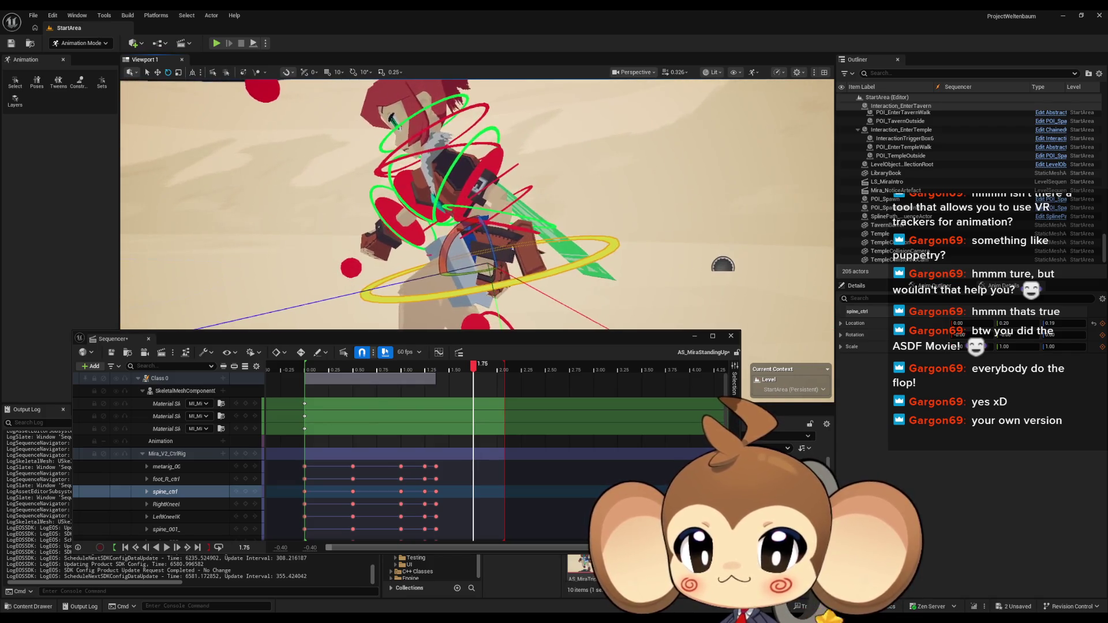
{"action": "left_click_drag", "start_coordinate": [449, 241], "coordinate": [434, 272]}
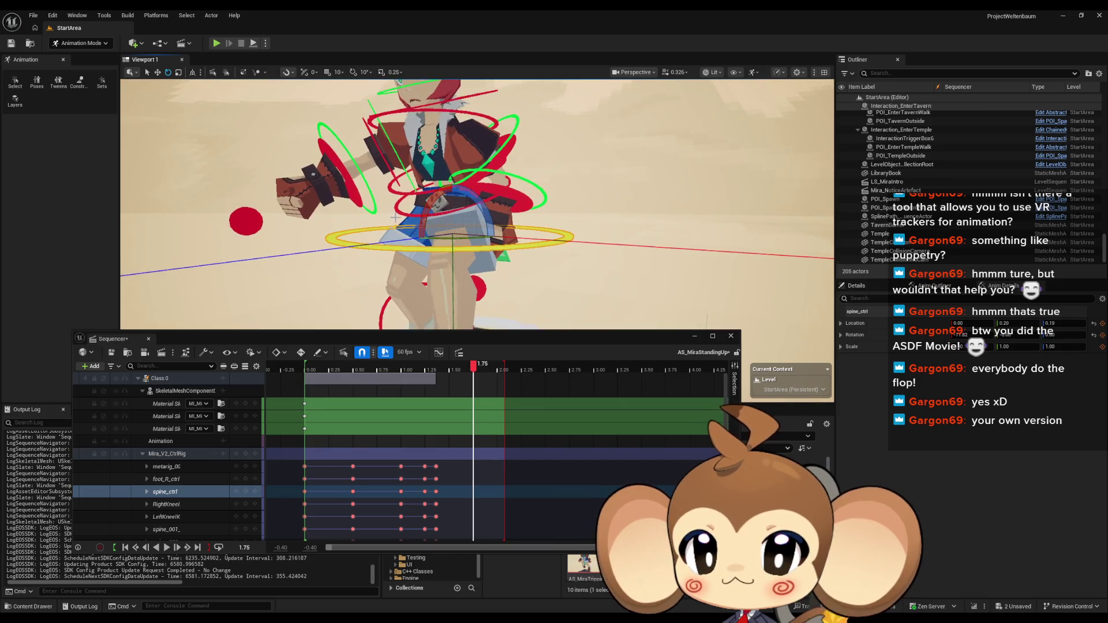
Reset the rotations of spine_001_ctrl and spine_003_ctrl to default
{"action": "left_click", "coordinate": [402, 213]}
{"action": "mouse_move", "coordinate": [402, 213]}
{"action": "left_mouse_down"}
{"action": "mouse_move", "coordinate": [448, 261]}
{"action": "mouse_move", "coordinate": [470, 239]}
{"action": "left_mouse_up"}
{"action": "left_click", "coordinate": [448, 262]}
{"action": "left_click", "coordinate": [448, 242]}
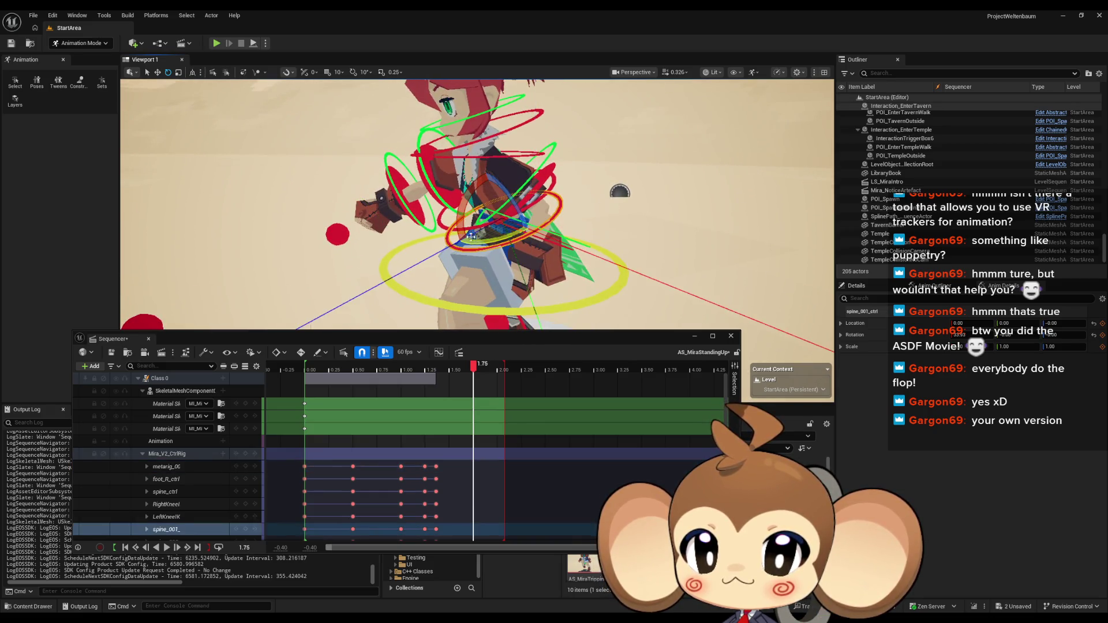
{"action": "left_click", "coordinate": [1096, 338]}
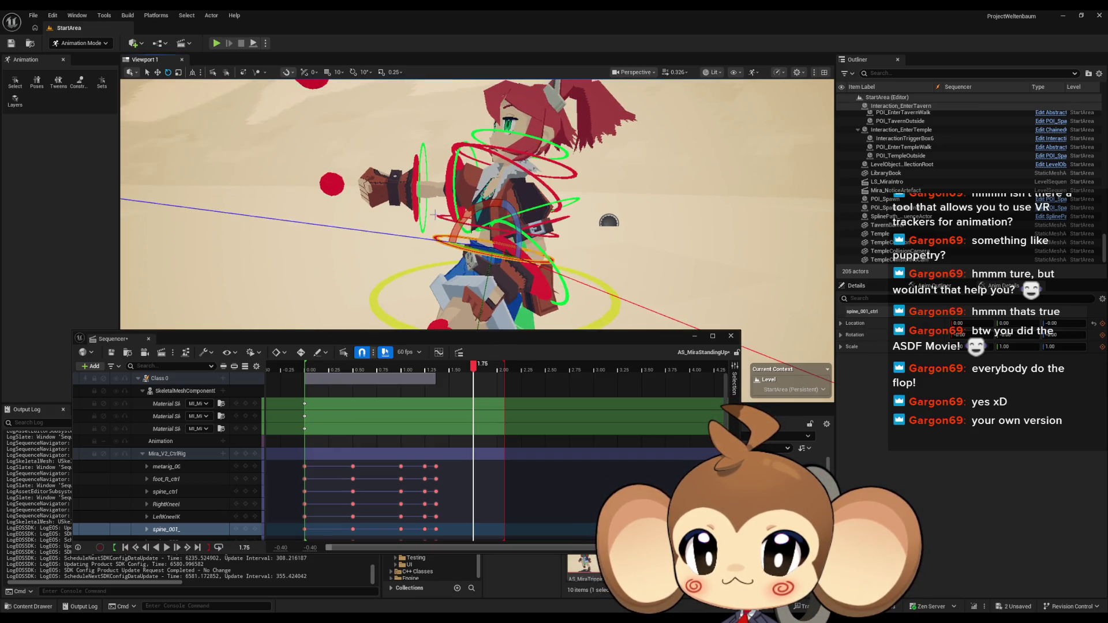
{"action": "left_click", "coordinate": [439, 216]}
{"action": "left_click", "coordinate": [1093, 336]}
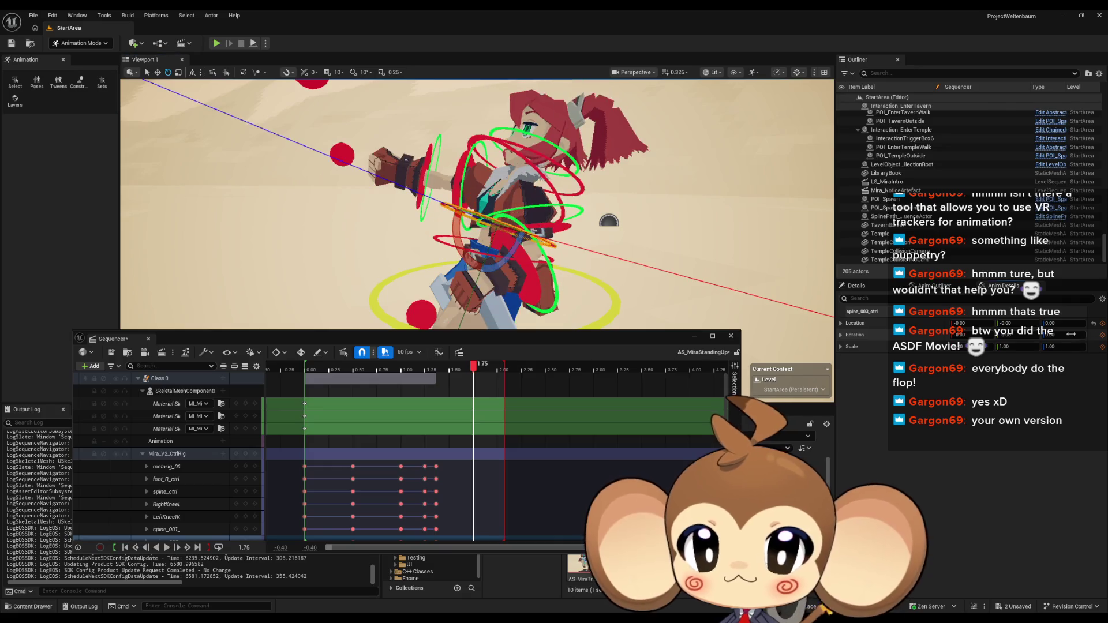
Twist the torso with spine_ctrl and view the character from the front
{"action": "left_click_drag", "start_coordinate": [562, 279], "coordinate": [563, 237]}
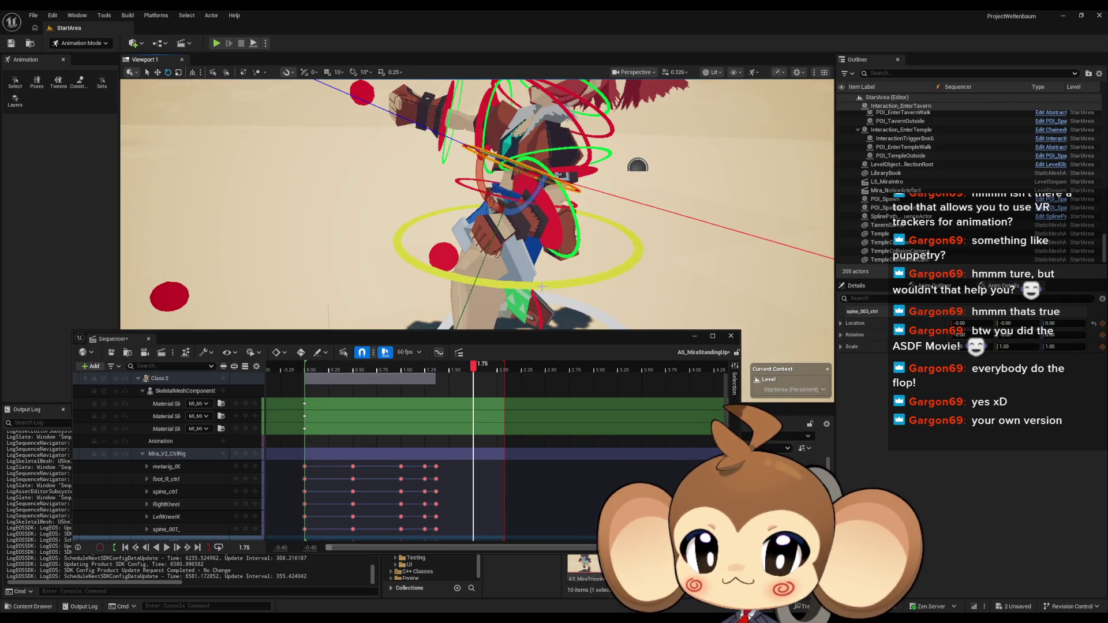
{"action": "left_click", "coordinate": [527, 229]}
{"action": "left_click_drag", "start_coordinate": [490, 201], "coordinate": [464, 240]}
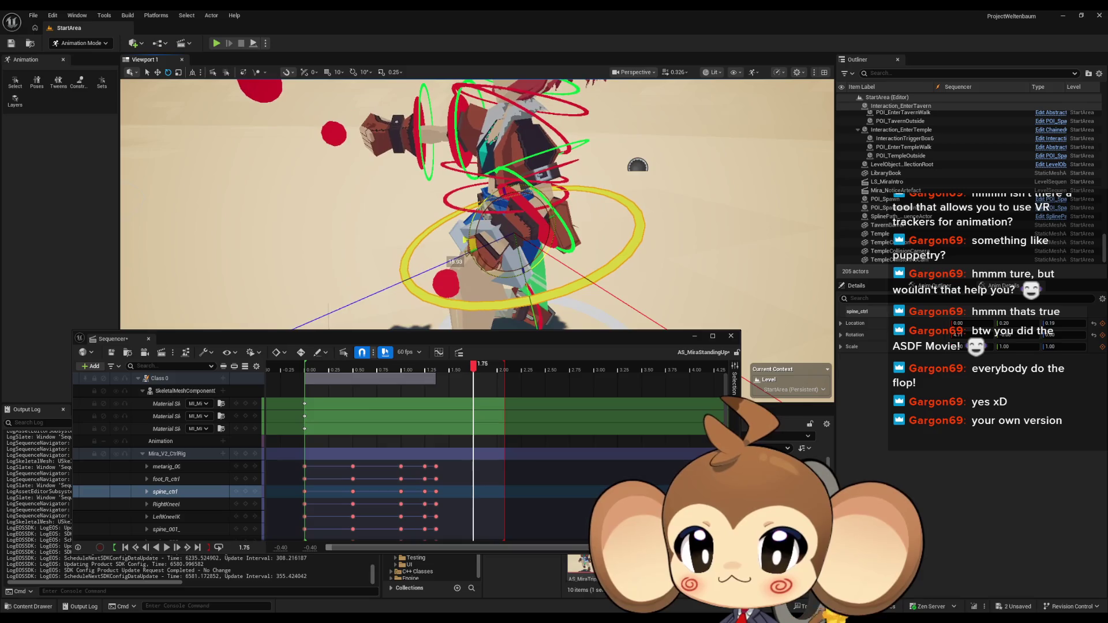
{"action": "mouse_move", "coordinate": [488, 202]}
{"action": "left_mouse_down"}
{"action": "mouse_move", "coordinate": [369, 207]}
{"action": "mouse_move", "coordinate": [370, 254]}
{"action": "mouse_move", "coordinate": [331, 235]}
{"action": "left_mouse_up"}
{"action": "scroll", "coordinate": [497, 206], "scroll_direction": "up", "scroll_amount": 8}
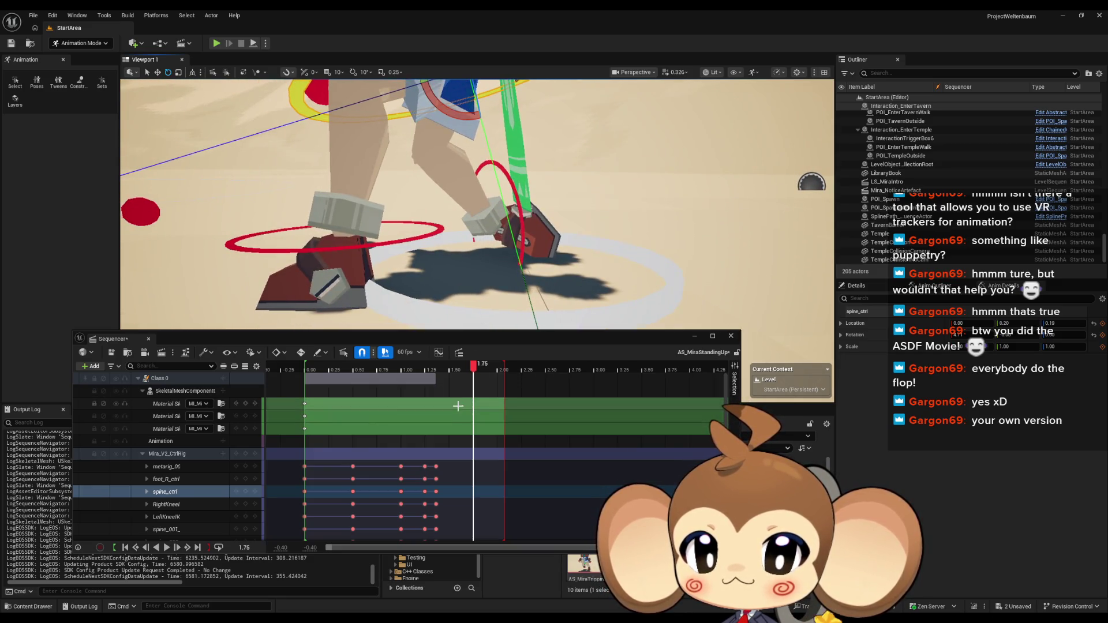
Review the poses at 1.50 and 1.3667 s, then move the playhead to 2.00
{"action": "left_click_drag", "start_coordinate": [472, 367], "coordinate": [449, 369]}
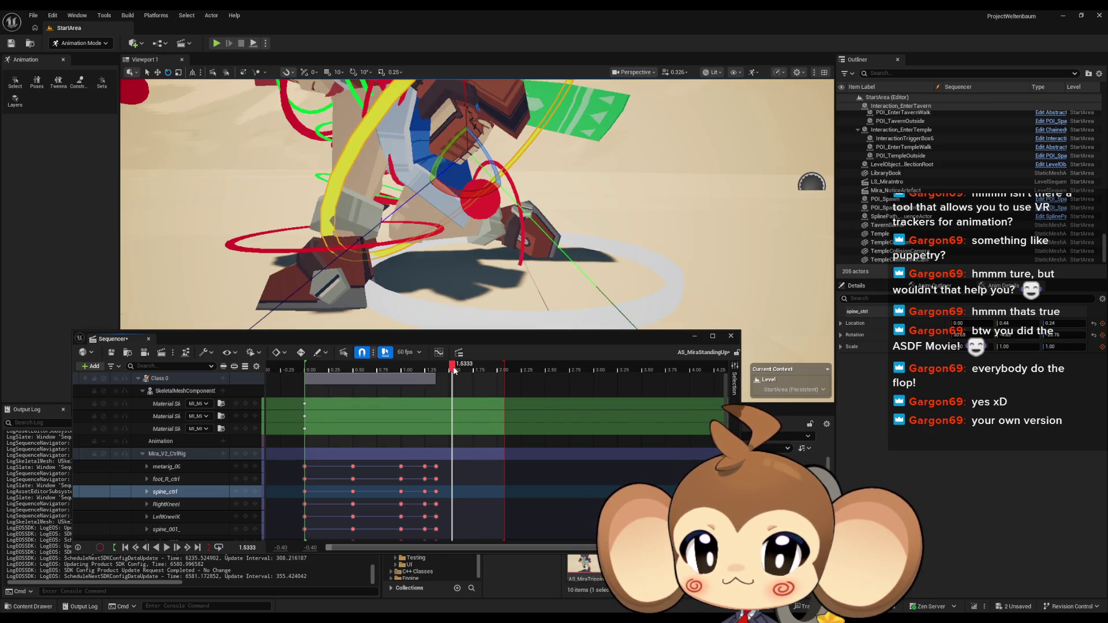
{"action": "left_click_drag", "start_coordinate": [433, 229], "coordinate": [190, 70]}
{"action": "mouse_move", "coordinate": [564, 195]}
{"action": "left_mouse_down"}
{"action": "mouse_move", "coordinate": [473, 199]}
{"action": "mouse_move", "coordinate": [278, 104]}
{"action": "left_mouse_up"}
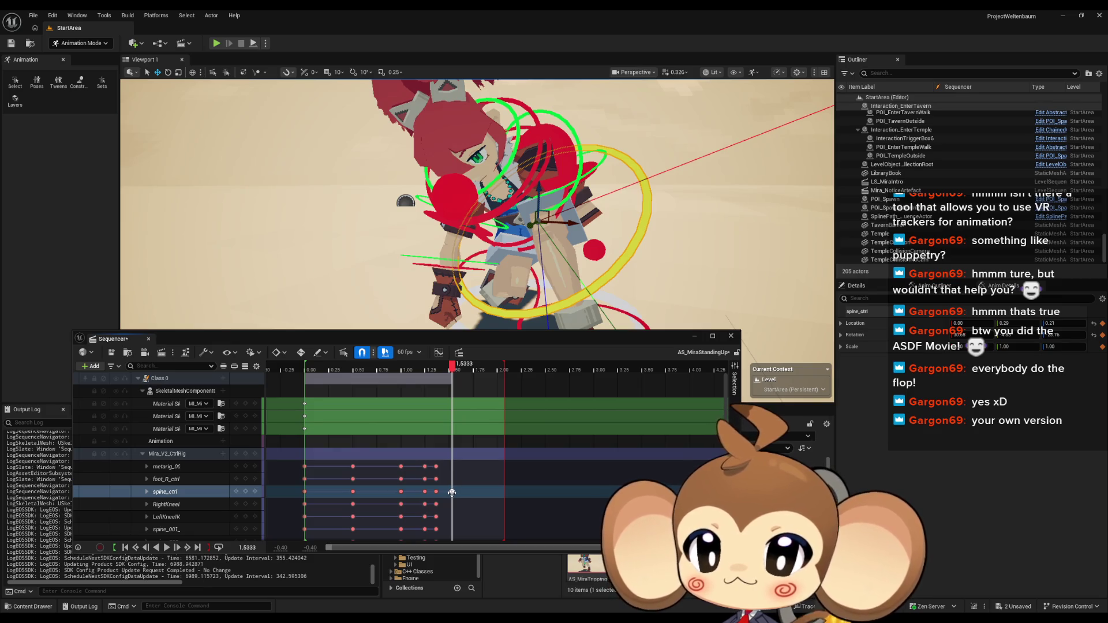
{"action": "left_click", "coordinate": [451, 492]}
{"action": "left_click_drag", "start_coordinate": [450, 367], "coordinate": [436, 367]}
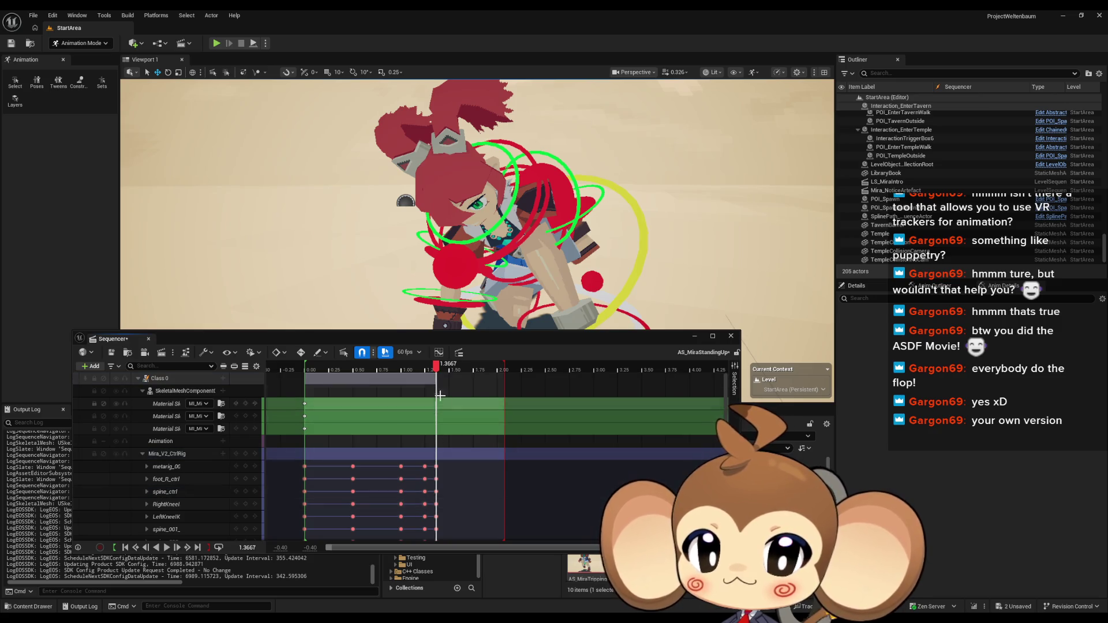
{"action": "left_click_drag", "start_coordinate": [500, 375], "coordinate": [501, 371]}
At 2.00 s, raise spine_ctrl toward standing, zero its rotation, and key all controls
{"action": "left_click_drag", "start_coordinate": [575, 260], "coordinate": [585, 259]}
{"action": "left_click", "coordinate": [576, 231]}
{"action": "left_click_drag", "start_coordinate": [473, 205], "coordinate": [474, 132]}
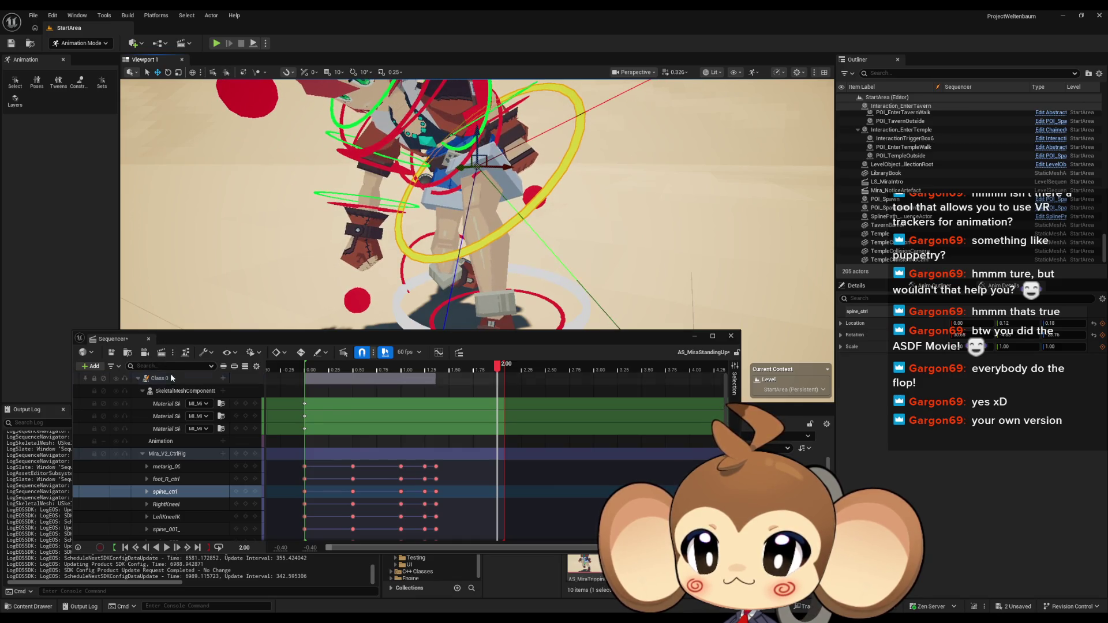
{"action": "left_click", "coordinate": [168, 73]}
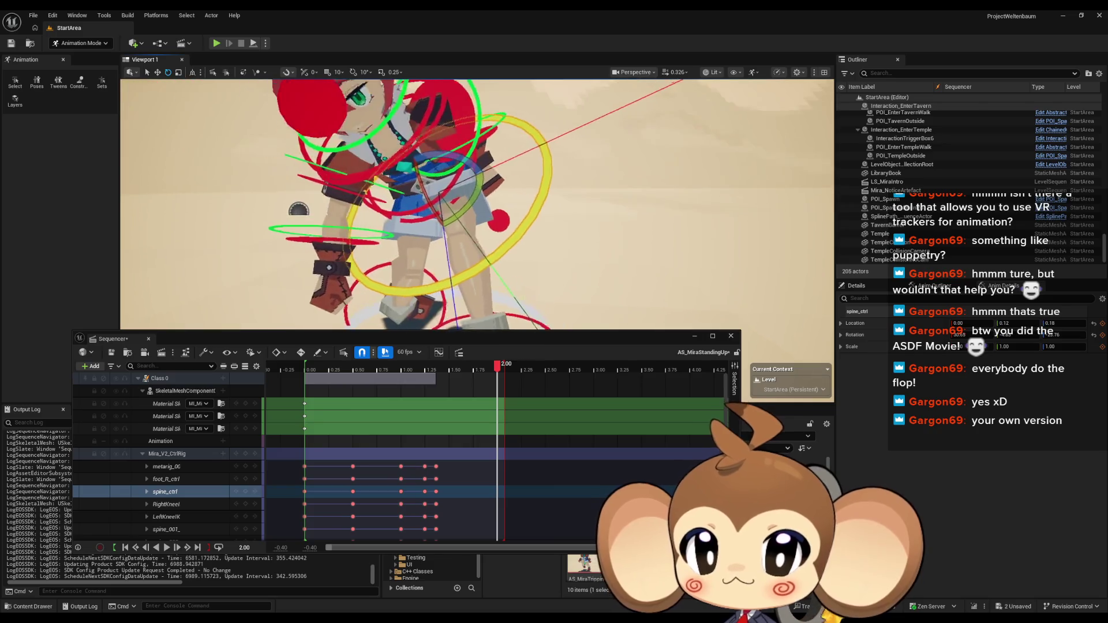
{"action": "left_click", "coordinate": [1093, 336]}
{"action": "left_click_drag", "start_coordinate": [559, 215], "coordinate": [629, 259]}
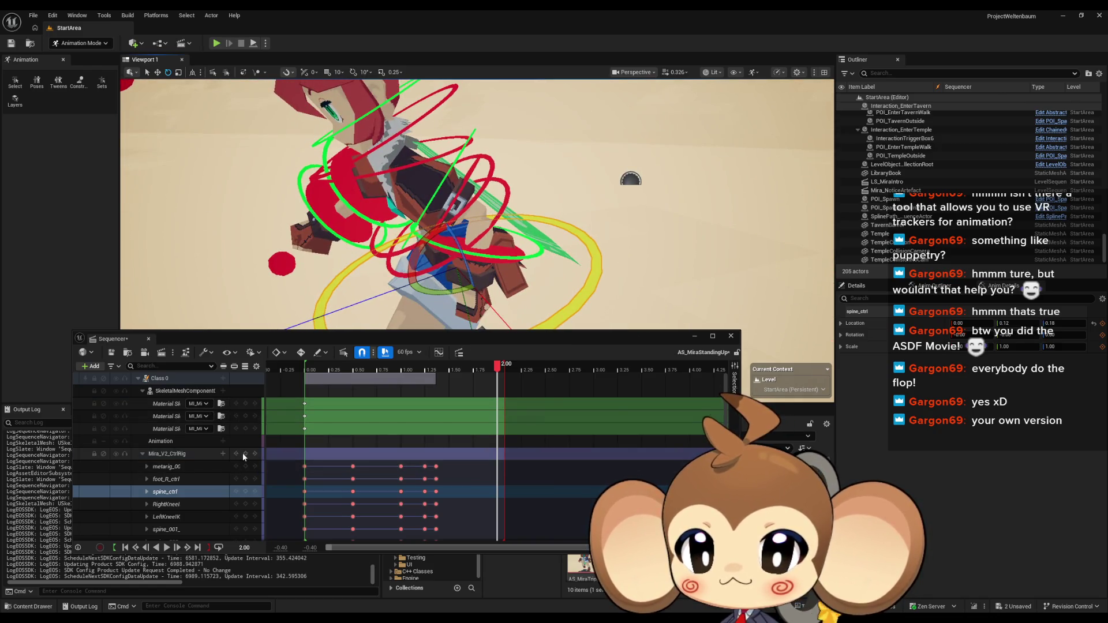
{"action": "left_click", "coordinate": [173, 492]}
{"action": "key", "text": "s"}
Play back the rise from about 1.13 s to check the motion
{"action": "left_click_drag", "start_coordinate": [500, 374], "coordinate": [422, 375]}
{"action": "key", "text": "space"}
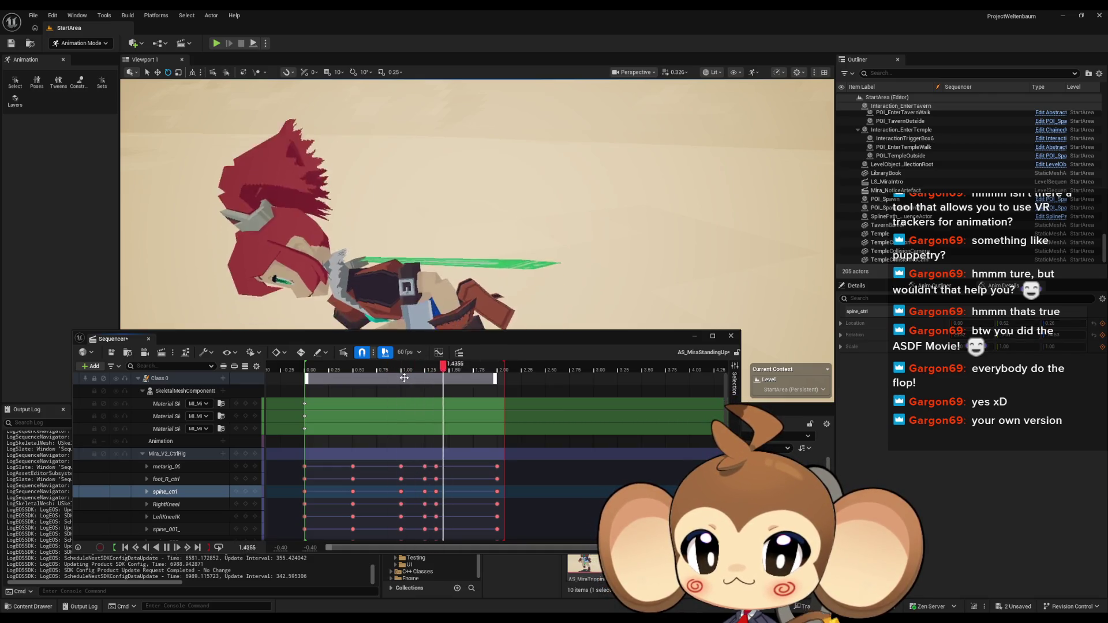
{"action": "key", "text": "space"}
{"action": "mouse_move", "coordinate": [462, 374]}
{"action": "left_mouse_down"}
{"action": "mouse_move", "coordinate": [413, 378]}
{"action": "mouse_move", "coordinate": [497, 383]}
{"action": "mouse_move", "coordinate": [419, 379]}
{"action": "left_mouse_up"}
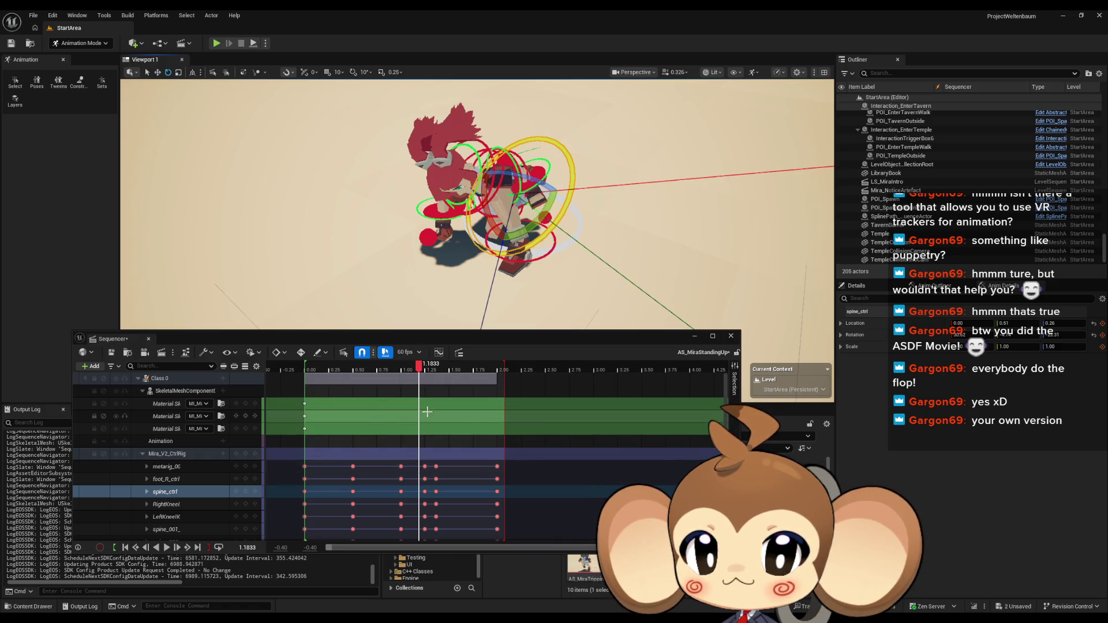
{"action": "left_click", "coordinate": [168, 549]}
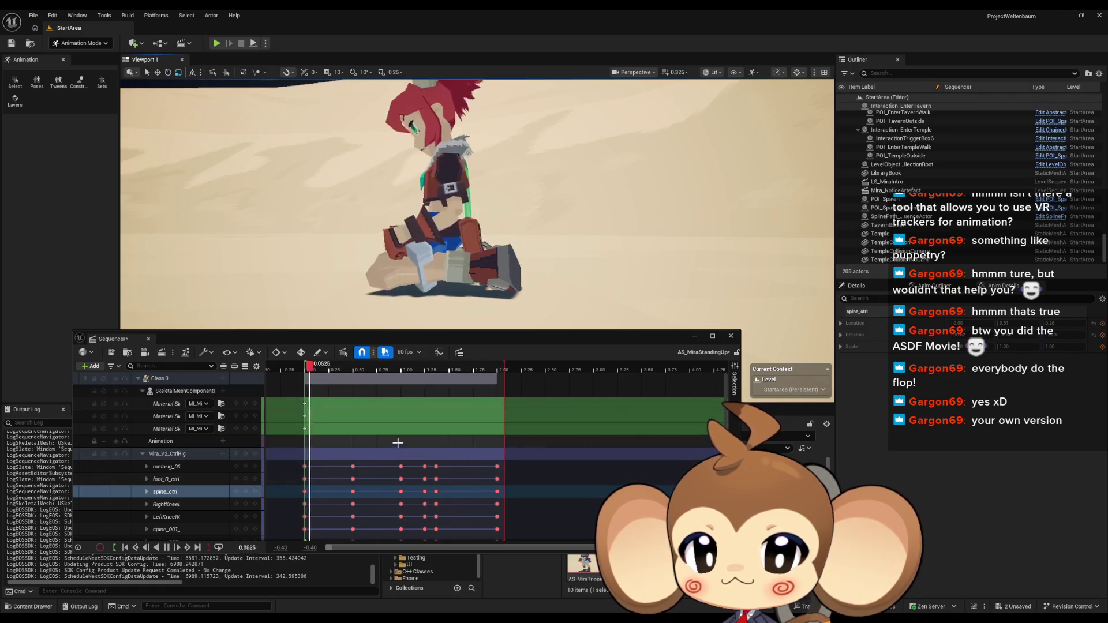
Stop playback and rotate the right foot control further at 1.3667 s
{"action": "left_click", "coordinate": [405, 367]}
{"action": "mouse_move", "coordinate": [405, 367]}
{"action": "left_mouse_down"}
{"action": "mouse_move", "coordinate": [437, 372]}
{"action": "mouse_move", "coordinate": [384, 370]}
{"action": "mouse_move", "coordinate": [427, 379]}
{"action": "left_mouse_up"}
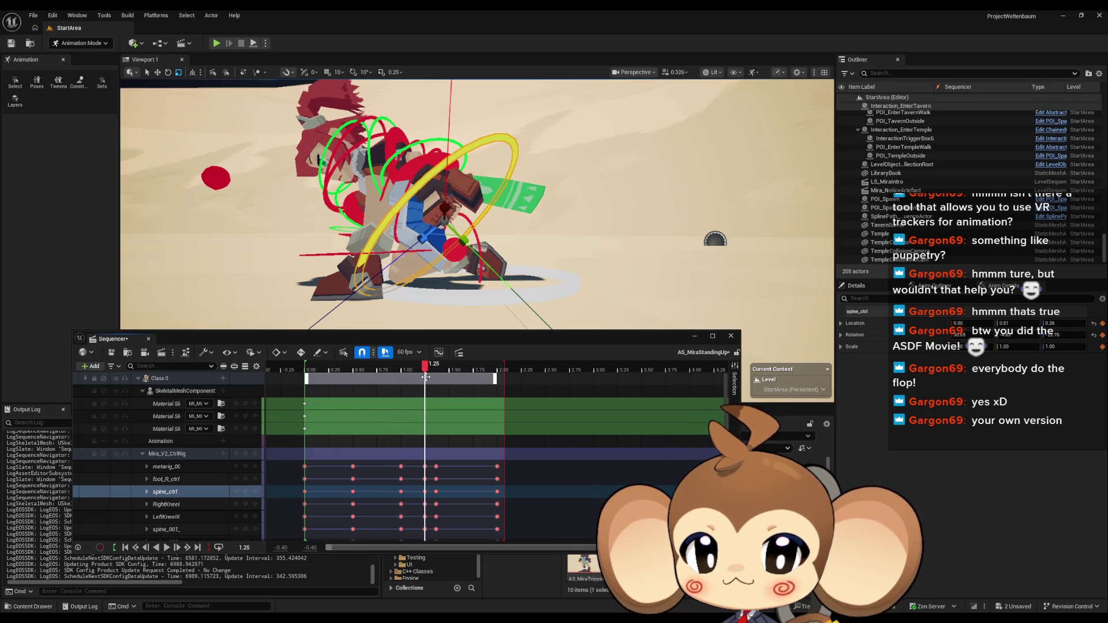
{"action": "left_click", "coordinate": [480, 247]}
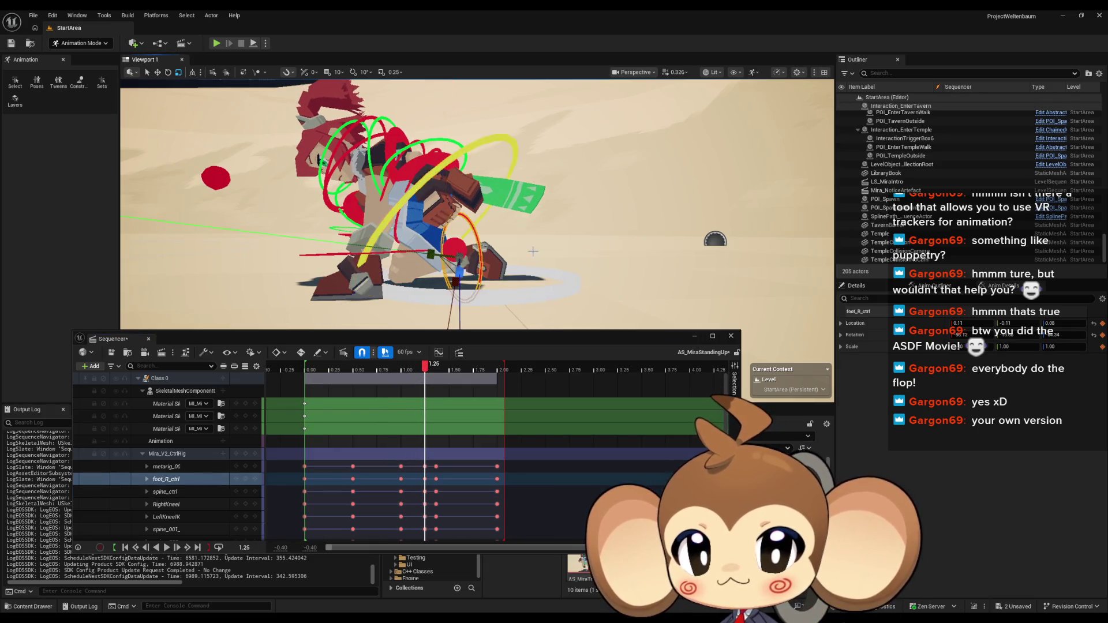
{"action": "key", "text": "f"}
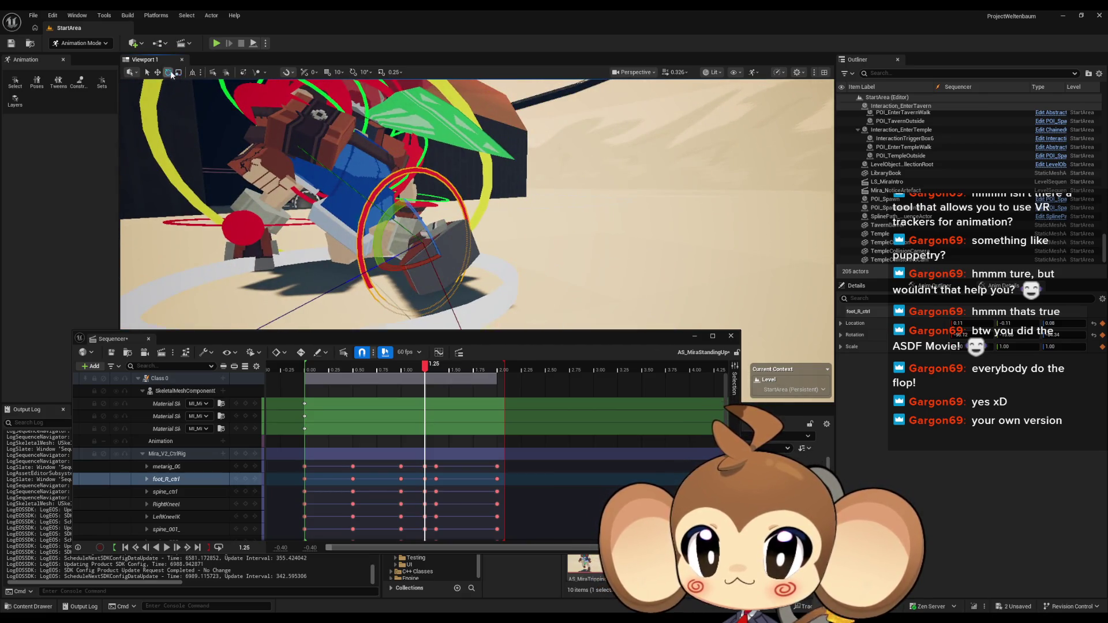
{"action": "mouse_move", "coordinate": [471, 272]}
{"action": "left_mouse_down"}
{"action": "mouse_move", "coordinate": [478, 236]}
{"action": "mouse_move", "coordinate": [440, 187]}
{"action": "left_mouse_up"}
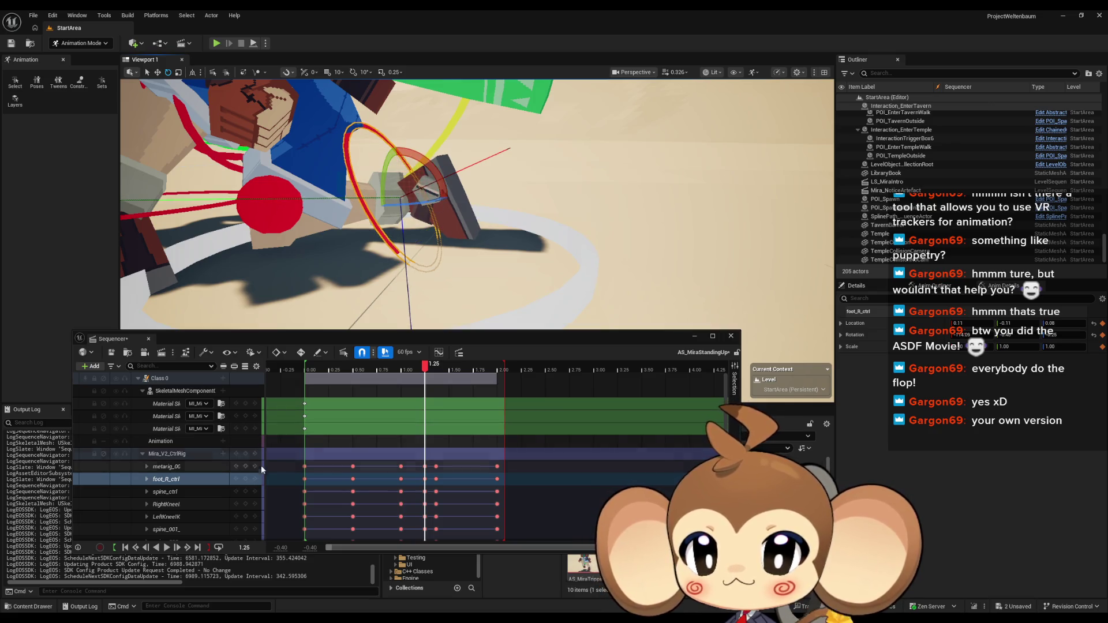
Delete the foot_R_ctrl key near 1.10 s and scrub toward the end
{"action": "left_click", "coordinate": [463, 378]}
{"action": "mouse_move", "coordinate": [430, 368]}
{"action": "left_mouse_down"}
{"action": "mouse_move", "coordinate": [361, 367]}
{"action": "mouse_move", "coordinate": [439, 364]}
{"action": "left_mouse_up"}
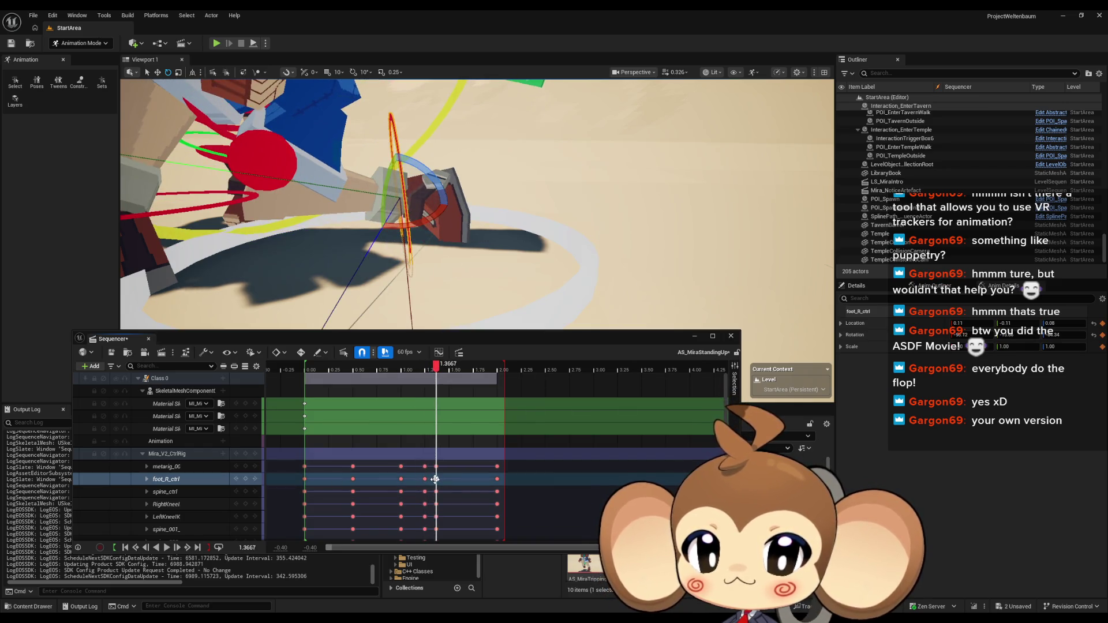
{"action": "key", "text": "Delete"}
{"action": "left_click", "coordinate": [245, 479]}
{"action": "left_click_drag", "start_coordinate": [437, 371], "coordinate": [504, 374]}
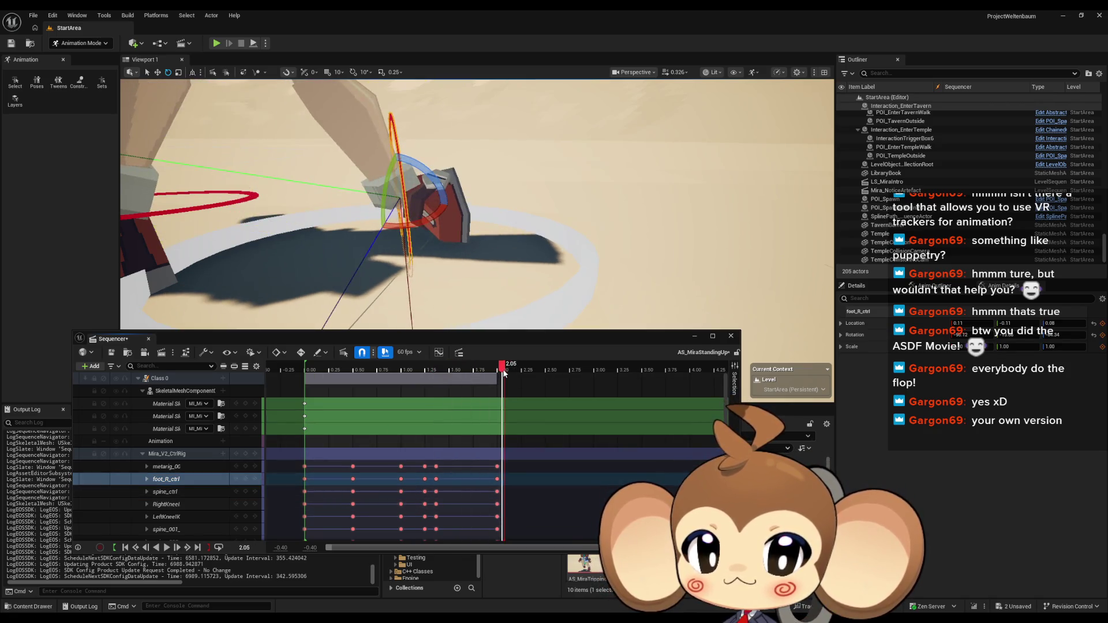
Delete foot_R_ctrl's 2.00 s key, add a fresh one there, and scrub back to 0.95
{"action": "key", "text": "Right"}
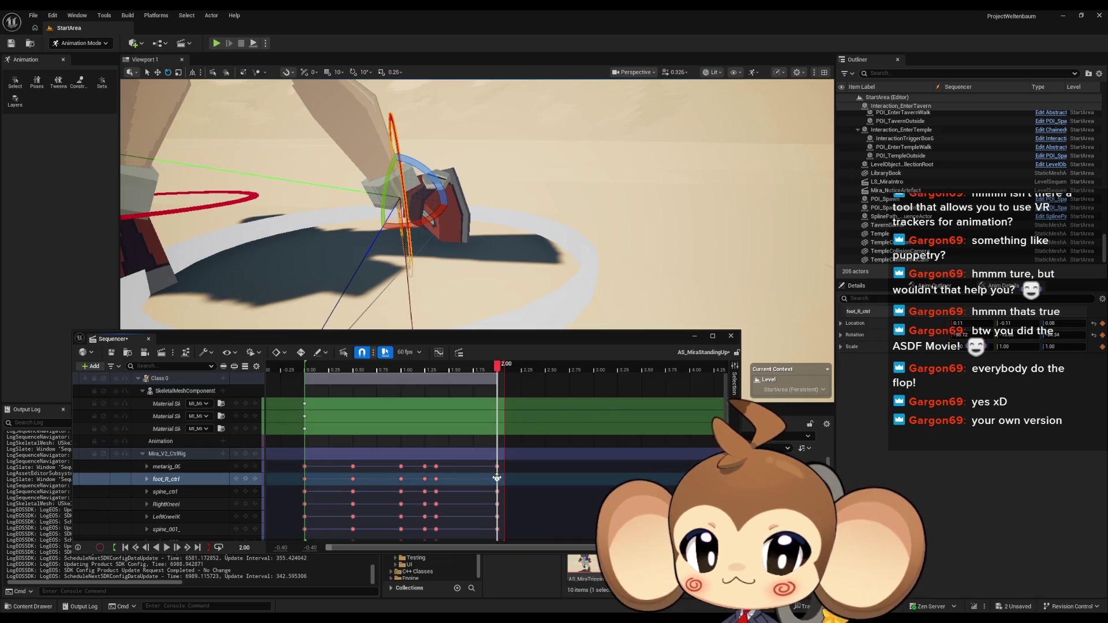
{"action": "key", "text": "Delete"}
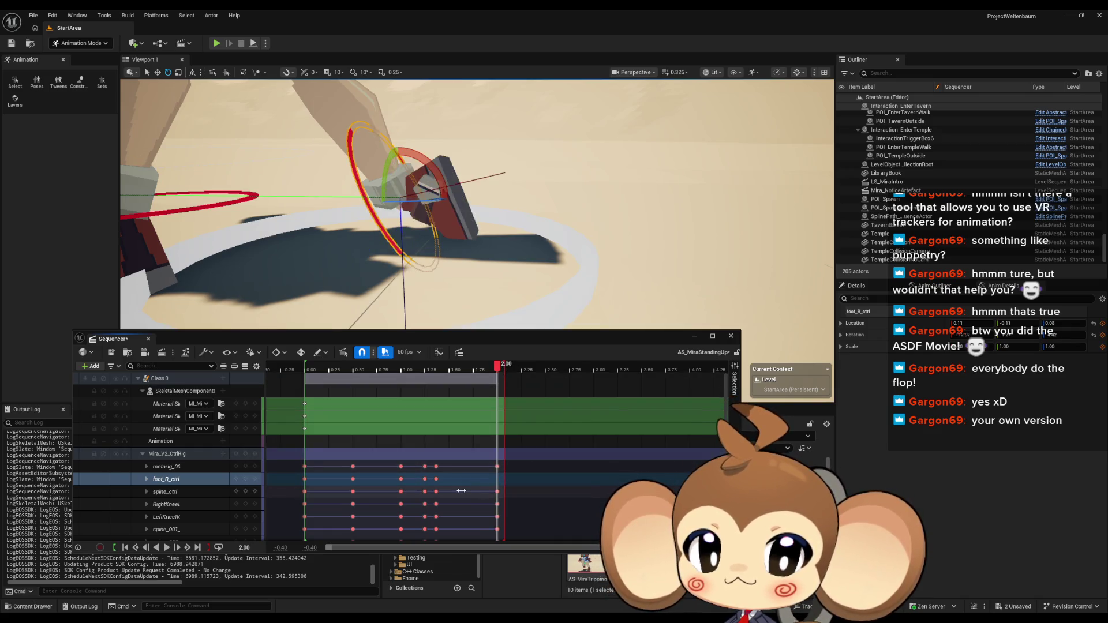
{"action": "left_click", "coordinate": [245, 480]}
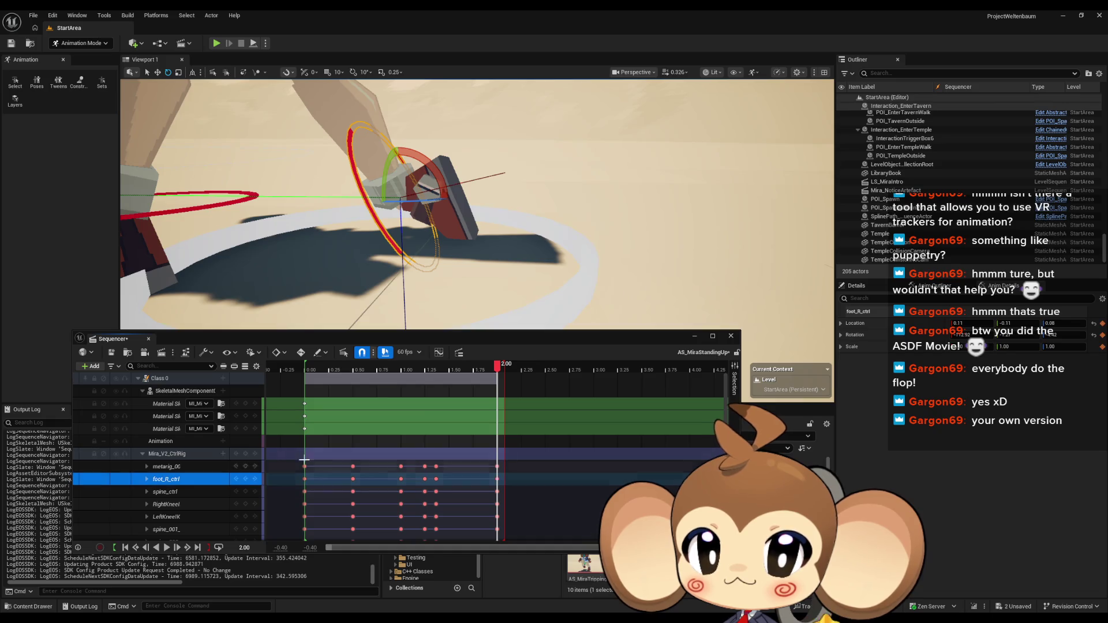
{"action": "mouse_move", "coordinate": [499, 365]}
{"action": "left_mouse_down"}
{"action": "mouse_move", "coordinate": [358, 369]}
{"action": "mouse_move", "coordinate": [452, 364]}
{"action": "left_mouse_up"}
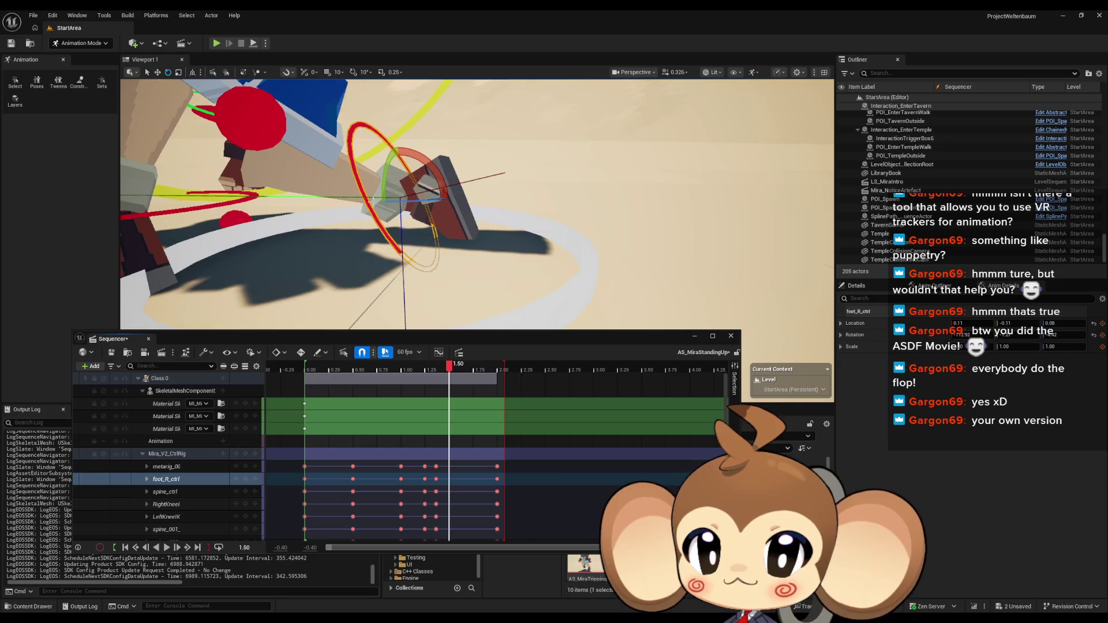
Key foot_R_ctrl at 1.50 s and compare foot poses around 1.40 s
{"action": "left_click_drag", "start_coordinate": [387, 192], "coordinate": [404, 199]}
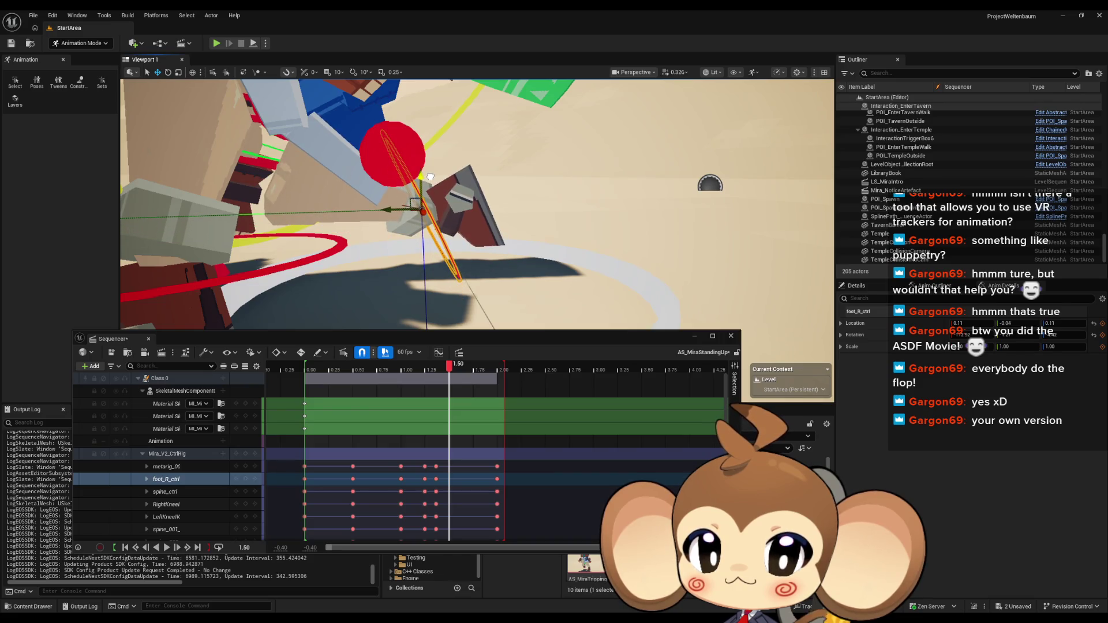
{"action": "left_click", "coordinate": [251, 479]}
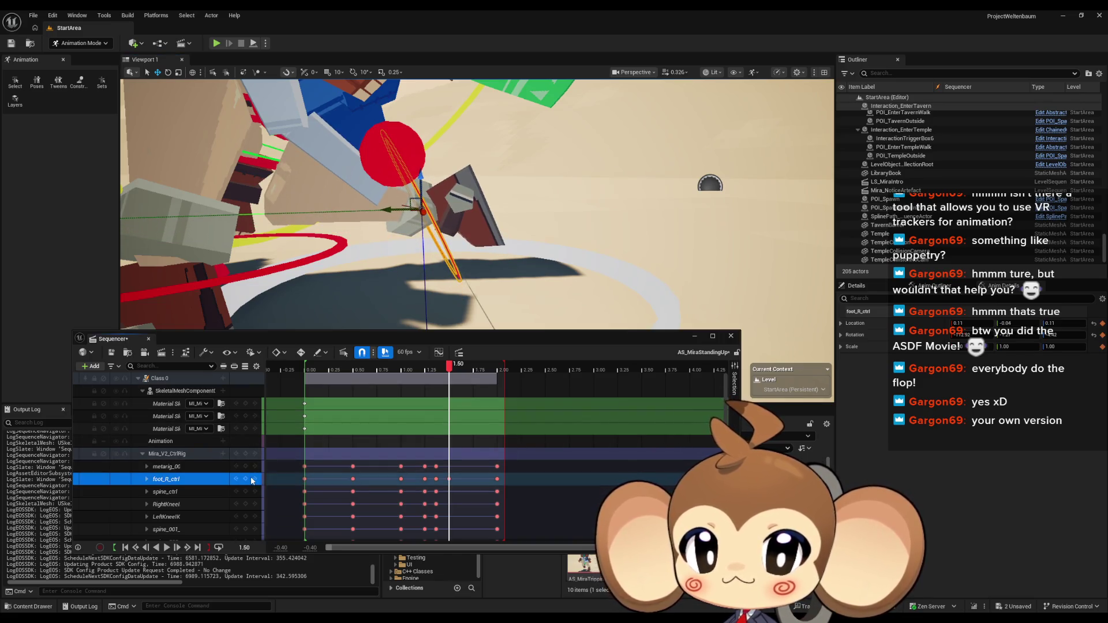
{"action": "mouse_move", "coordinate": [450, 367]}
{"action": "left_mouse_down"}
{"action": "mouse_move", "coordinate": [427, 367]}
{"action": "mouse_move", "coordinate": [451, 368]}
{"action": "left_mouse_up"}
{"action": "left_click_drag", "start_coordinate": [454, 312], "coordinate": [424, 288]}
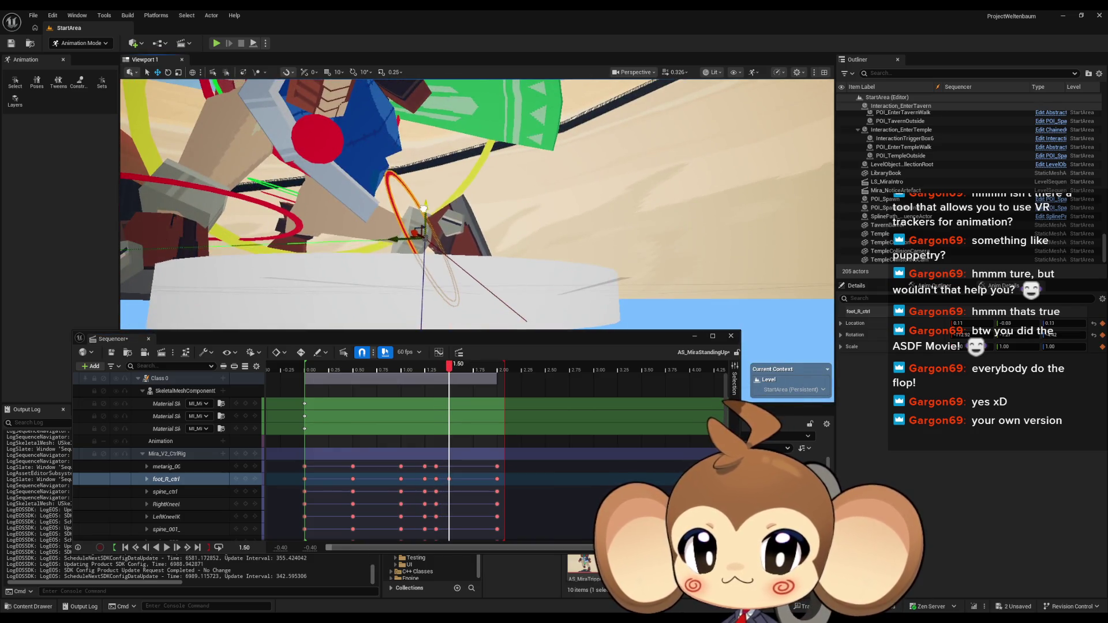
{"action": "mouse_move", "coordinate": [423, 186]}
{"action": "left_mouse_down"}
{"action": "mouse_move", "coordinate": [404, 176]}
{"action": "mouse_move", "coordinate": [512, 207]}
{"action": "mouse_move", "coordinate": [451, 213]}
{"action": "left_mouse_up"}
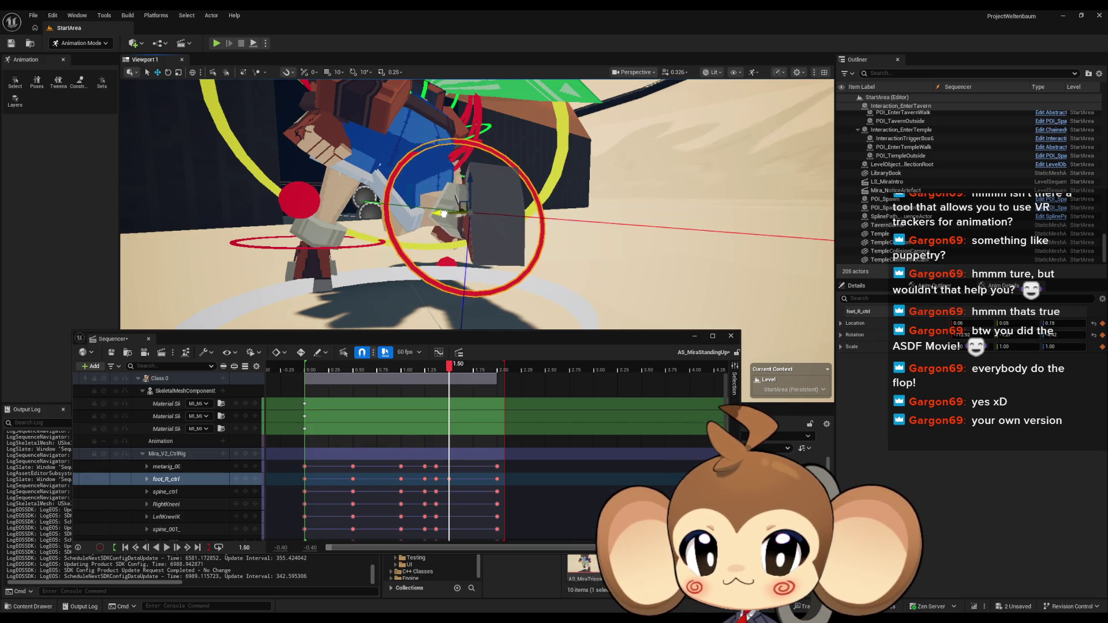
{"action": "scroll", "coordinate": [443, 213], "scroll_direction": "down", "scroll_amount": 5}
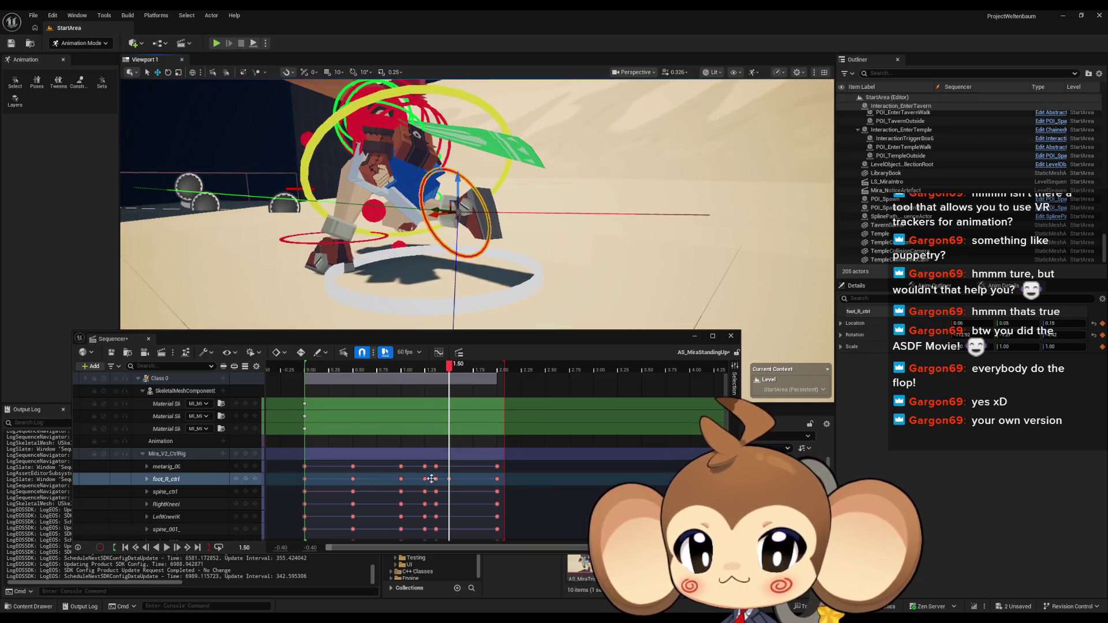
{"action": "left_click", "coordinate": [223, 479]}
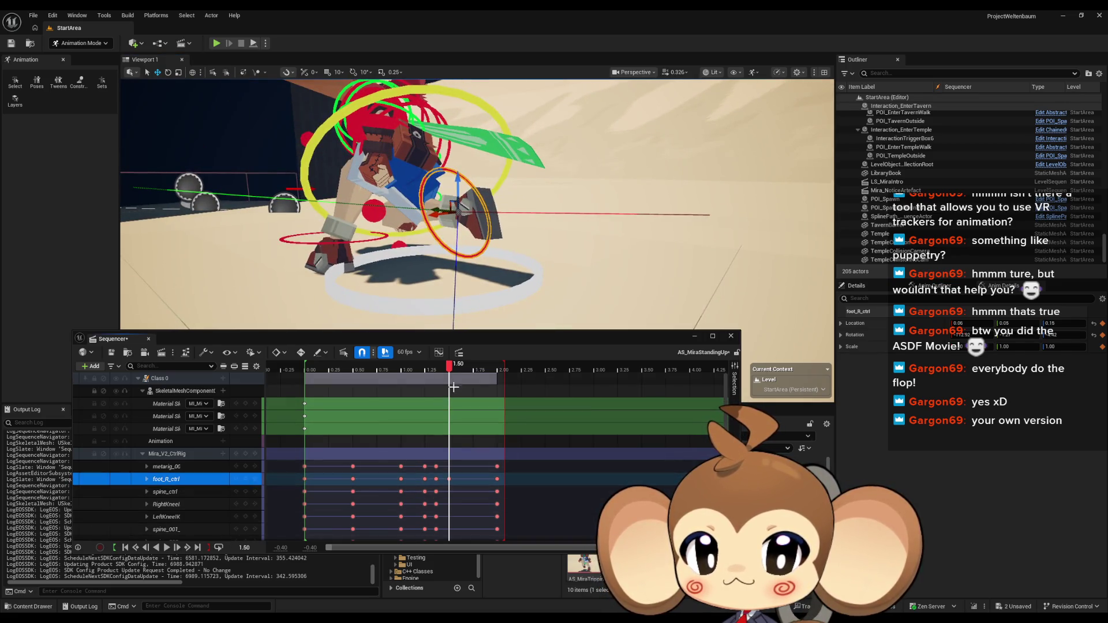
{"action": "mouse_move", "coordinate": [449, 371]}
{"action": "left_mouse_down"}
{"action": "mouse_move", "coordinate": [418, 370]}
{"action": "mouse_move", "coordinate": [451, 370]}
{"action": "mouse_move", "coordinate": [427, 373]}
{"action": "left_mouse_up"}
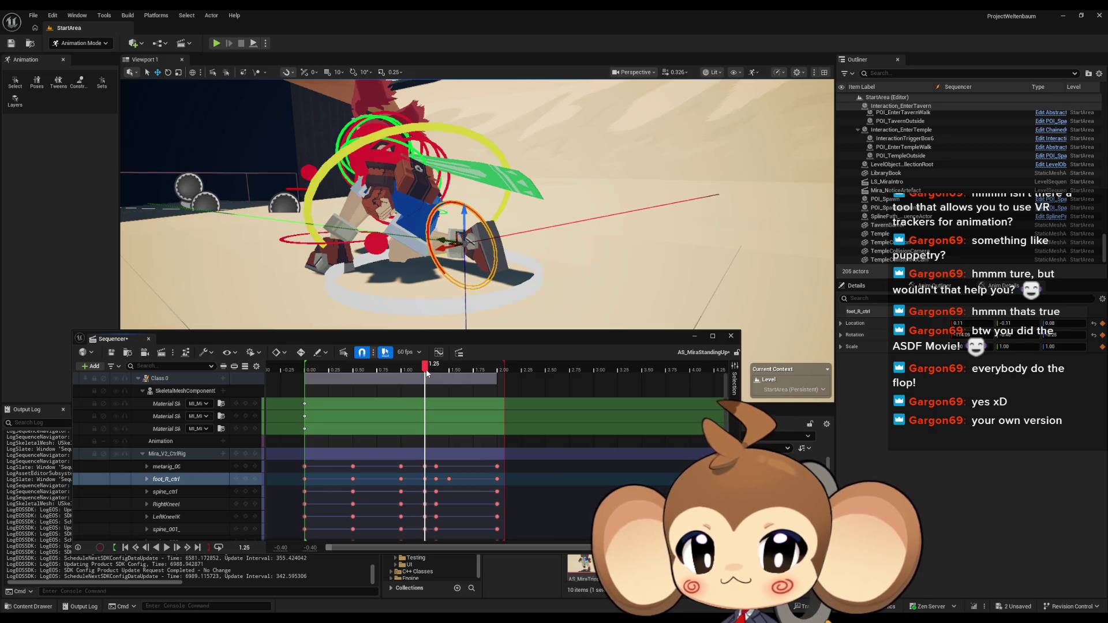
Delete the right foot key at 1.3667 s and jump to its 1.50 key
{"action": "left_click", "coordinate": [436, 481]}
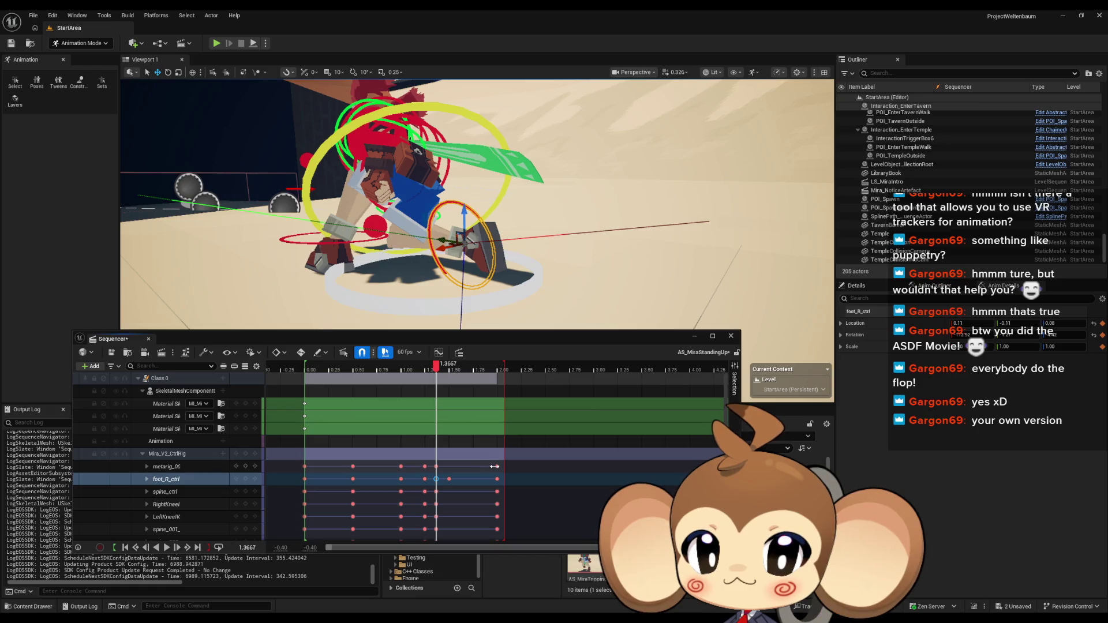
{"action": "key", "text": "Delete"}
{"action": "mouse_move", "coordinate": [437, 371]}
{"action": "left_mouse_down"}
{"action": "mouse_move", "coordinate": [393, 371]}
{"action": "mouse_move", "coordinate": [438, 371]}
{"action": "left_mouse_up"}
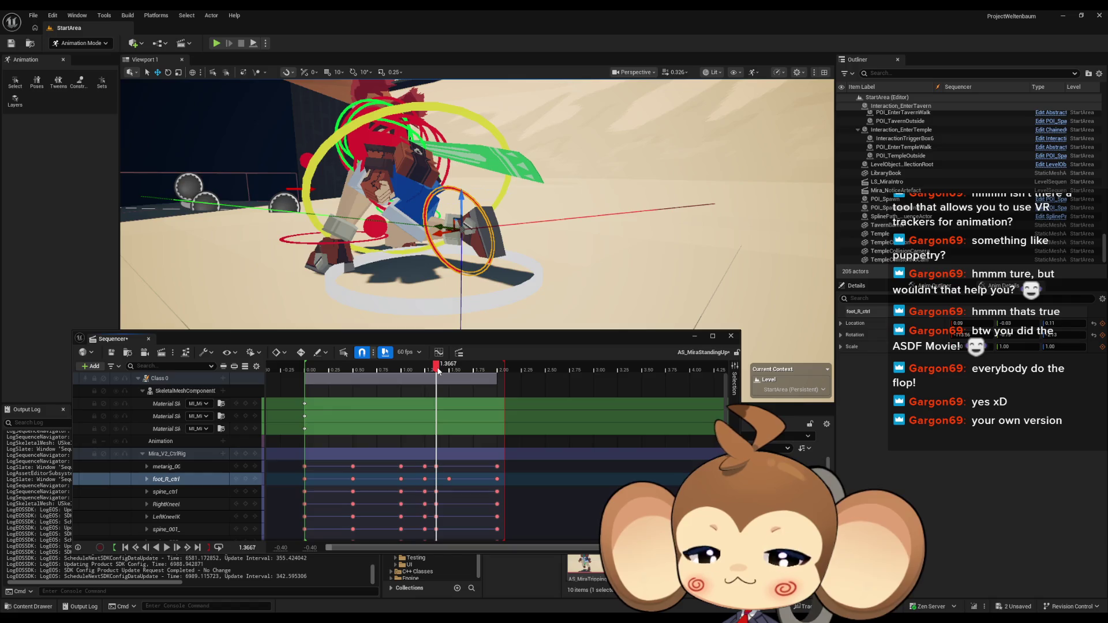
{"action": "left_click", "coordinate": [246, 480]}
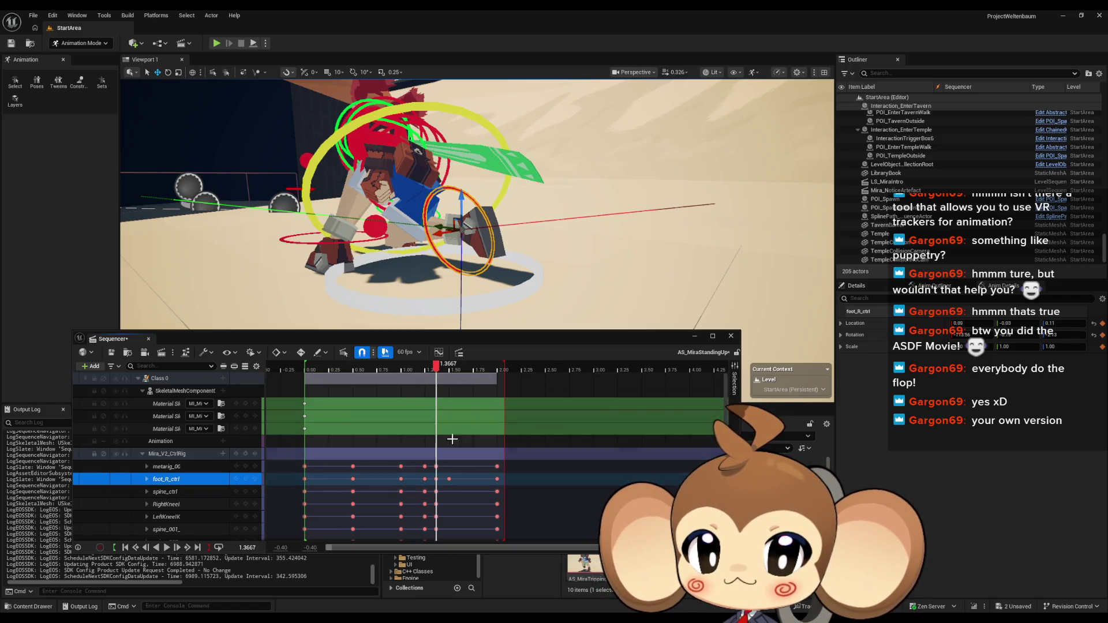
{"action": "left_click", "coordinate": [449, 479]}
{"action": "key", "text": "f"}
{"action": "left_click", "coordinate": [449, 478]}
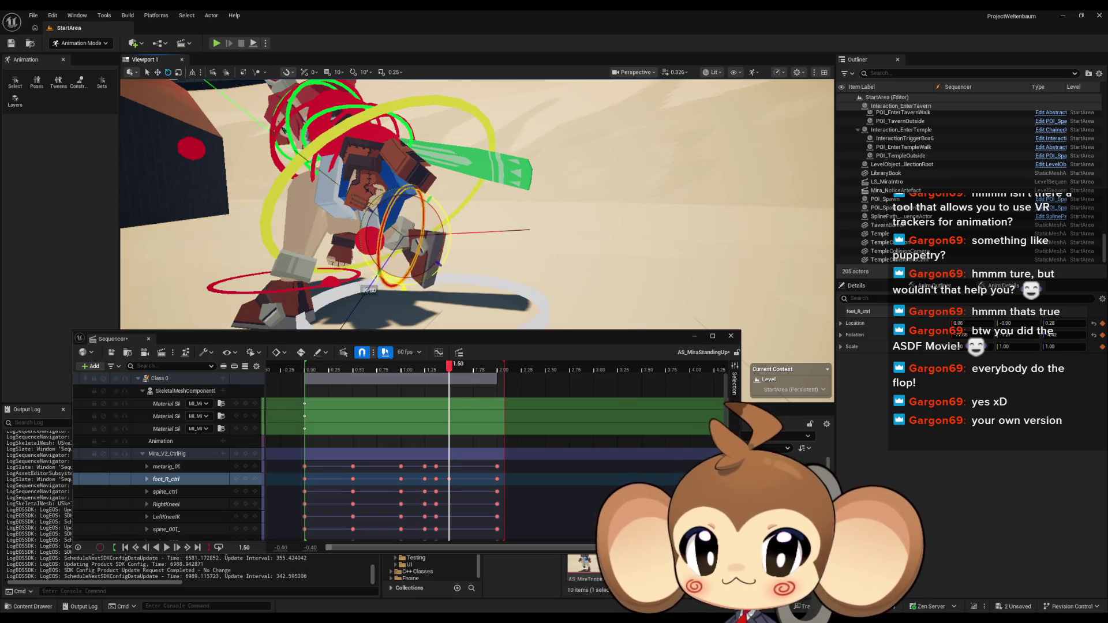
Delete foot_R_ctrl's 2.00 s key and drag its 1.50 key to about 1.68 s
{"action": "mouse_move", "coordinate": [404, 202]}
{"action": "left_mouse_down"}
{"action": "mouse_move", "coordinate": [515, 183]}
{"action": "mouse_move", "coordinate": [479, 195]}
{"action": "left_mouse_up"}
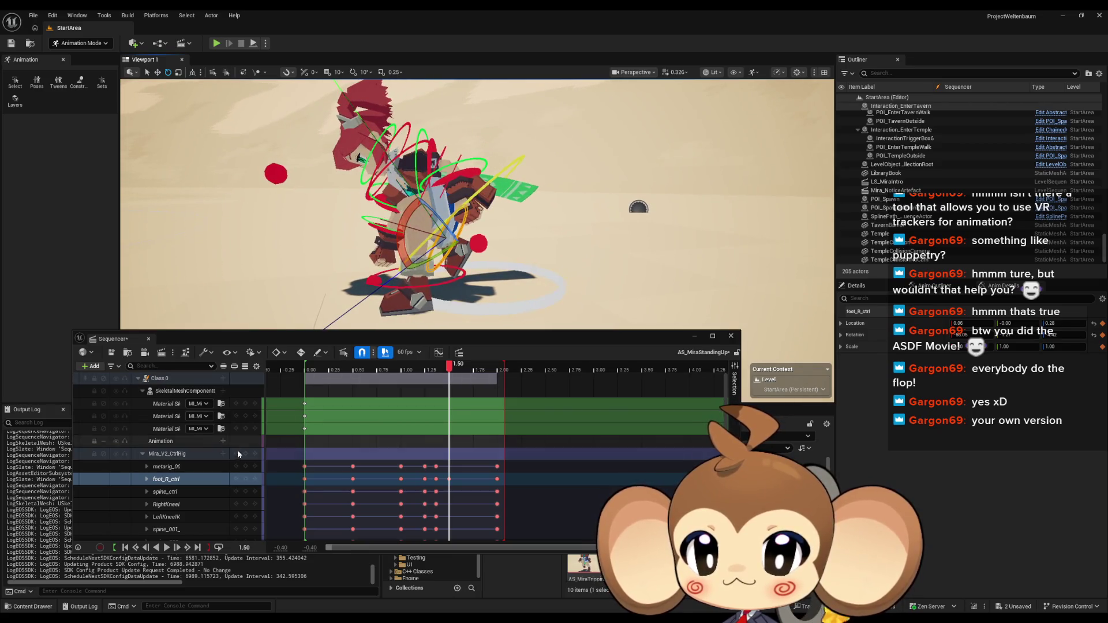
{"action": "left_click", "coordinate": [466, 376]}
{"action": "mouse_move", "coordinate": [451, 369]}
{"action": "left_mouse_down"}
{"action": "mouse_move", "coordinate": [369, 367]}
{"action": "mouse_move", "coordinate": [499, 364]}
{"action": "mouse_move", "coordinate": [343, 364]}
{"action": "mouse_move", "coordinate": [473, 363]}
{"action": "mouse_move", "coordinate": [438, 357]}
{"action": "mouse_move", "coordinate": [448, 358]}
{"action": "left_mouse_up"}
{"action": "left_click", "coordinate": [497, 479]}
{"action": "key", "text": "Delete"}
{"action": "left_click", "coordinate": [484, 364]}
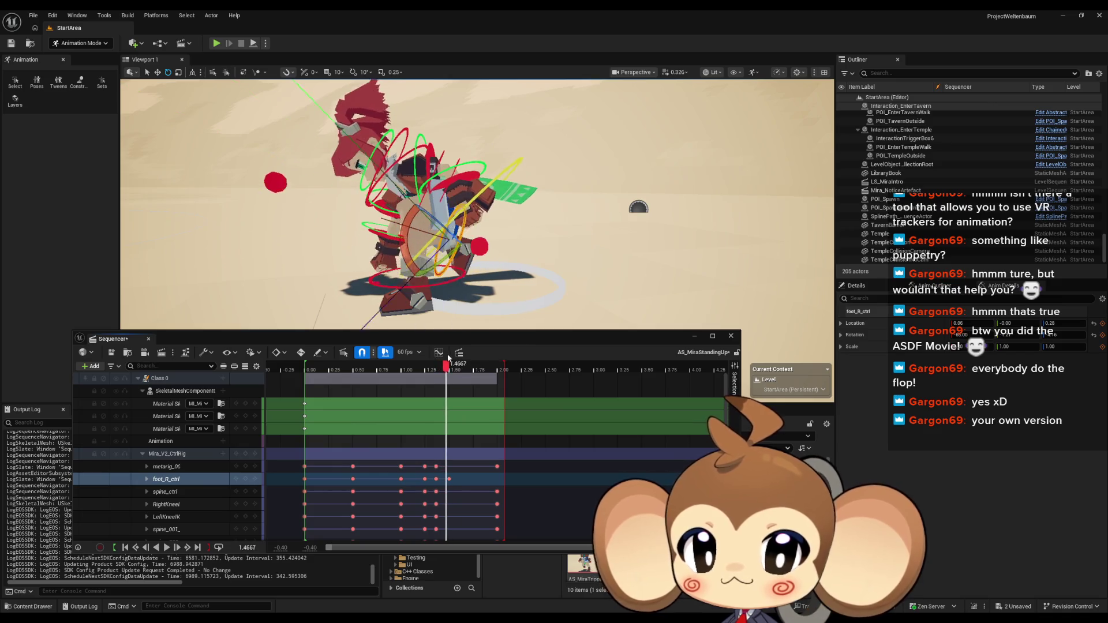
{"action": "left_click_drag", "start_coordinate": [448, 478], "coordinate": [467, 478]}
{"action": "mouse_move", "coordinate": [445, 365]}
{"action": "left_mouse_down"}
{"action": "mouse_move", "coordinate": [404, 366]}
{"action": "mouse_move", "coordinate": [469, 366]}
{"action": "mouse_move", "coordinate": [376, 366]}
{"action": "mouse_move", "coordinate": [460, 363]}
{"action": "left_mouse_up"}
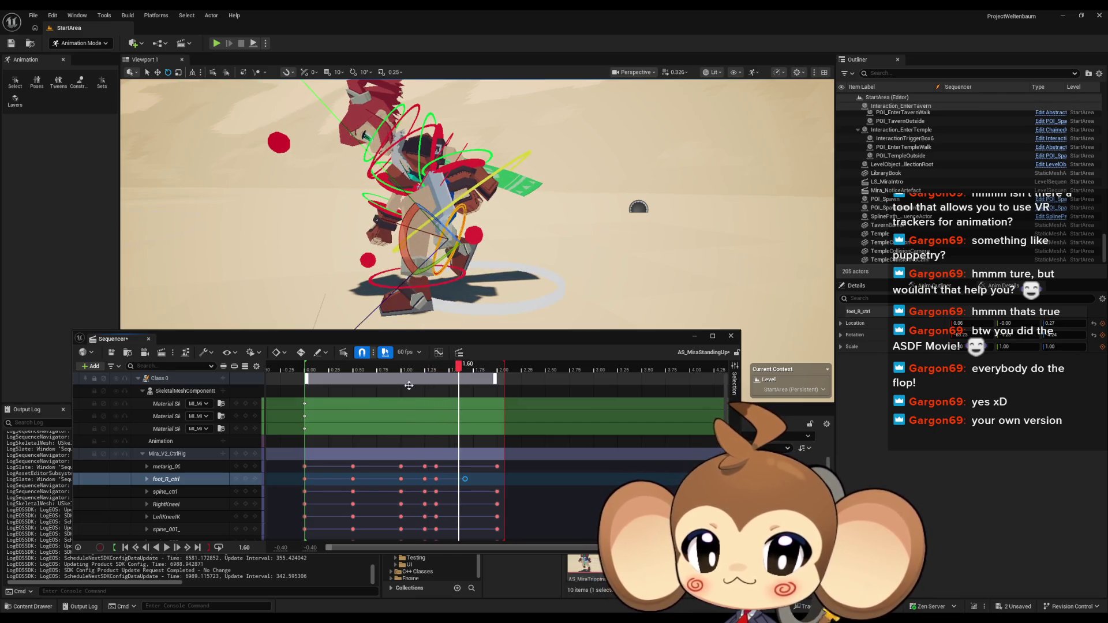
Near 1.7667 s, lower and rotate foot_R_ctrl, then reset its rotation to zero
{"action": "left_click", "coordinate": [470, 479]}
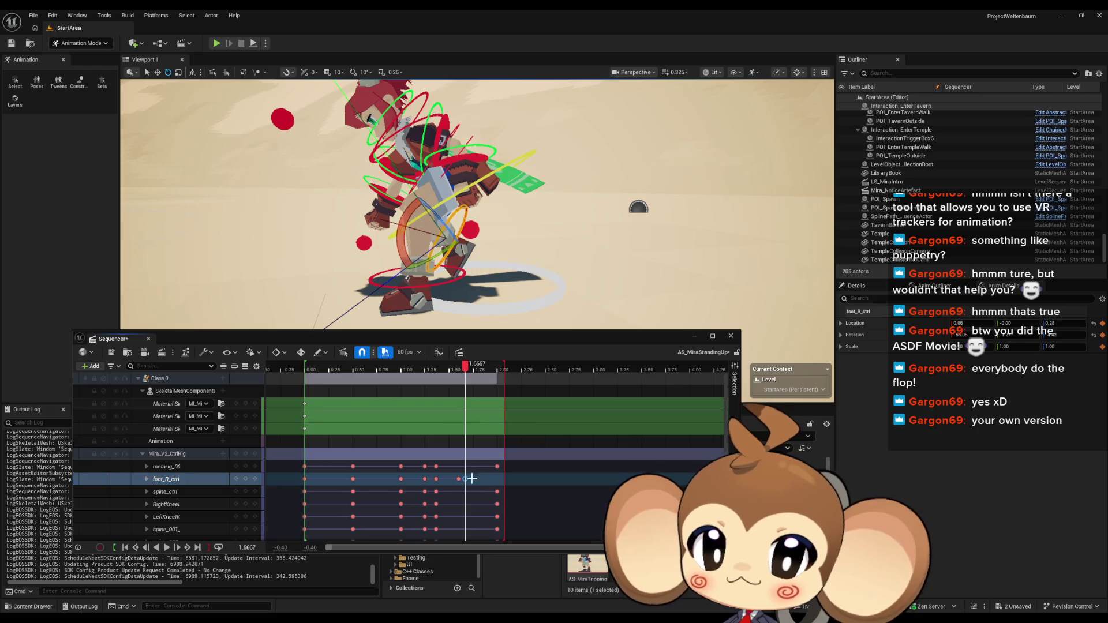
{"action": "left_click_drag", "start_coordinate": [466, 366], "coordinate": [478, 369]}
{"action": "scroll", "coordinate": [476, 202], "scroll_direction": "up", "scroll_amount": 5}
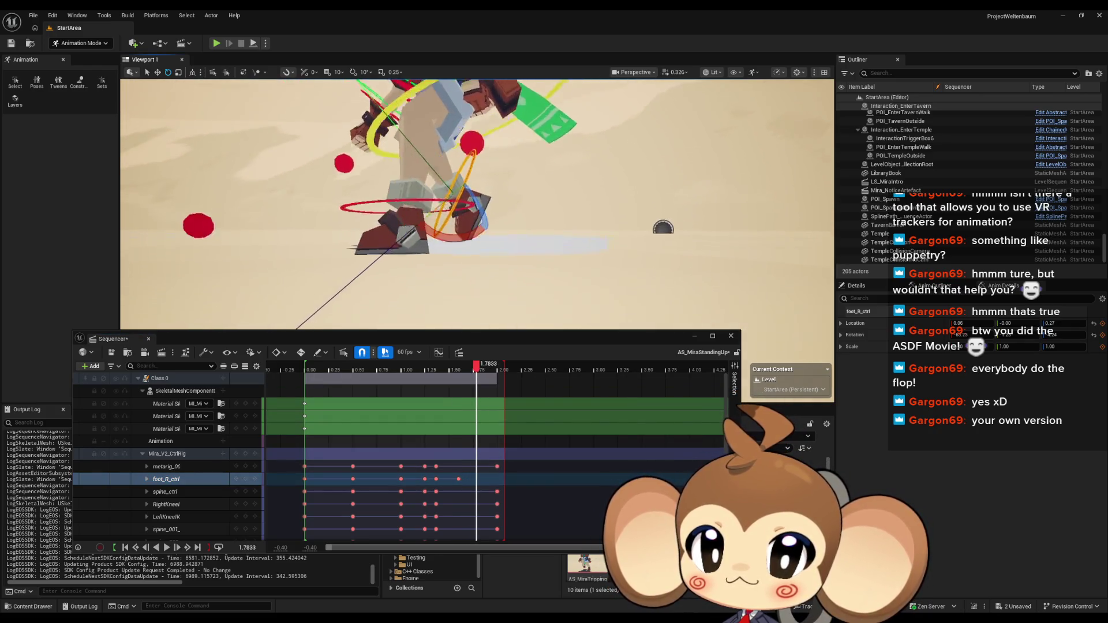
{"action": "scroll", "coordinate": [476, 202], "scroll_direction": "up", "scroll_amount": 4}
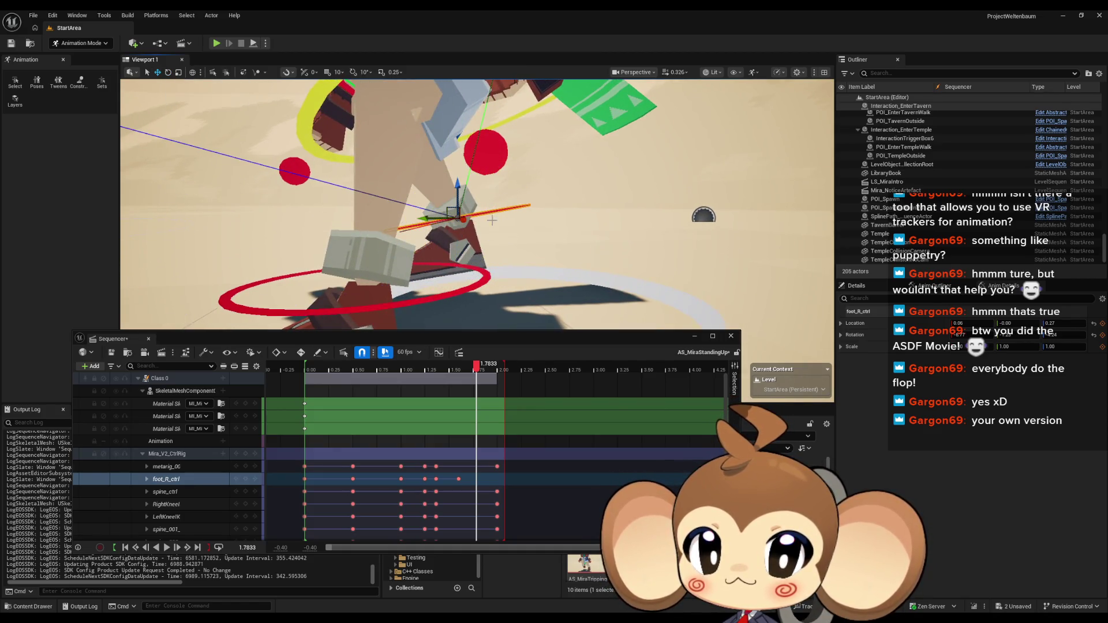
{"action": "left_click_drag", "start_coordinate": [460, 183], "coordinate": [460, 215]}
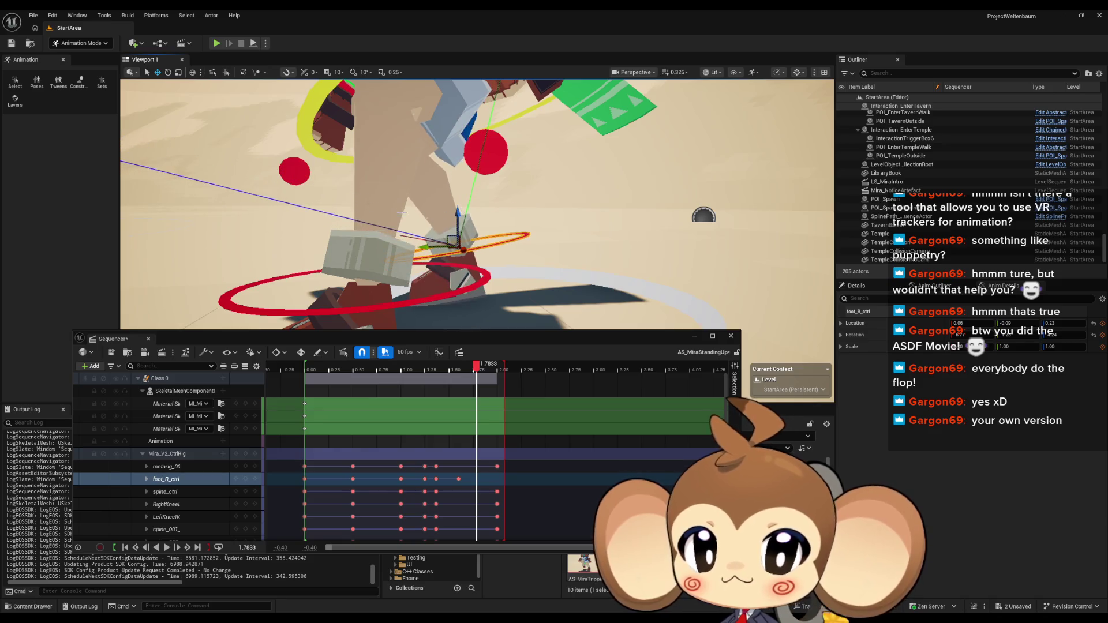
{"action": "left_click_drag", "start_coordinate": [427, 272], "coordinate": [409, 255]}
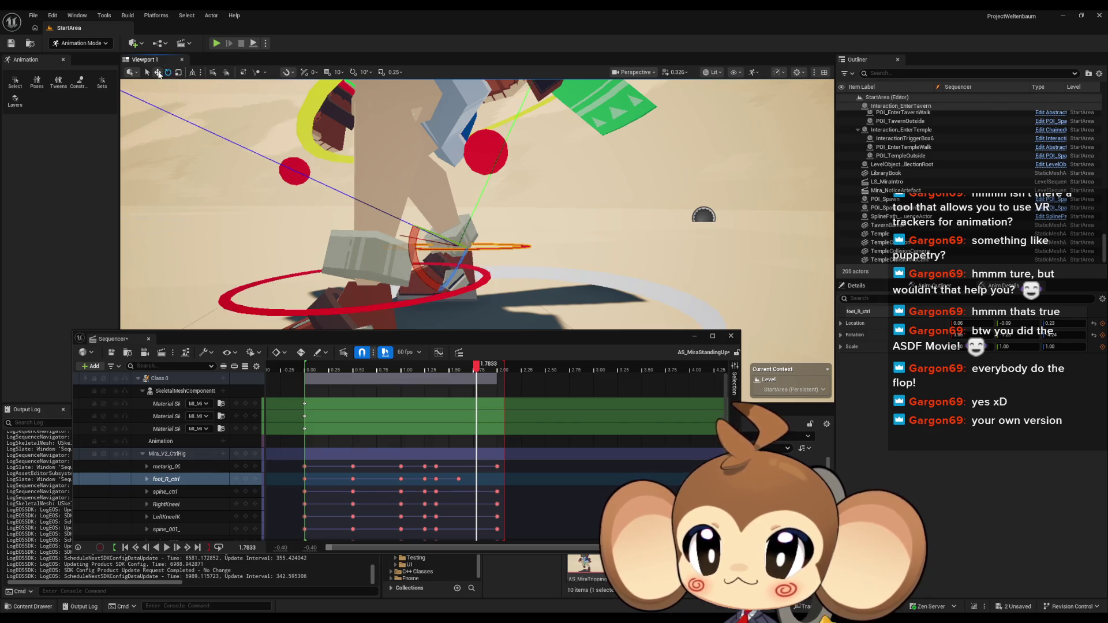
{"action": "mouse_move", "coordinate": [456, 213]}
{"action": "left_mouse_down"}
{"action": "mouse_move", "coordinate": [439, 191]}
{"action": "mouse_move", "coordinate": [404, 179]}
{"action": "left_mouse_up"}
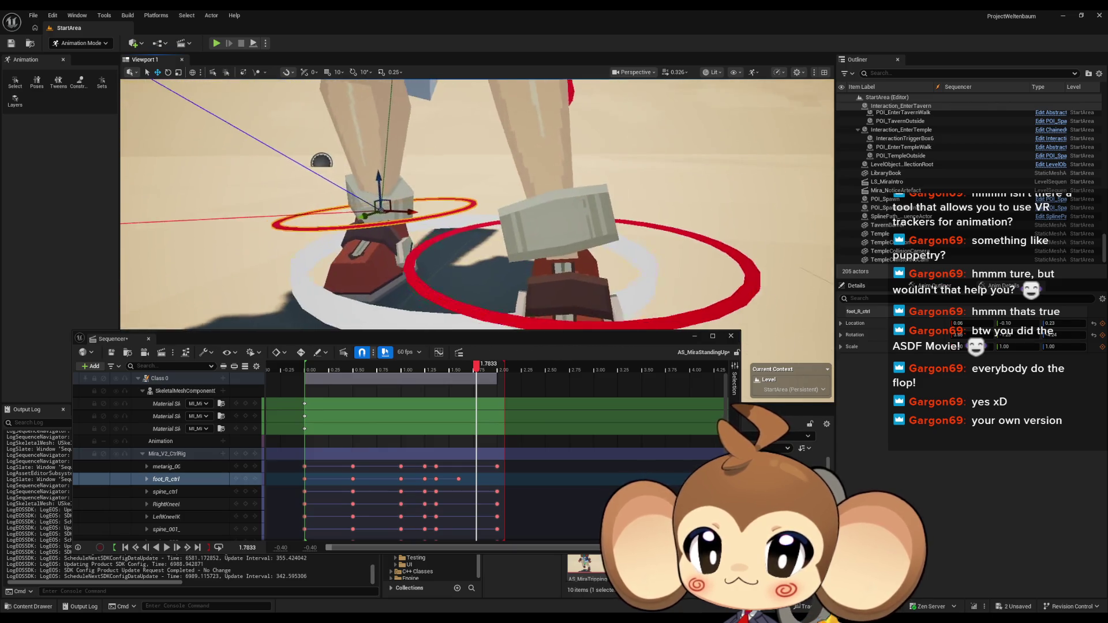
{"action": "left_click", "coordinate": [1094, 337]}
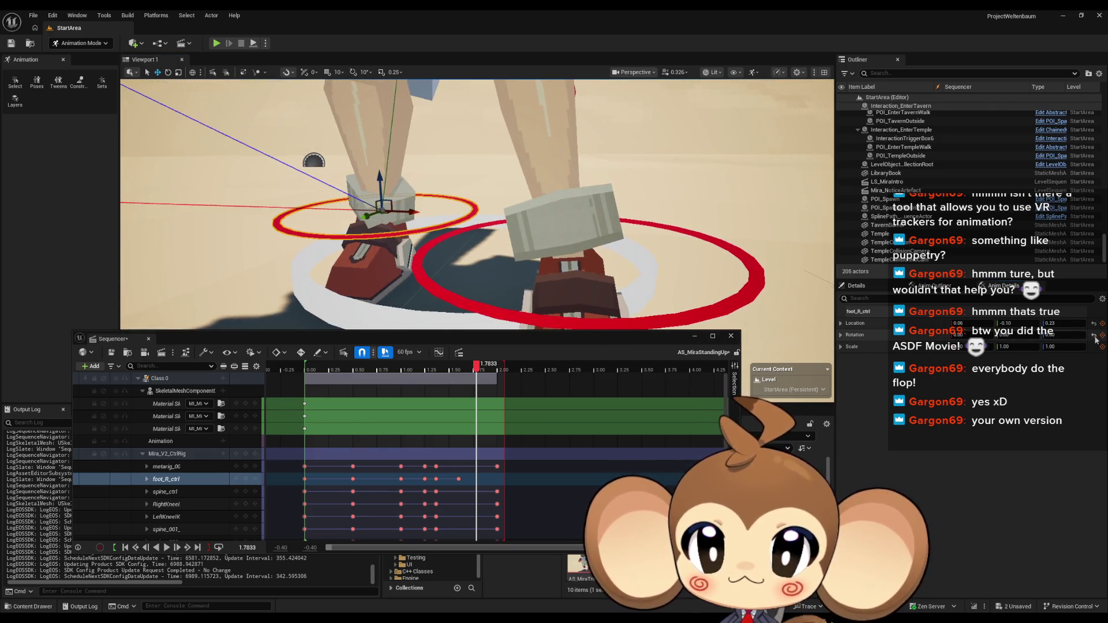
Shift the right foot left, key foot_R_ctrl at 1.7833 s, and play the animation
{"action": "mouse_move", "coordinate": [519, 237]}
{"action": "left_mouse_down"}
{"action": "mouse_move", "coordinate": [519, 271]}
{"action": "mouse_move", "coordinate": [548, 272]}
{"action": "mouse_move", "coordinate": [560, 306]}
{"action": "mouse_move", "coordinate": [559, 283]}
{"action": "left_mouse_up"}
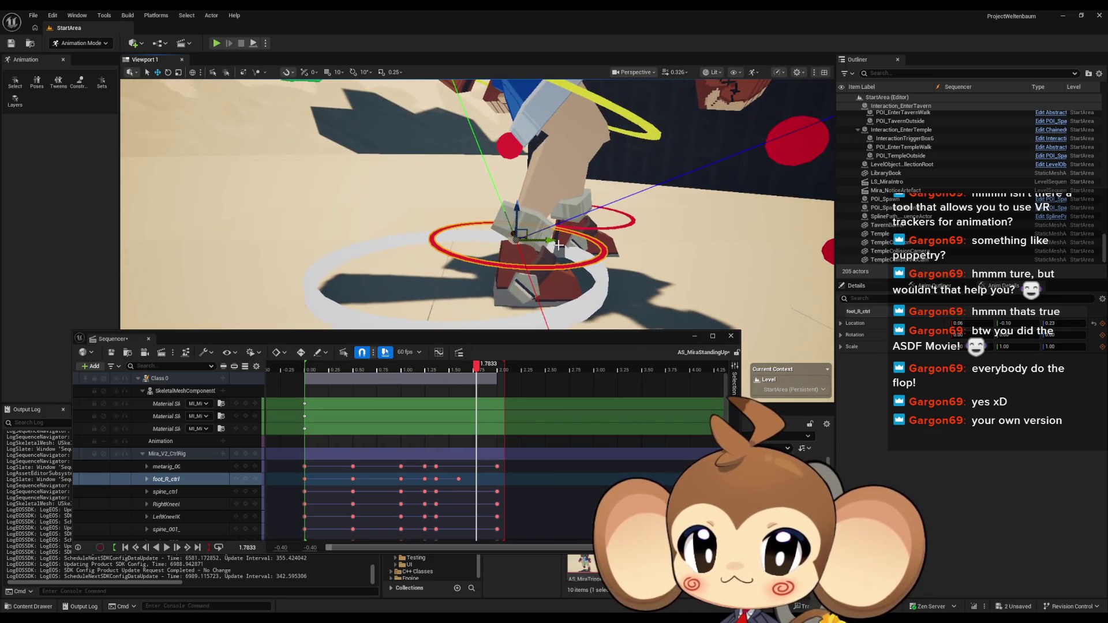
{"action": "left_click_drag", "start_coordinate": [529, 233], "coordinate": [480, 230]}
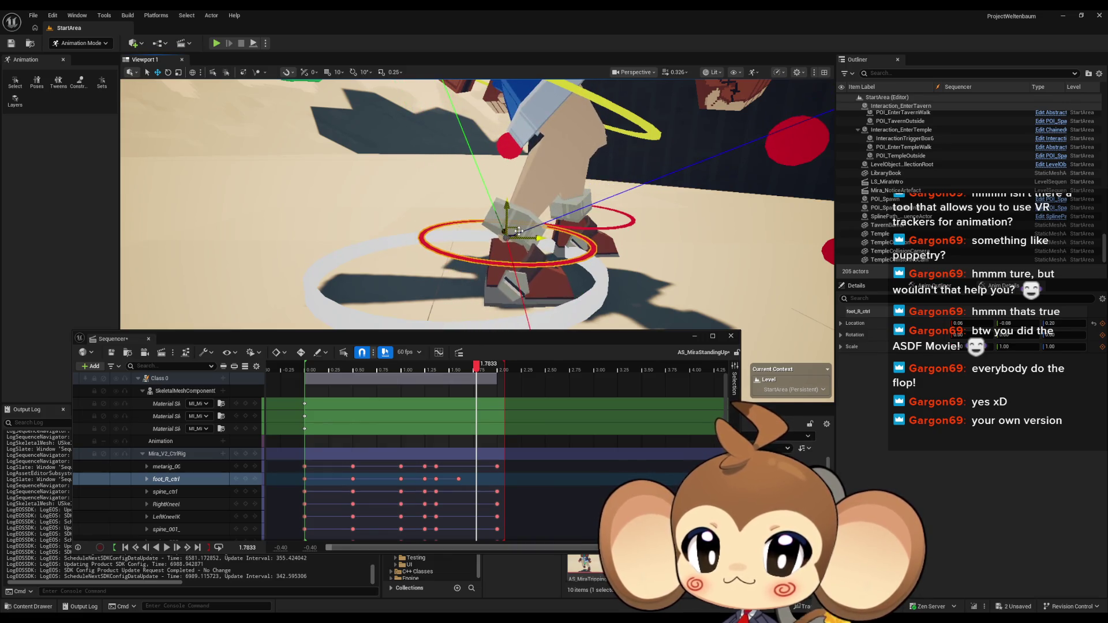
{"action": "left_click_drag", "start_coordinate": [567, 252], "coordinate": [583, 253]}
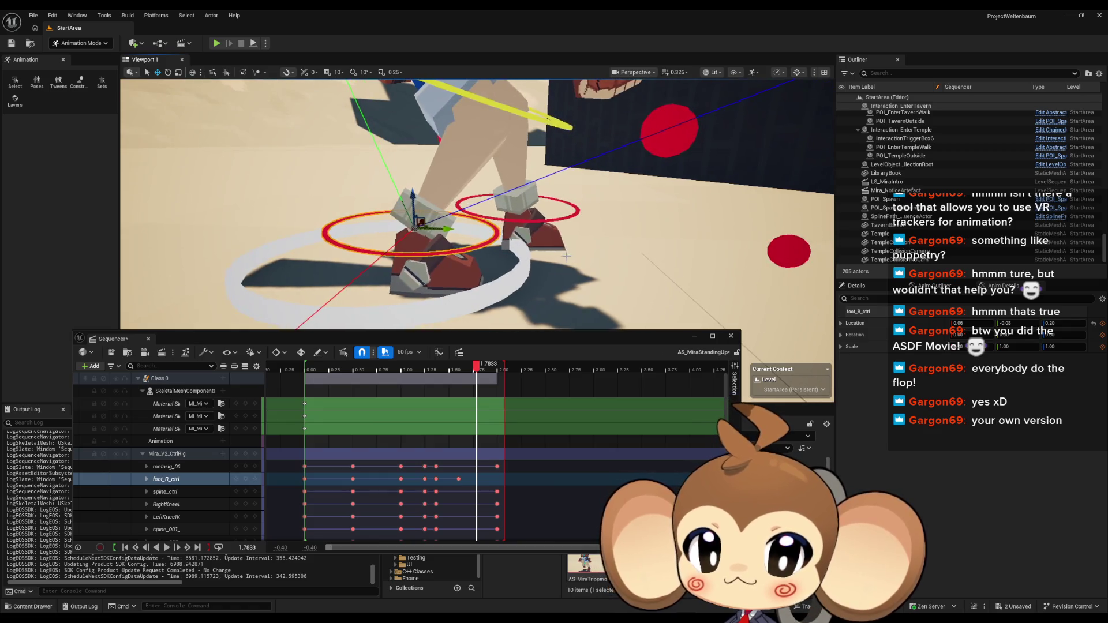
{"action": "left_click", "coordinate": [245, 479]}
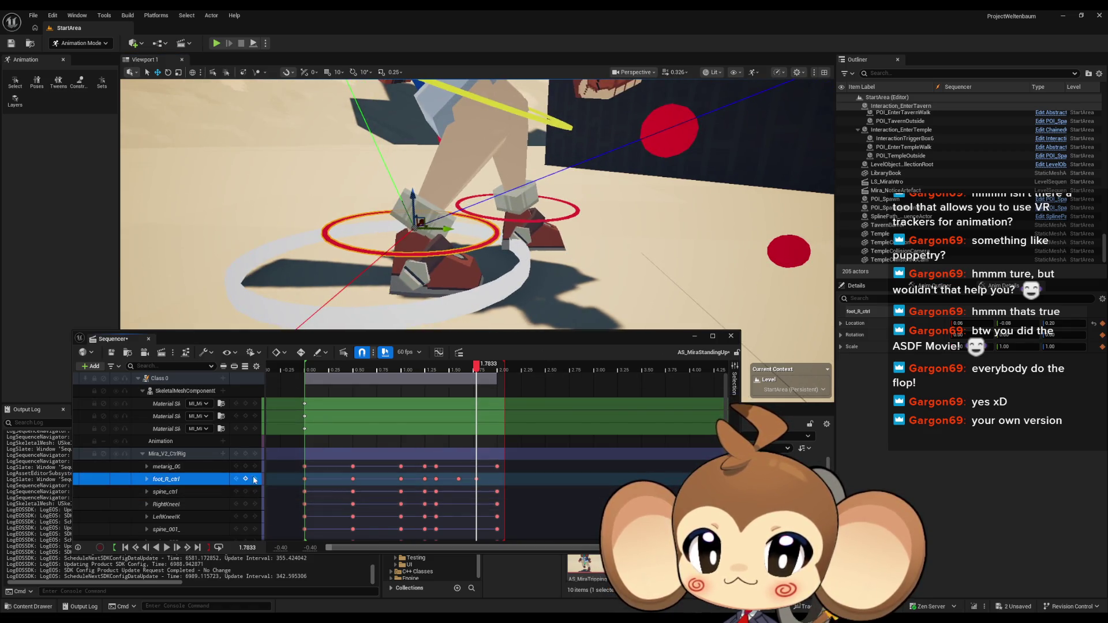
{"action": "mouse_move", "coordinate": [478, 367]}
{"action": "left_mouse_down"}
{"action": "mouse_move", "coordinate": [378, 364]}
{"action": "mouse_move", "coordinate": [469, 362]}
{"action": "left_mouse_up"}
{"action": "key", "text": "space"}
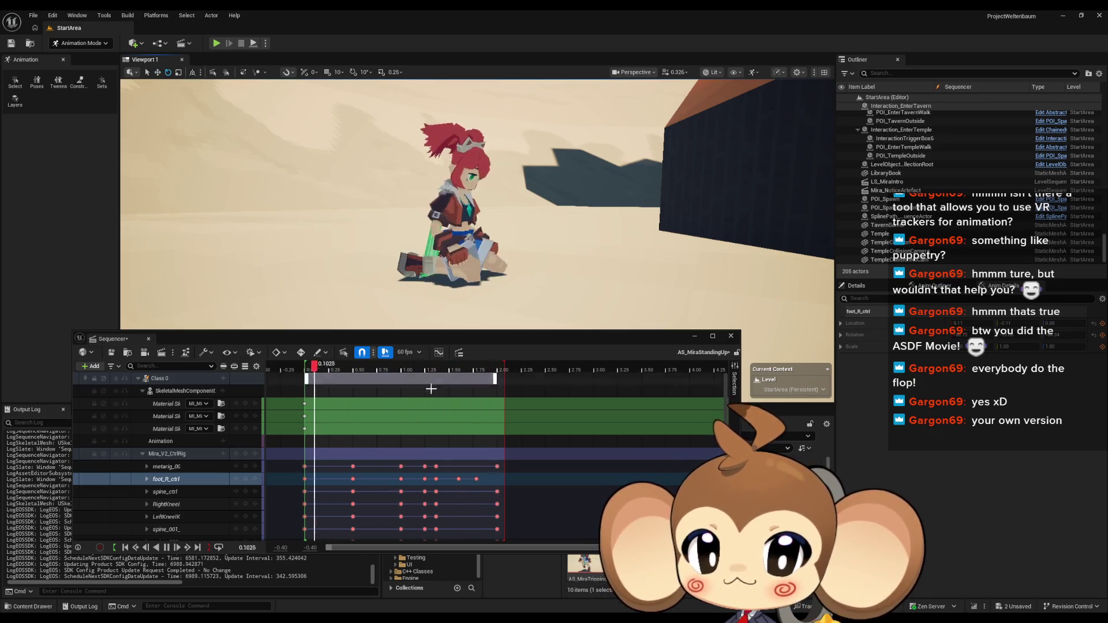
Stop playback, go to the 1.25 s key, and turn the right foot about -9.5 degrees
{"action": "key", "text": "space"}
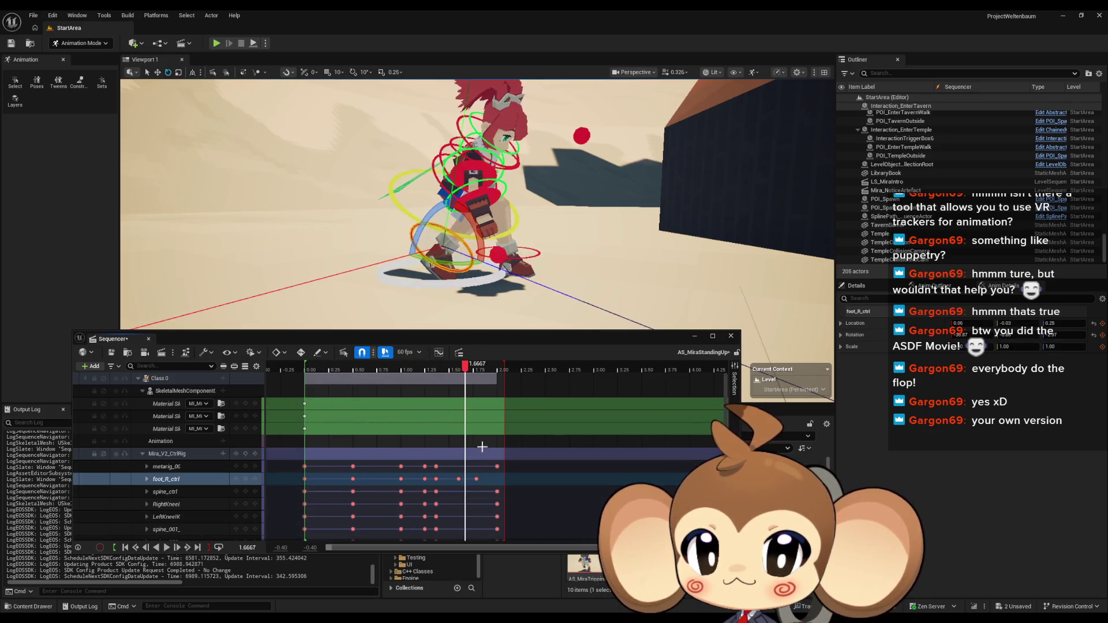
{"action": "mouse_move", "coordinate": [466, 372]}
{"action": "left_mouse_down"}
{"action": "mouse_move", "coordinate": [394, 375]}
{"action": "mouse_move", "coordinate": [423, 376]}
{"action": "left_mouse_up"}
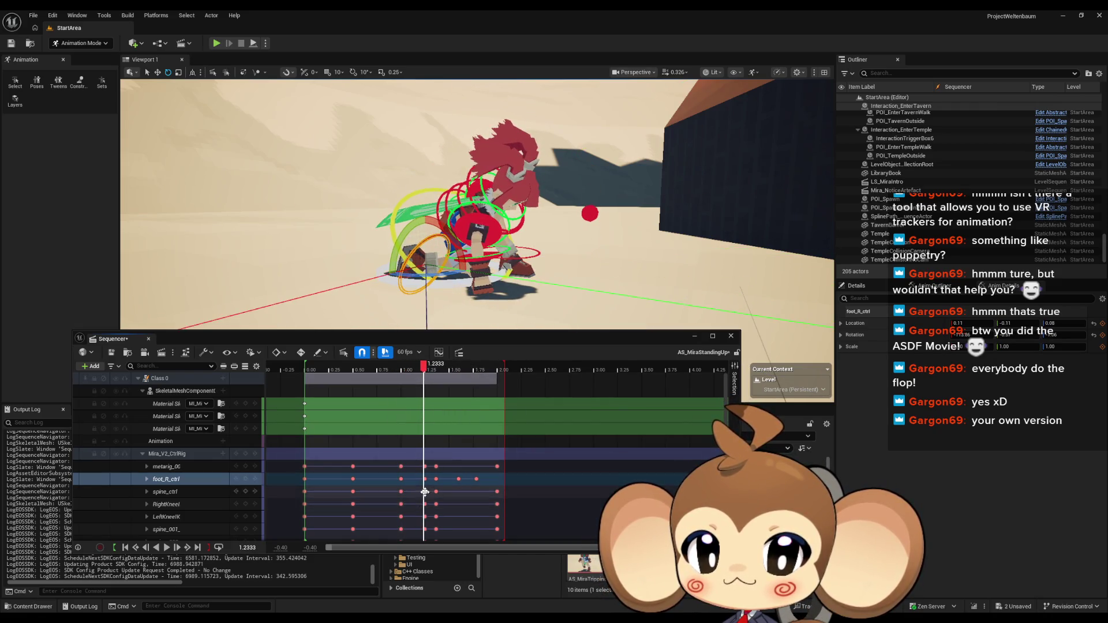
{"action": "left_click", "coordinate": [424, 492]}
{"action": "key", "text": "f"}
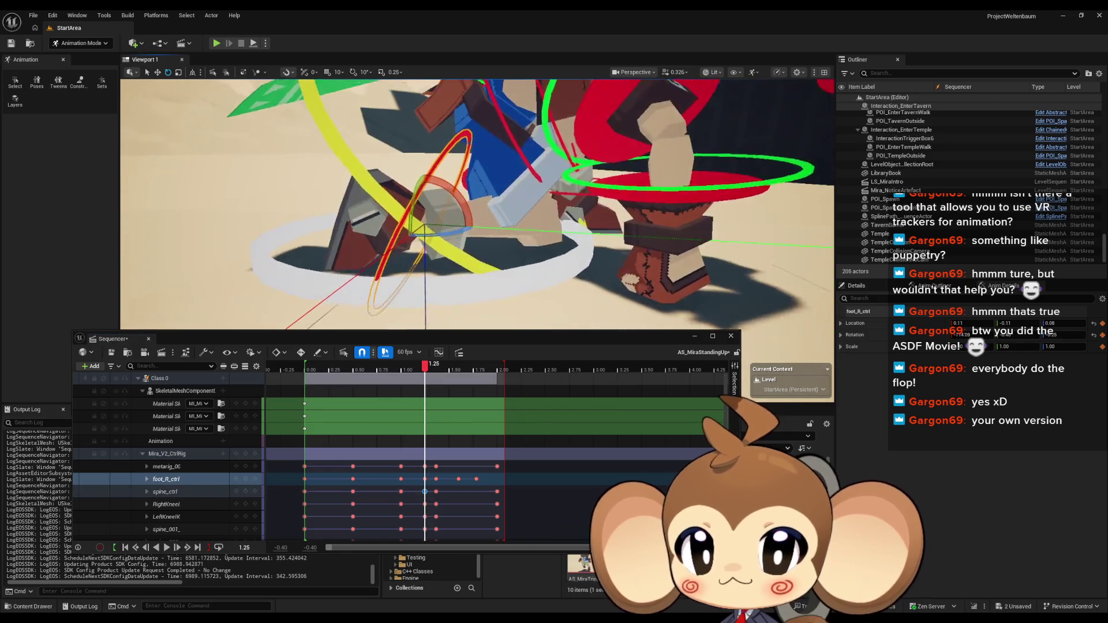
{"action": "scroll", "coordinate": [461, 191], "scroll_direction": "up", "scroll_amount": 5}
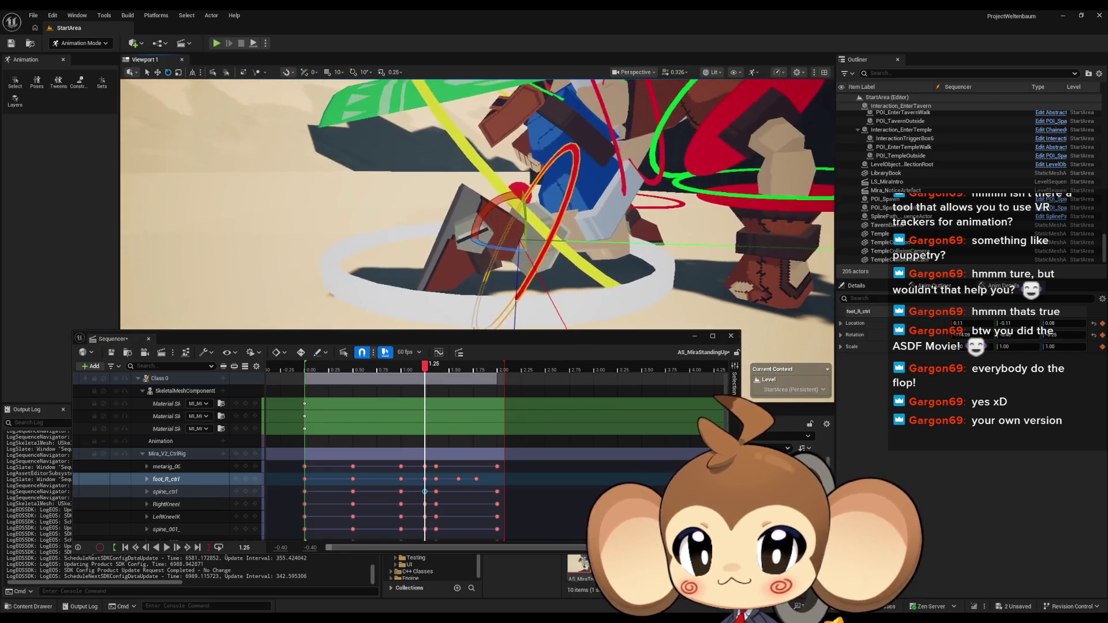
{"action": "left_click_drag", "start_coordinate": [462, 191], "coordinate": [442, 210]}
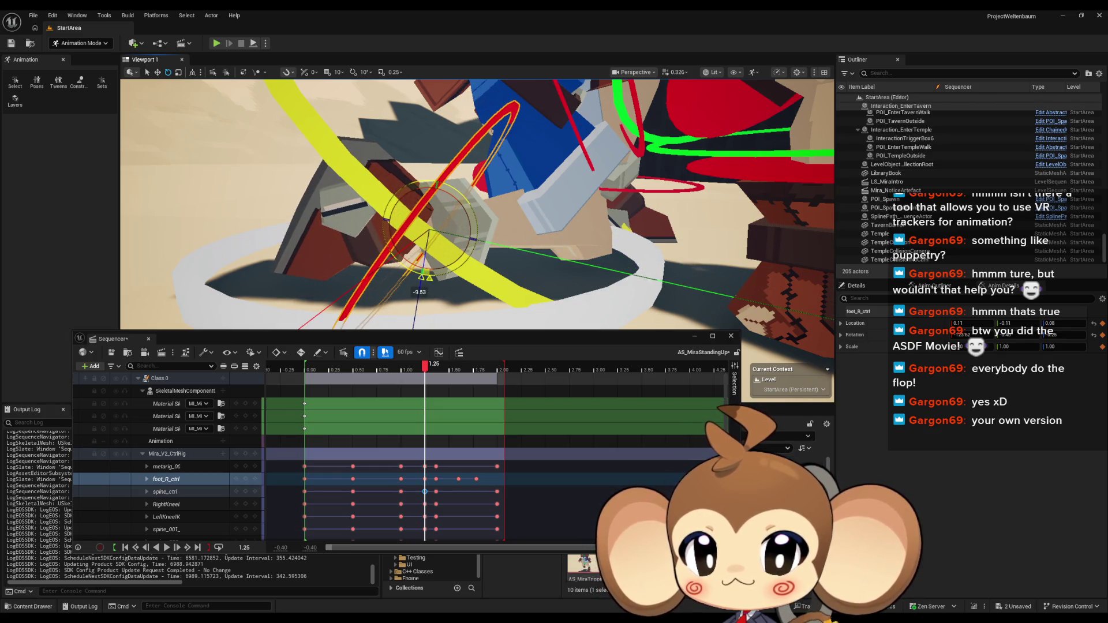
Rotate the right foot control about 19 degrees and key it at 1.1167
{"action": "mouse_move", "coordinate": [425, 367]}
{"action": "left_mouse_down"}
{"action": "mouse_move", "coordinate": [403, 372]}
{"action": "mouse_move", "coordinate": [414, 370]}
{"action": "left_mouse_up"}
{"action": "left_click_drag", "start_coordinate": [440, 238], "coordinate": [496, 186]}
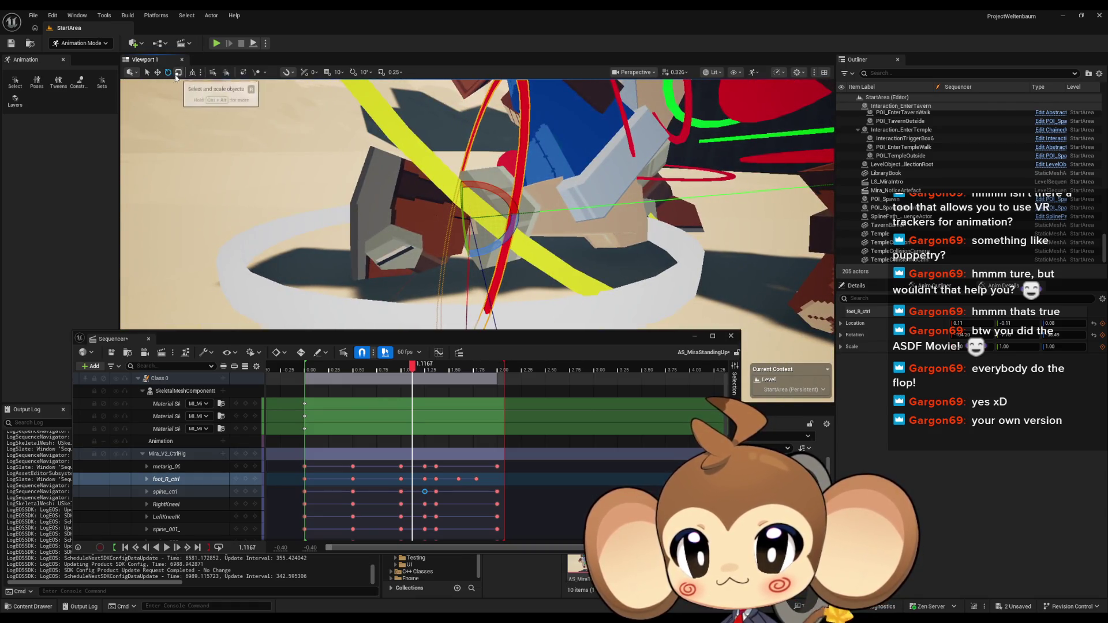
{"action": "left_click_drag", "start_coordinate": [498, 194], "coordinate": [484, 220]}
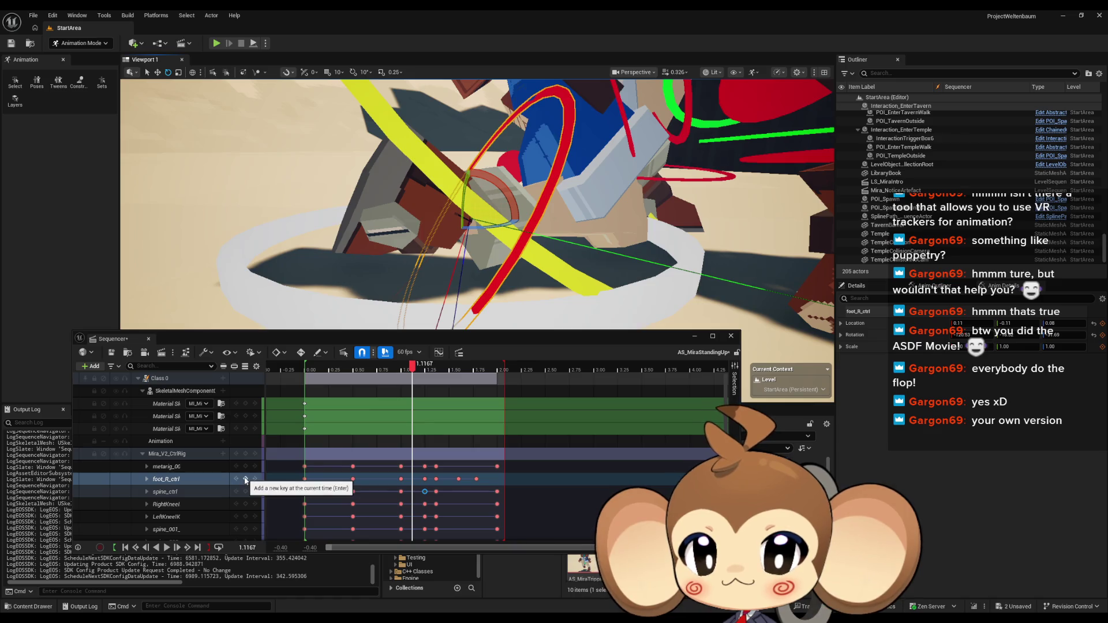
{"action": "left_click", "coordinate": [246, 479]}
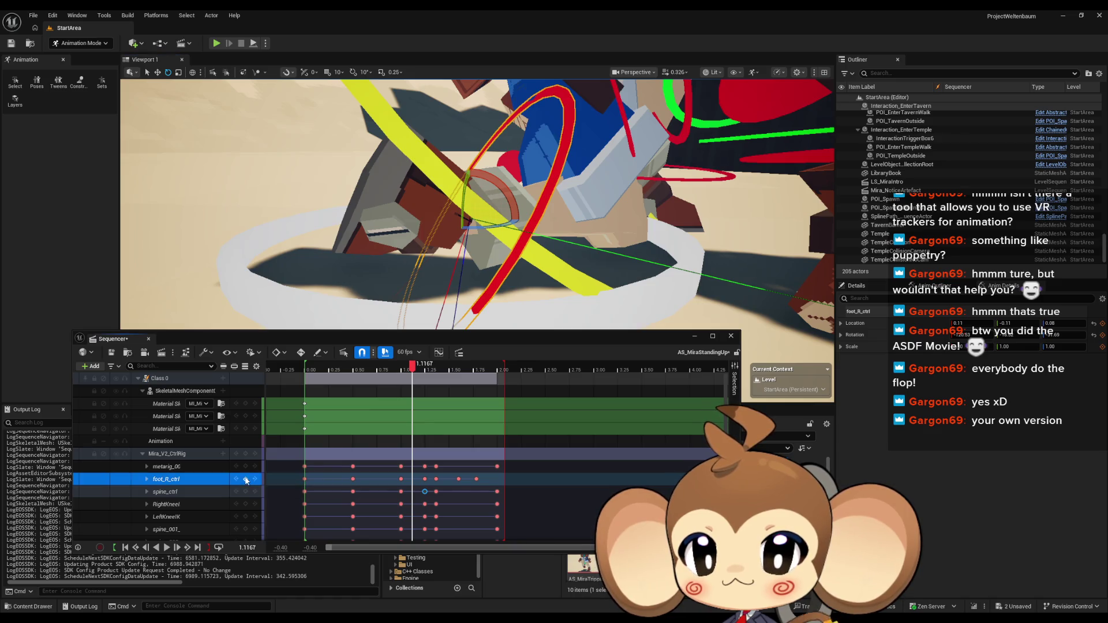
Scrub back through the rise from 0.92 and play the animation to review the foot
{"action": "left_click", "coordinate": [393, 368]}
{"action": "left_click_drag", "start_coordinate": [392, 369], "coordinate": [438, 370]}
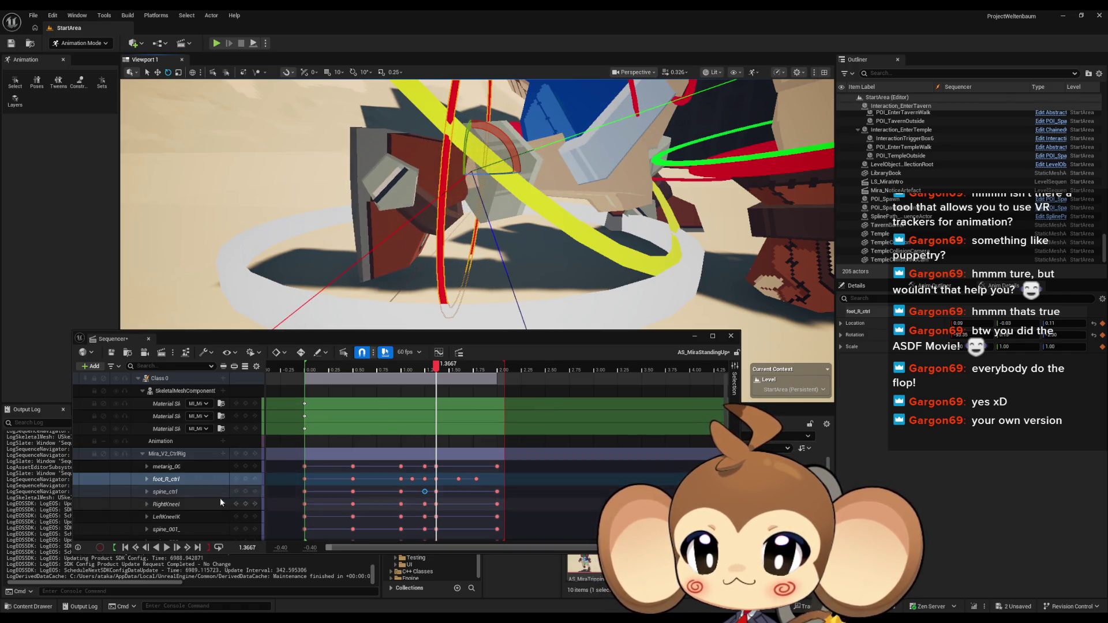
{"action": "left_click", "coordinate": [250, 480]}
{"action": "mouse_move", "coordinate": [434, 368]}
{"action": "left_mouse_down"}
{"action": "mouse_move", "coordinate": [462, 363]}
{"action": "mouse_move", "coordinate": [391, 362]}
{"action": "left_mouse_up"}
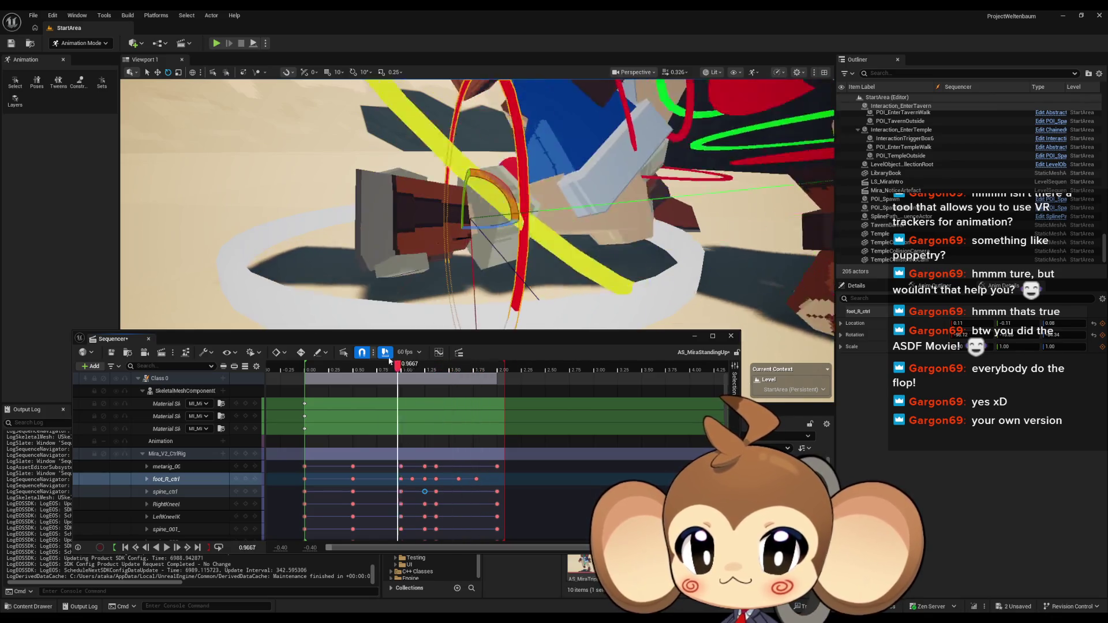
{"action": "key", "text": "space"}
{"action": "scroll", "coordinate": [493, 280], "scroll_direction": "down", "scroll_amount": 5}
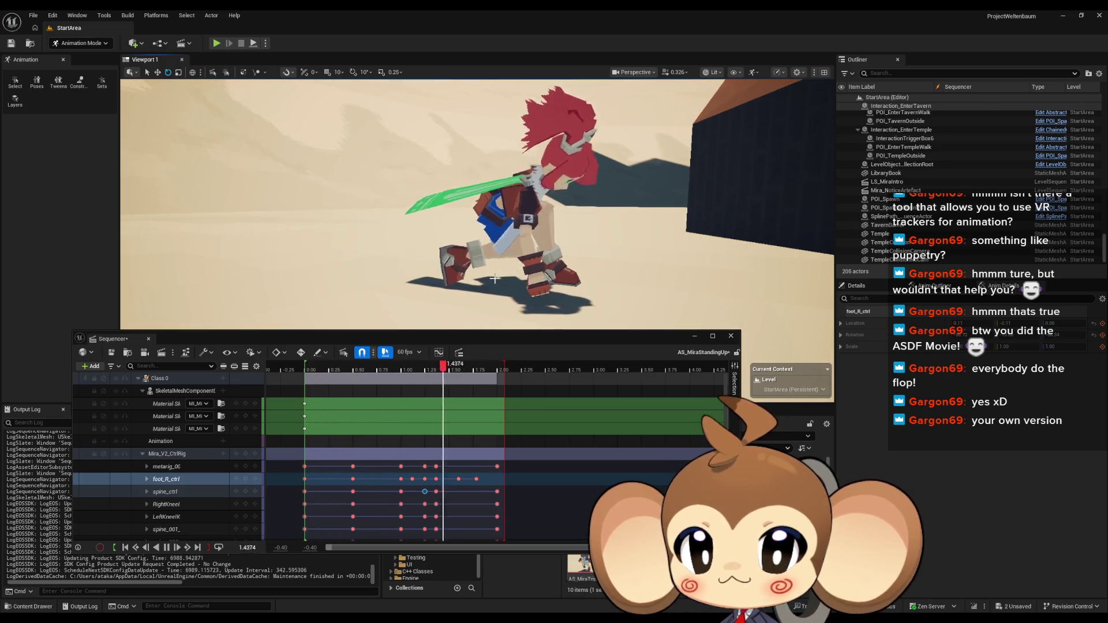
{"action": "scroll", "coordinate": [494, 280], "scroll_direction": "up", "scroll_amount": 5}
{"action": "scroll", "coordinate": [508, 280], "scroll_direction": "up", "scroll_amount": 3}
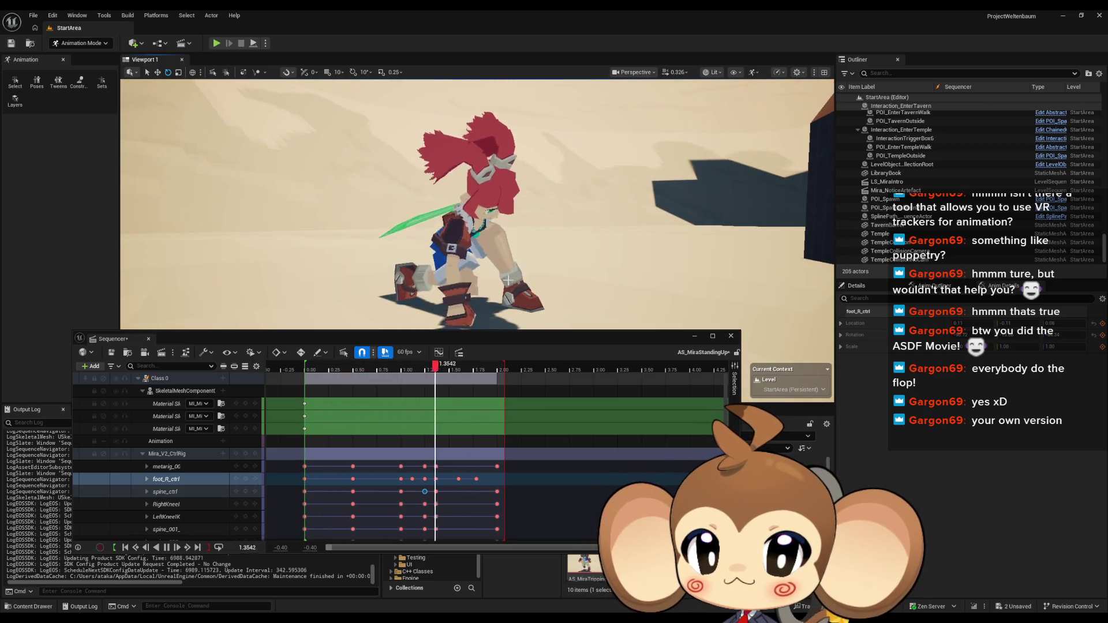
{"action": "left_click_drag", "start_coordinate": [508, 280], "coordinate": [485, 280]}
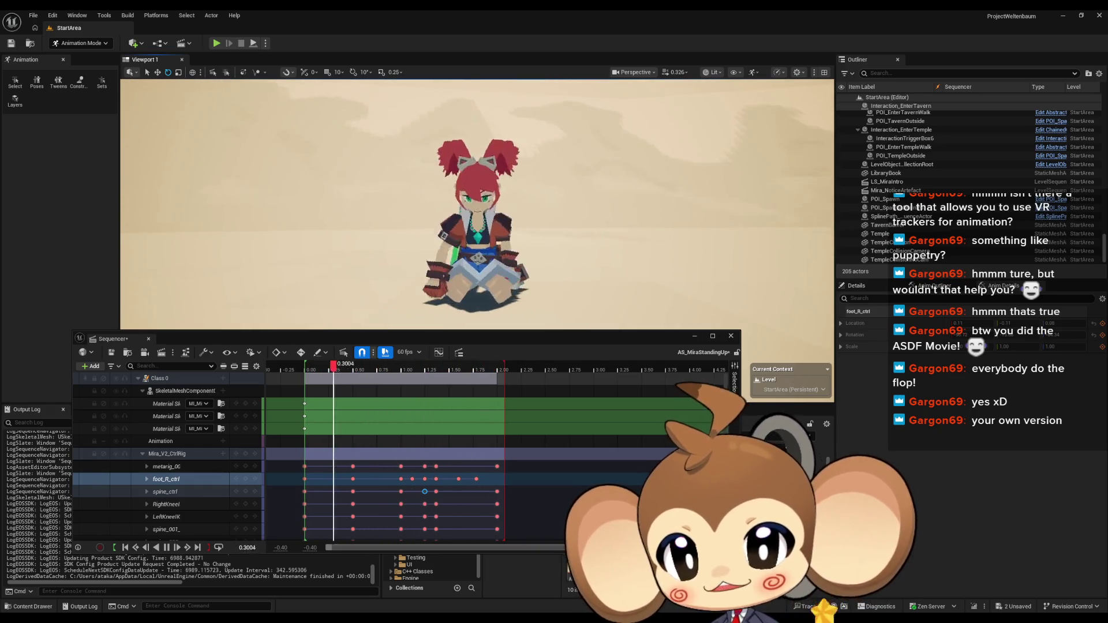
{"action": "scroll", "coordinate": [477, 202], "scroll_direction": "up", "scroll_amount": 3}
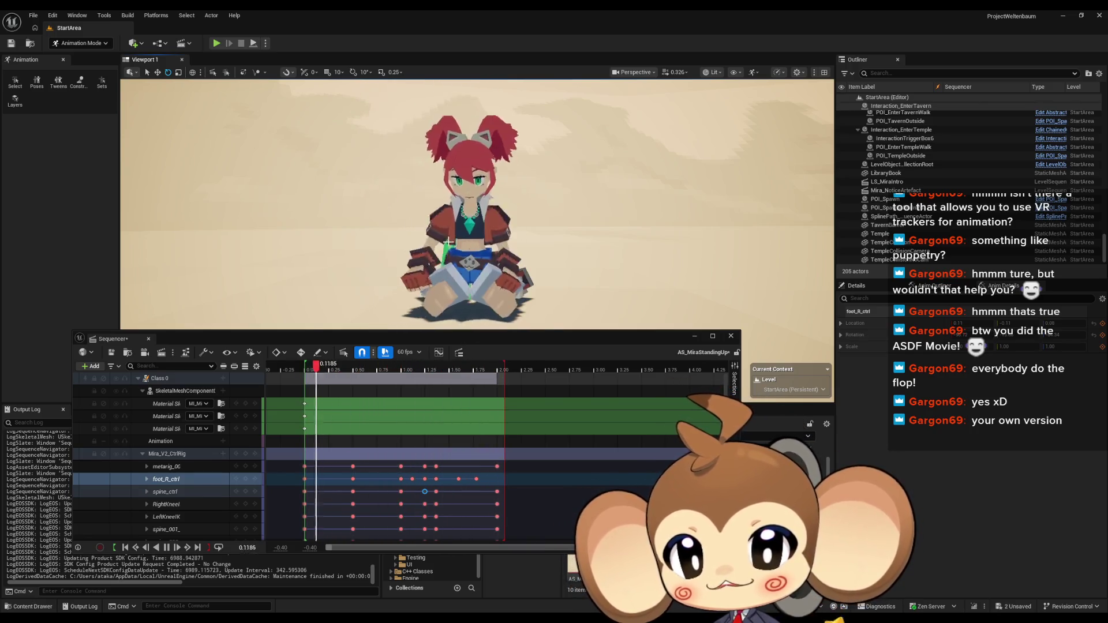
{"action": "scroll", "coordinate": [476, 202], "scroll_direction": "down", "scroll_amount": 4}
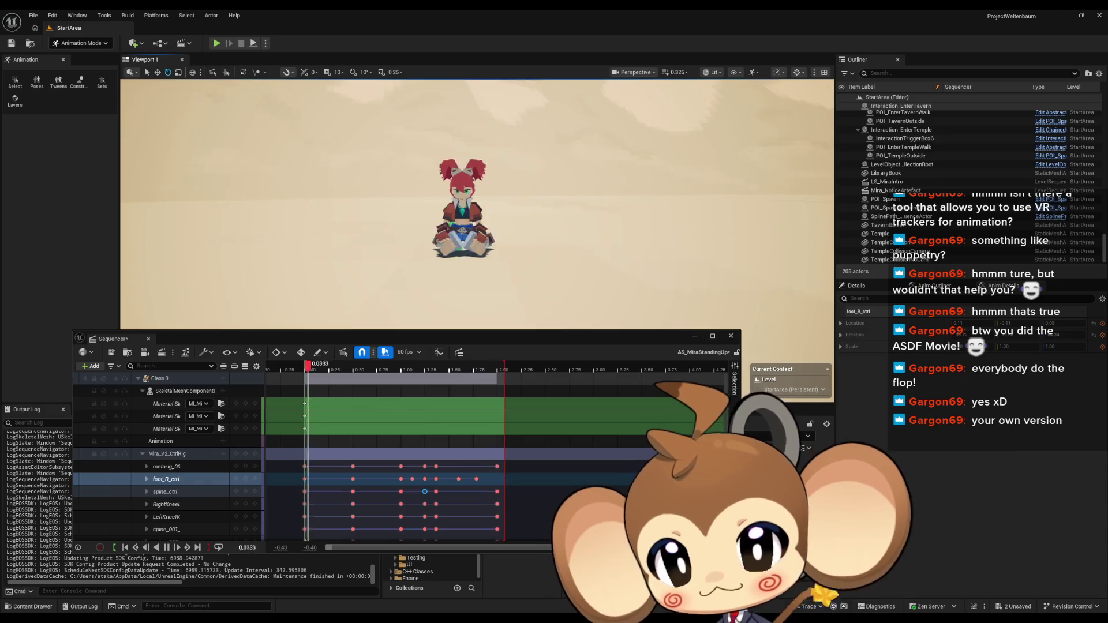
{"action": "scroll", "coordinate": [477, 202], "scroll_direction": "up", "scroll_amount": 3}
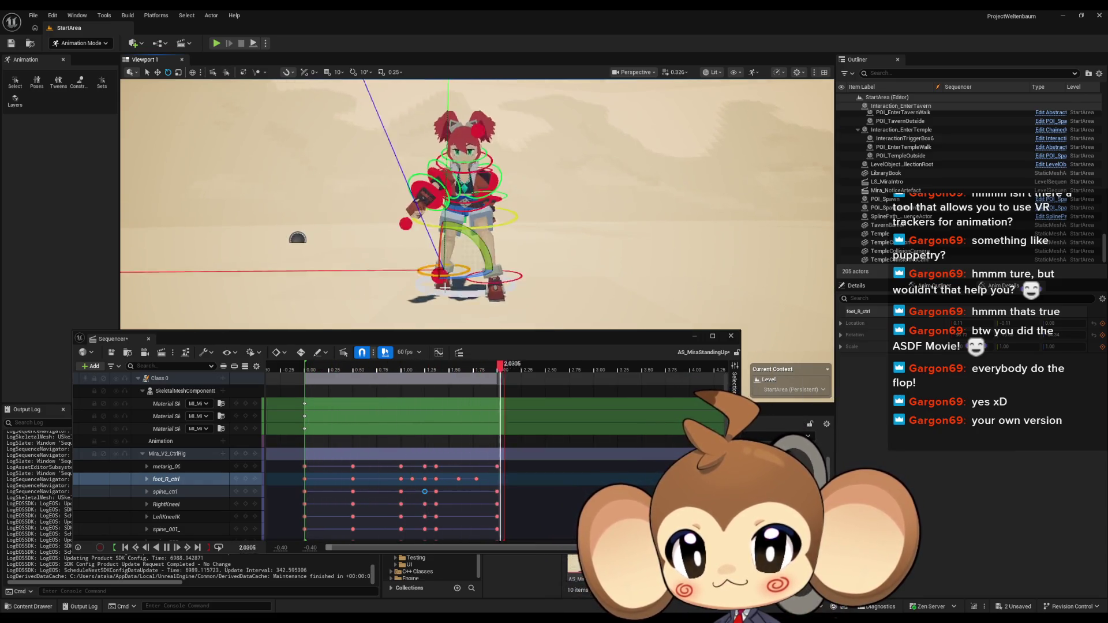
Pause at 1.6667, translate the RightKneeIK control to a new position and key it
{"action": "mouse_move", "coordinate": [476, 202]}
{"action": "left_mouse_down"}
{"action": "mouse_move", "coordinate": [496, 248]}
{"action": "mouse_move", "coordinate": [491, 213]}
{"action": "left_mouse_up"}
{"action": "left_click_drag", "start_coordinate": [404, 202], "coordinate": [429, 228]}
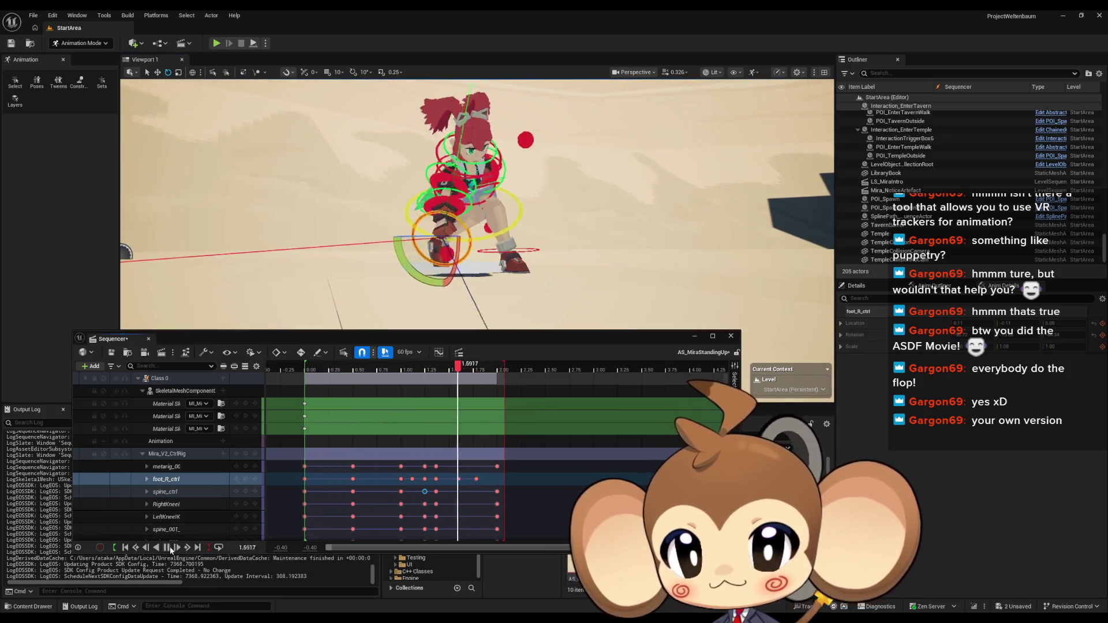
{"action": "left_click", "coordinate": [166, 547]}
{"action": "left_click_drag", "start_coordinate": [450, 220], "coordinate": [459, 223]}
{"action": "left_click", "coordinate": [416, 254]}
{"action": "left_click_drag", "start_coordinate": [415, 254], "coordinate": [453, 219]}
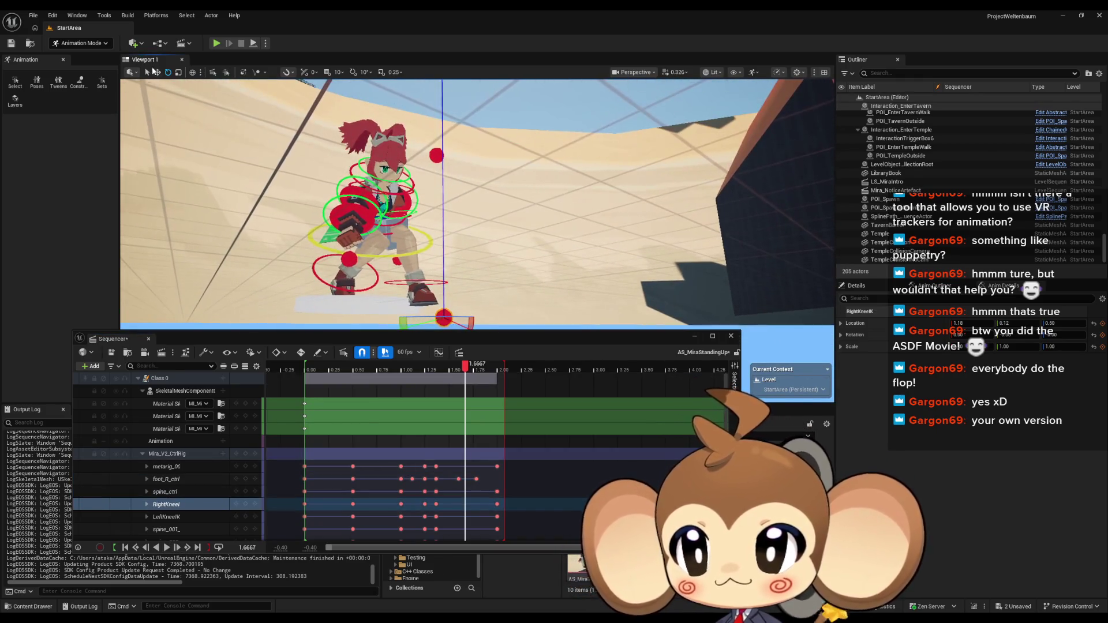
{"action": "left_click", "coordinate": [157, 75]}
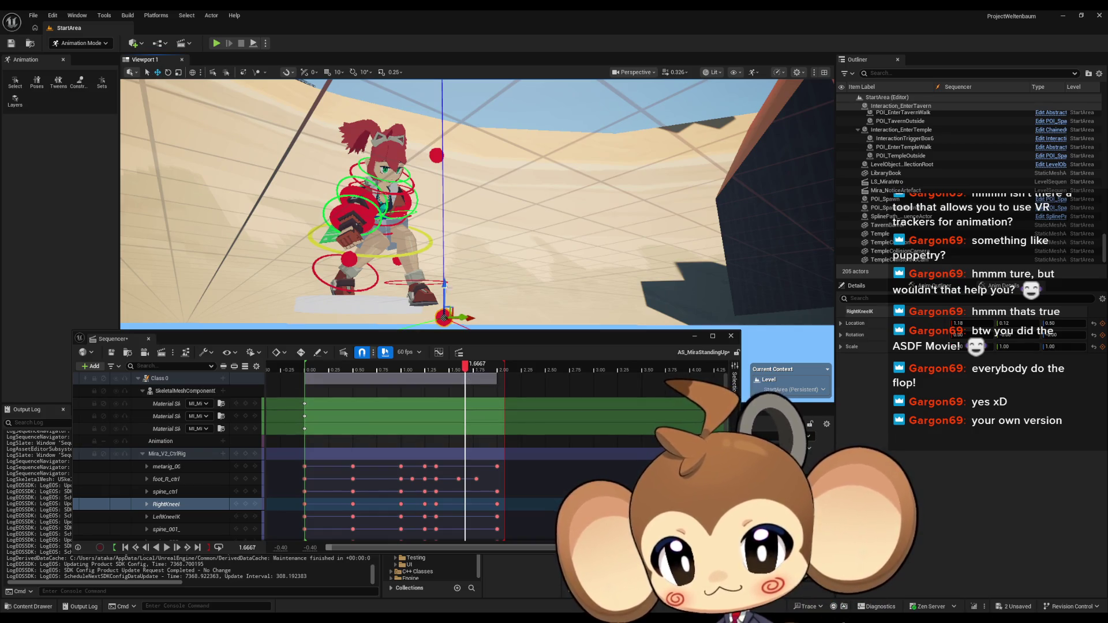
{"action": "left_click_drag", "start_coordinate": [446, 286], "coordinate": [425, 161]}
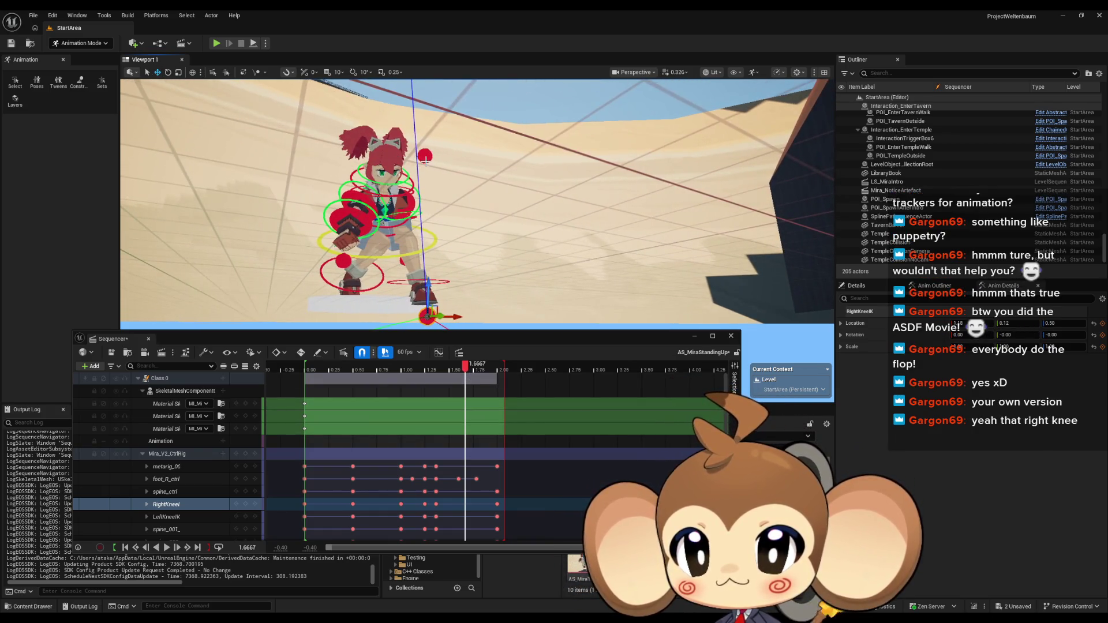
{"action": "mouse_move", "coordinate": [236, 311]}
{"action": "left_mouse_down"}
{"action": "mouse_move", "coordinate": [289, 290]}
{"action": "mouse_move", "coordinate": [186, 291]}
{"action": "left_mouse_up"}
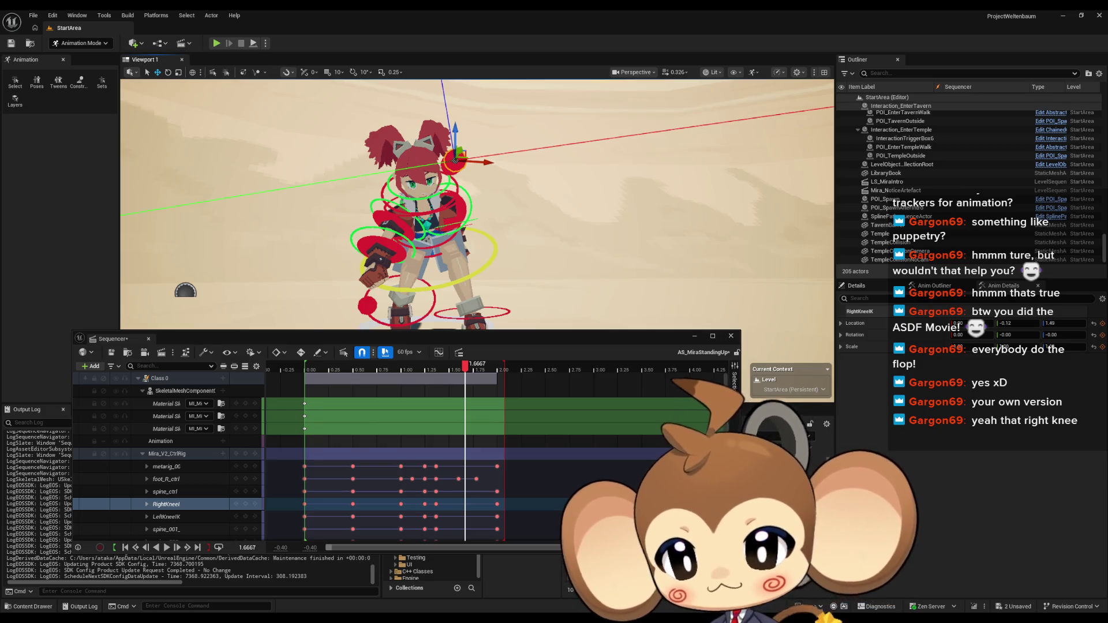
{"action": "left_click", "coordinate": [246, 504]}
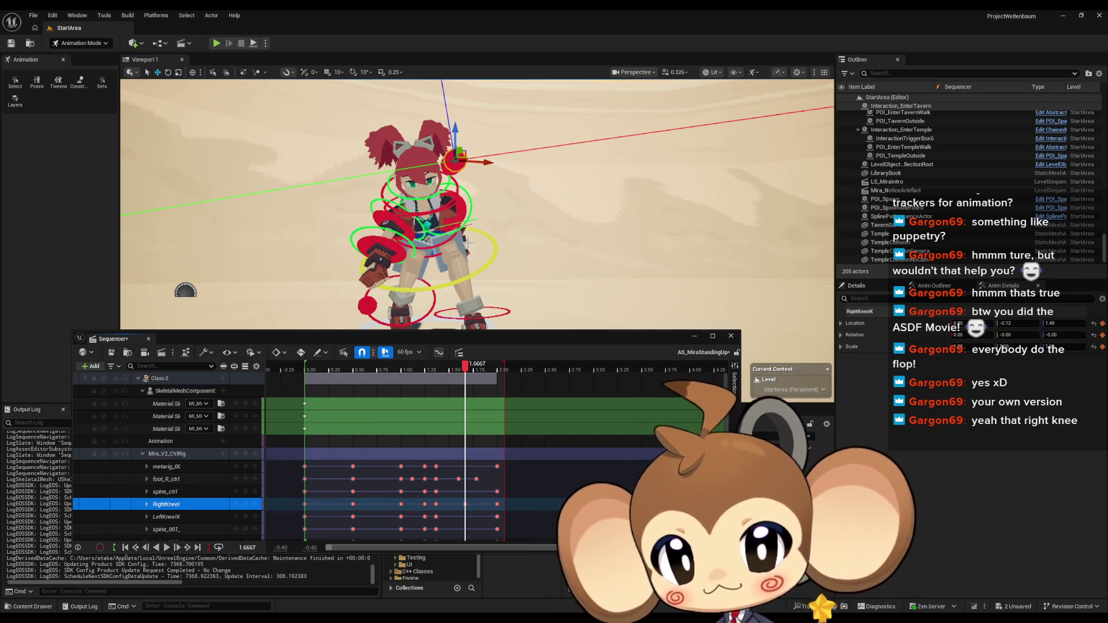
Scrub through the rise to check the knee, then rewind and play from the start
{"action": "mouse_move", "coordinate": [465, 366]}
{"action": "left_mouse_down"}
{"action": "mouse_move", "coordinate": [383, 367]}
{"action": "mouse_move", "coordinate": [466, 361]}
{"action": "left_mouse_up"}
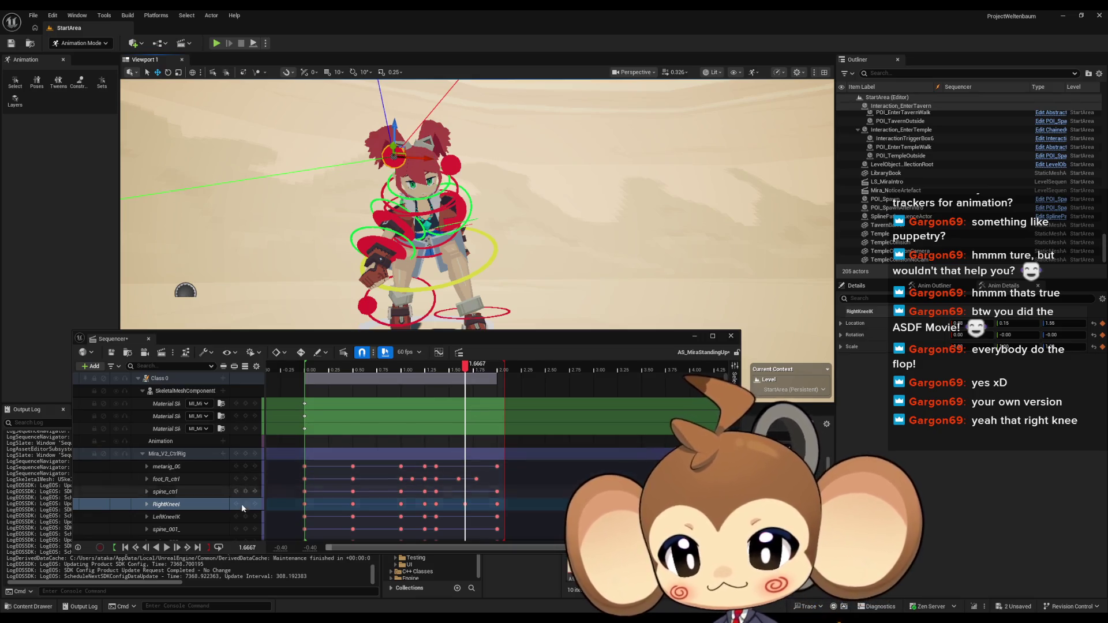
{"action": "mouse_move", "coordinate": [465, 365]}
{"action": "left_mouse_down"}
{"action": "mouse_move", "coordinate": [383, 367]}
{"action": "mouse_move", "coordinate": [451, 369]}
{"action": "left_mouse_up"}
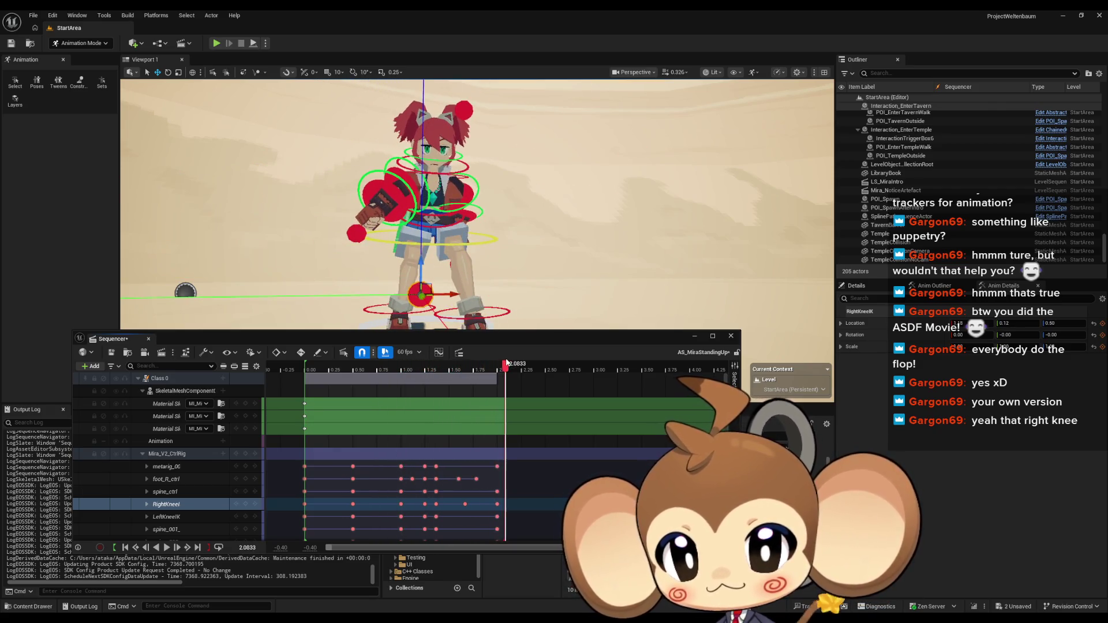
{"action": "left_click_drag", "start_coordinate": [456, 364], "coordinate": [326, 367]}
{"action": "key", "text": "space"}
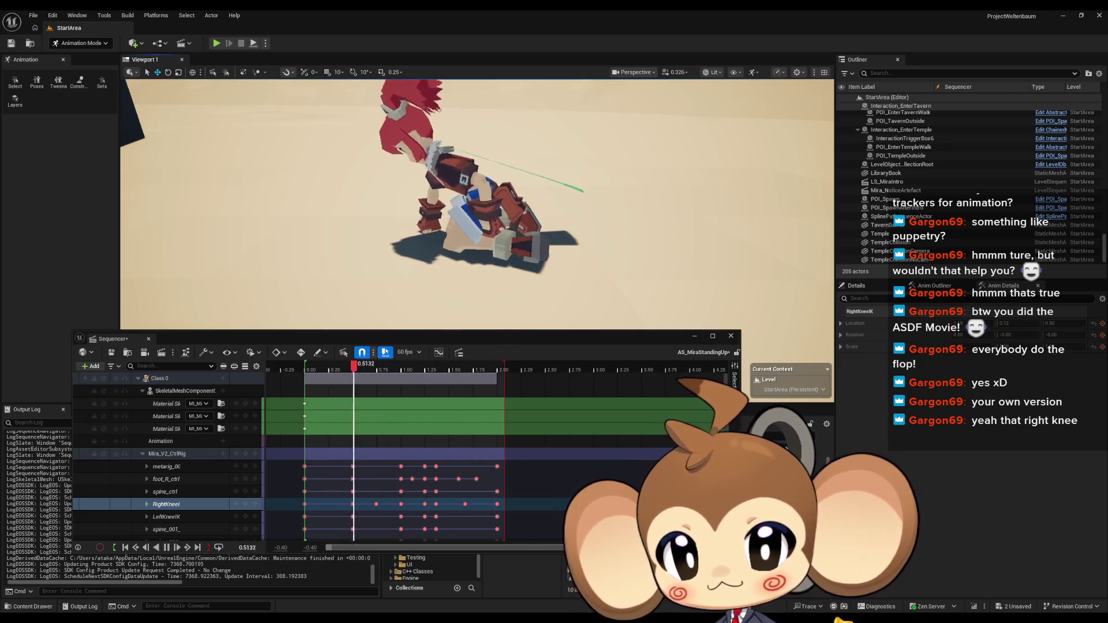
{"action": "key", "text": "space"}
{"action": "mouse_move", "coordinate": [493, 372]}
{"action": "left_mouse_down"}
{"action": "mouse_move", "coordinate": [343, 375]}
{"action": "mouse_move", "coordinate": [378, 374]}
{"action": "left_mouse_up"}
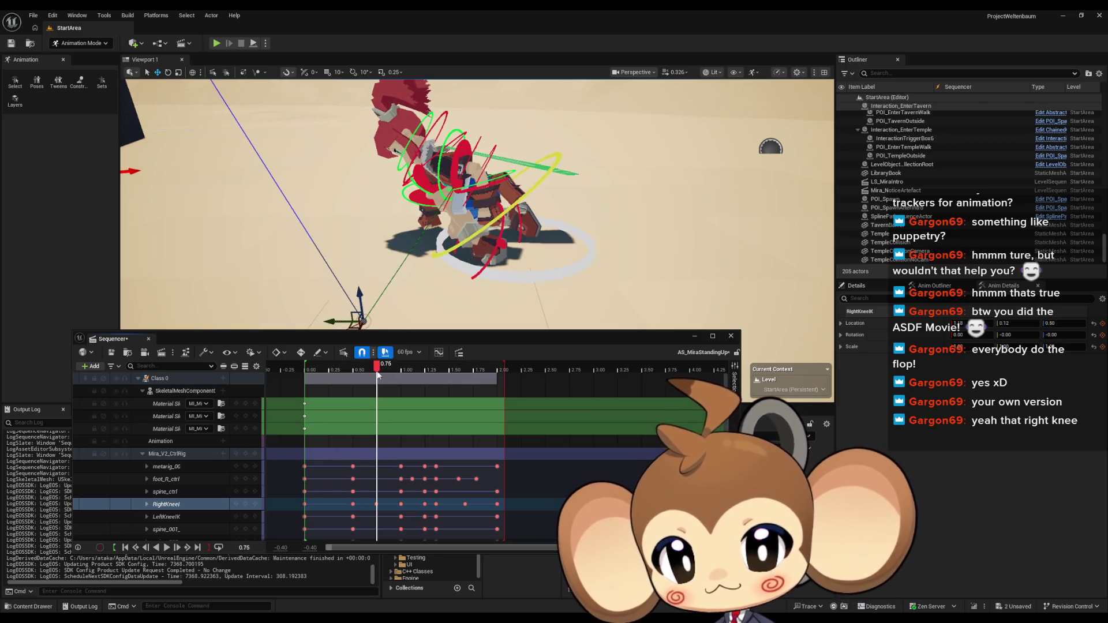
{"action": "left_click", "coordinate": [494, 259]}
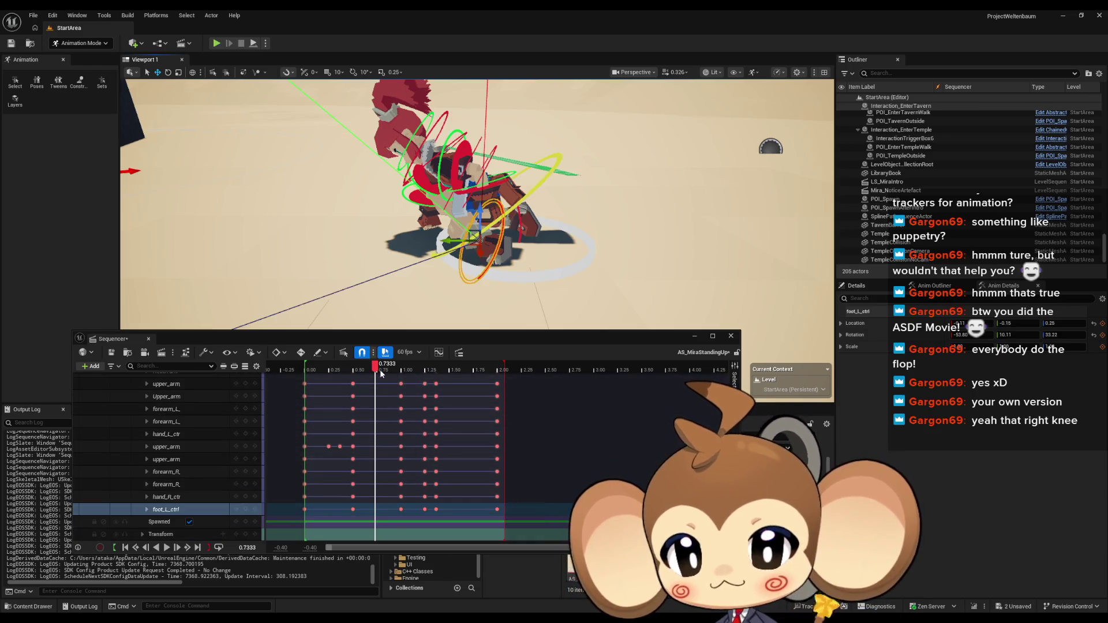
Check the frames around 0.75 and key the left foot control there
{"action": "left_click_drag", "start_coordinate": [376, 371], "coordinate": [370, 371]}
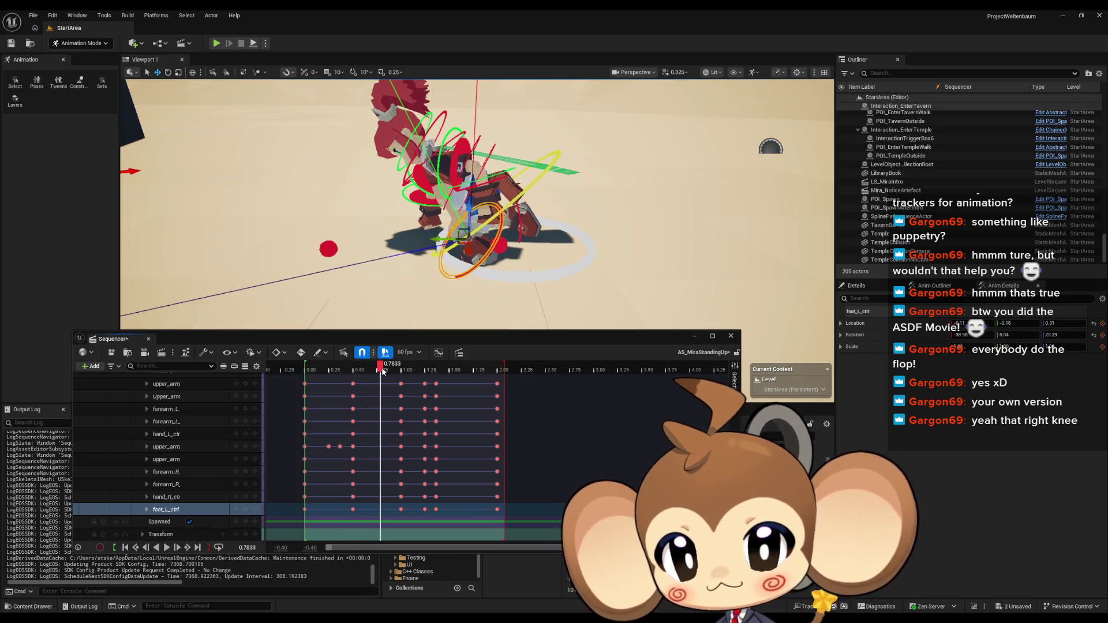
{"action": "left_click_drag", "start_coordinate": [381, 371], "coordinate": [385, 372]}
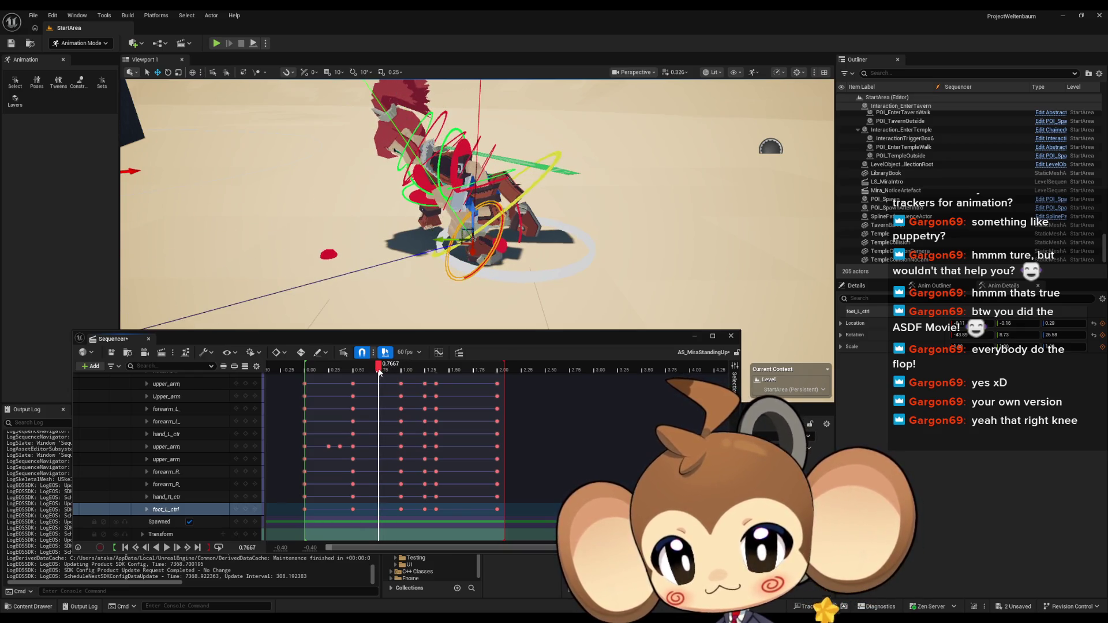
{"action": "mouse_move", "coordinate": [452, 295]}
{"action": "left_mouse_down"}
{"action": "mouse_move", "coordinate": [442, 203]}
{"action": "mouse_move", "coordinate": [502, 223]}
{"action": "left_mouse_up"}
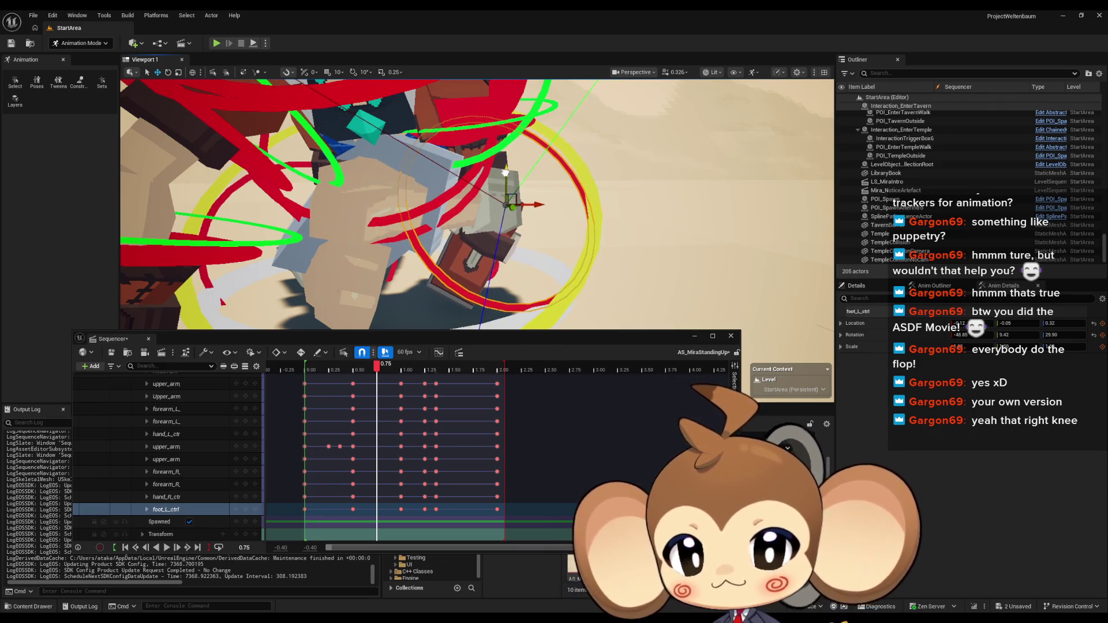
{"action": "mouse_move", "coordinate": [520, 255]}
{"action": "left_mouse_down"}
{"action": "mouse_move", "coordinate": [501, 284]}
{"action": "mouse_move", "coordinate": [518, 261]}
{"action": "left_mouse_up"}
{"action": "left_click", "coordinate": [247, 511]}
Compare the earlier pose, return to 0.75, then jump the playhead to 0.5333
{"action": "mouse_move", "coordinate": [375, 369]}
{"action": "left_mouse_down"}
{"action": "mouse_move", "coordinate": [317, 367]}
{"action": "mouse_move", "coordinate": [398, 360]}
{"action": "mouse_move", "coordinate": [382, 365]}
{"action": "left_mouse_up"}
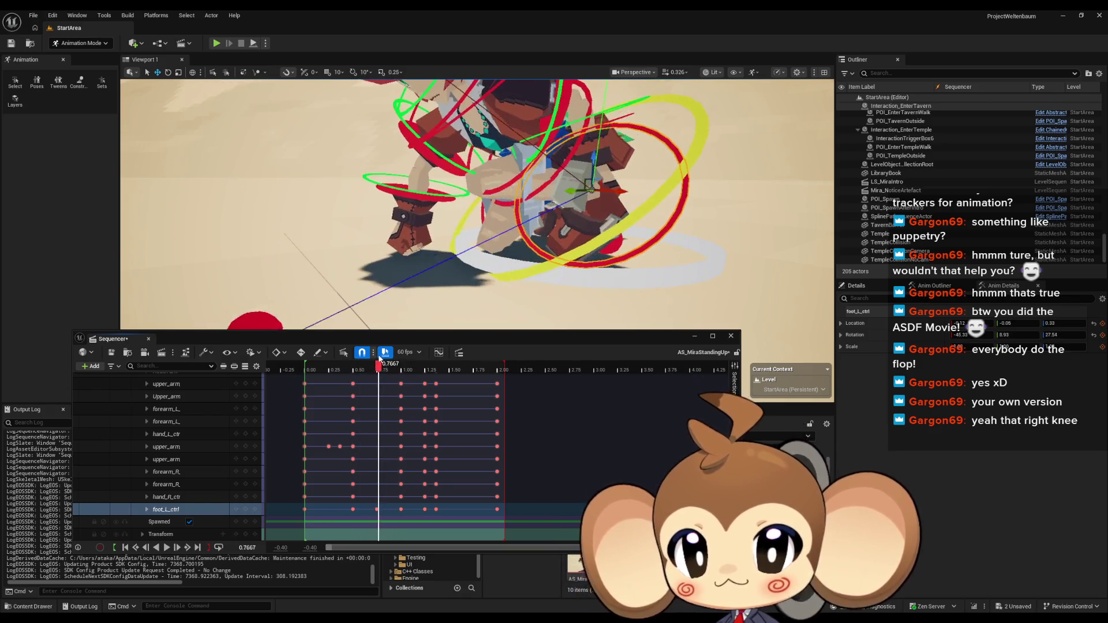
{"action": "middle_click", "coordinate": [376, 508]}
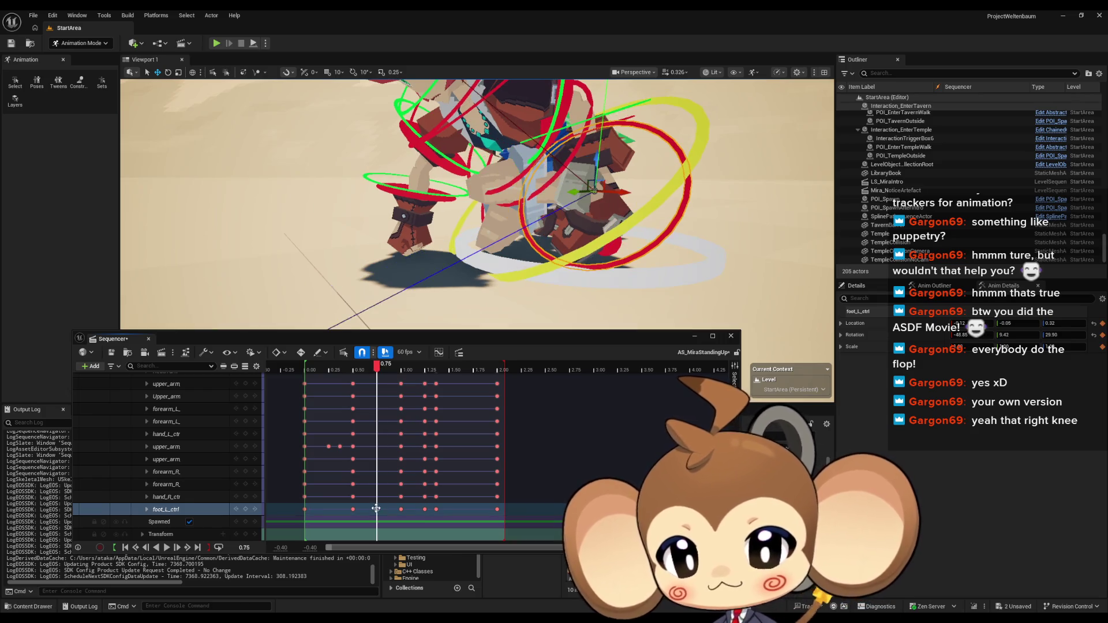
{"action": "left_click_drag", "start_coordinate": [520, 190], "coordinate": [613, 184]}
{"action": "scroll", "coordinate": [558, 282], "scroll_direction": "up", "scroll_amount": 5}
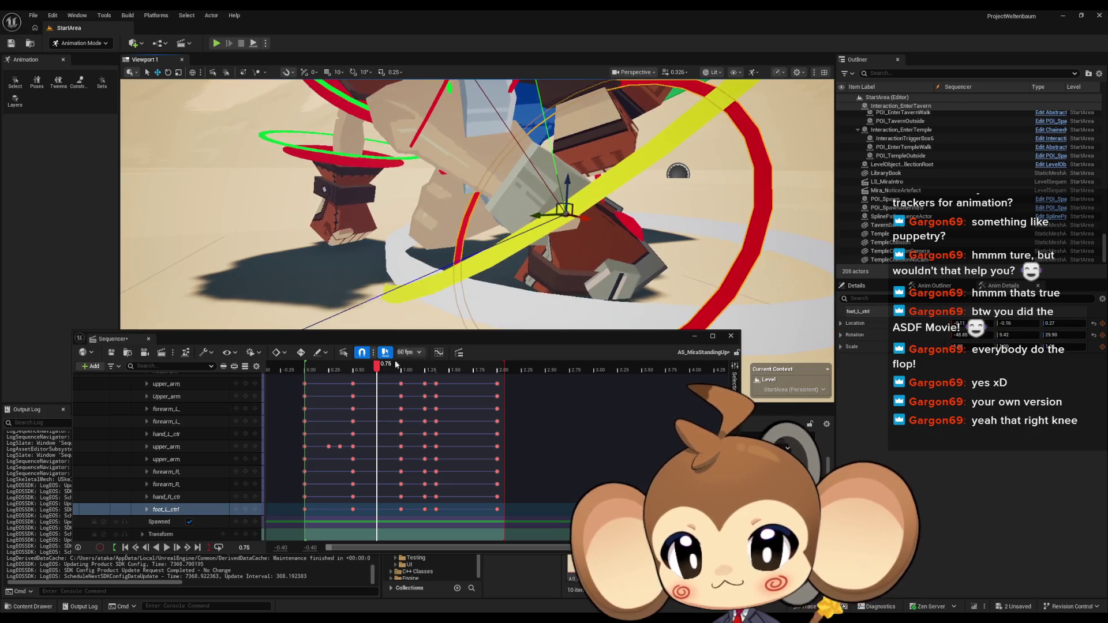
{"action": "left_click", "coordinate": [356, 369]}
Rotate foot_L_ctrl to a new angle and key it at 0.7667
{"action": "mouse_move", "coordinate": [356, 368]}
{"action": "left_mouse_down"}
{"action": "mouse_move", "coordinate": [399, 367]}
{"action": "mouse_move", "coordinate": [384, 367]}
{"action": "left_mouse_up"}
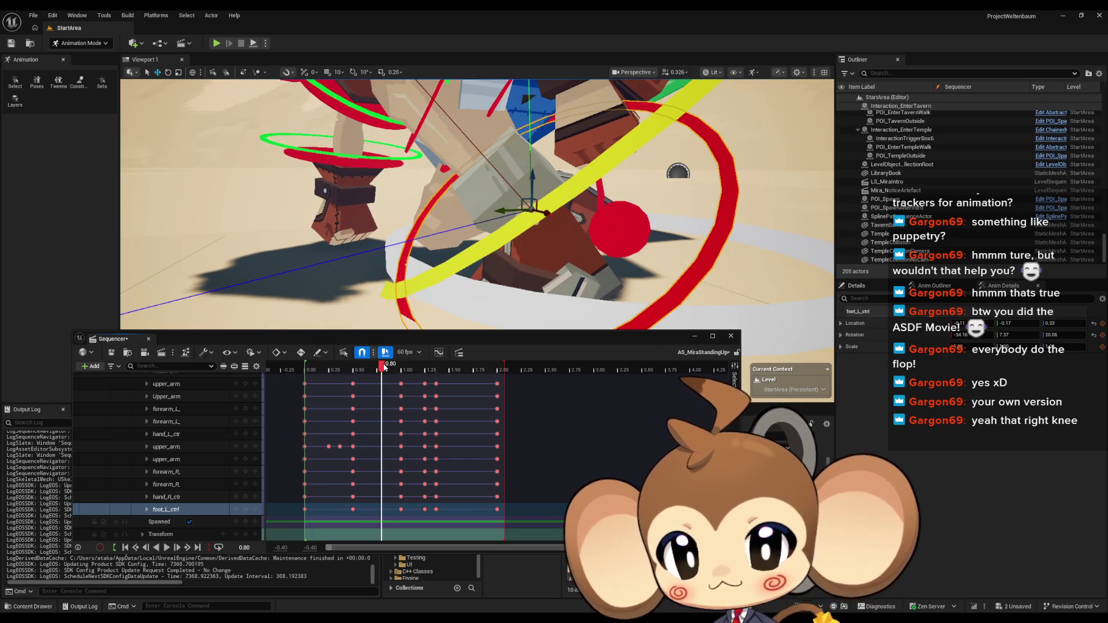
{"action": "mouse_move", "coordinate": [384, 368]}
{"action": "left_mouse_down"}
{"action": "mouse_move", "coordinate": [349, 367]}
{"action": "mouse_move", "coordinate": [394, 369]}
{"action": "mouse_move", "coordinate": [379, 370]}
{"action": "left_mouse_up"}
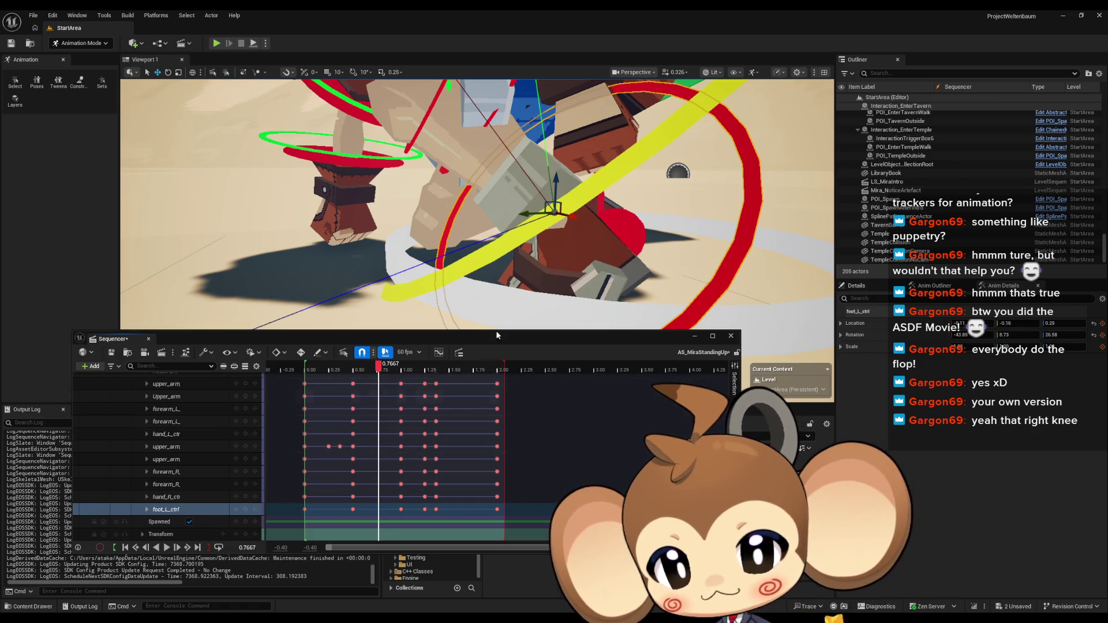
{"action": "left_click_drag", "start_coordinate": [369, 173], "coordinate": [252, 108]}
{"action": "left_click_drag", "start_coordinate": [477, 198], "coordinate": [404, 167]}
{"action": "mouse_move", "coordinate": [439, 230]}
{"action": "left_mouse_down"}
{"action": "mouse_move", "coordinate": [414, 224]}
{"action": "mouse_move", "coordinate": [456, 210]}
{"action": "mouse_move", "coordinate": [369, 200]}
{"action": "left_mouse_up"}
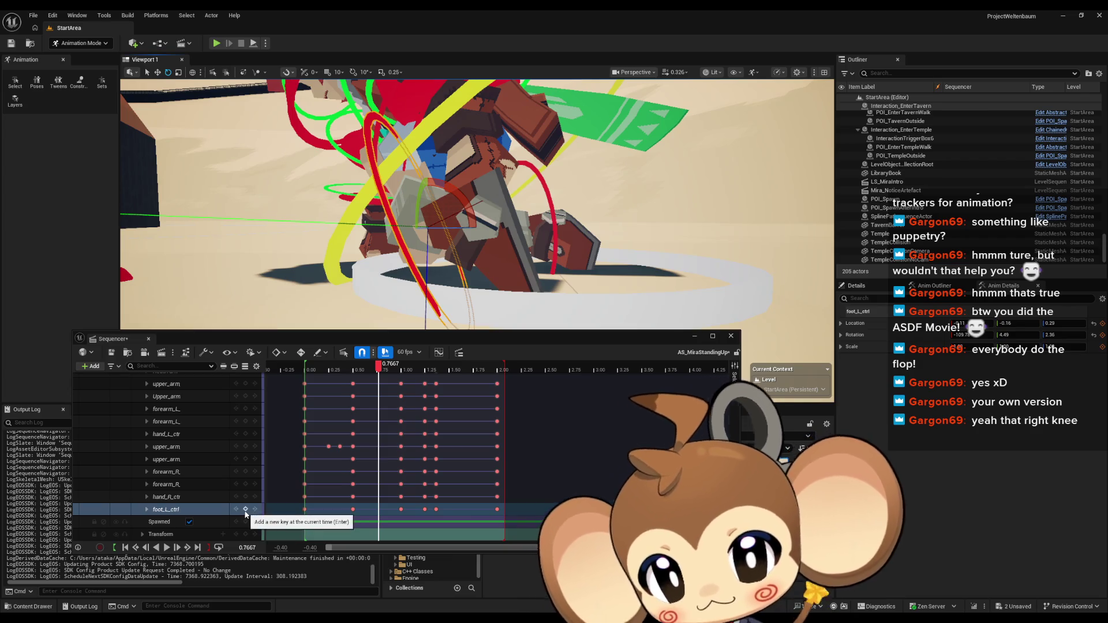
{"action": "left_click", "coordinate": [245, 509]}
Translate foot_L_ctrl, key it at 0.8333, then scrub back and play to review
{"action": "mouse_move", "coordinate": [381, 375]}
{"action": "left_mouse_down"}
{"action": "mouse_move", "coordinate": [405, 369]}
{"action": "mouse_move", "coordinate": [390, 368]}
{"action": "left_mouse_up"}
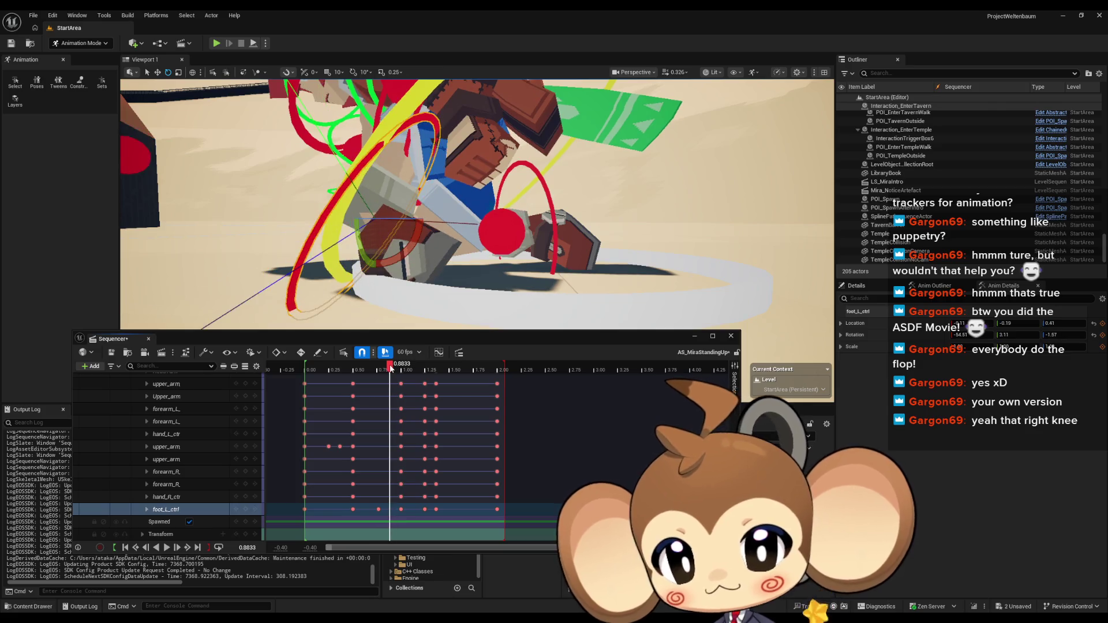
{"action": "left_click_drag", "start_coordinate": [722, 219], "coordinate": [779, 211]}
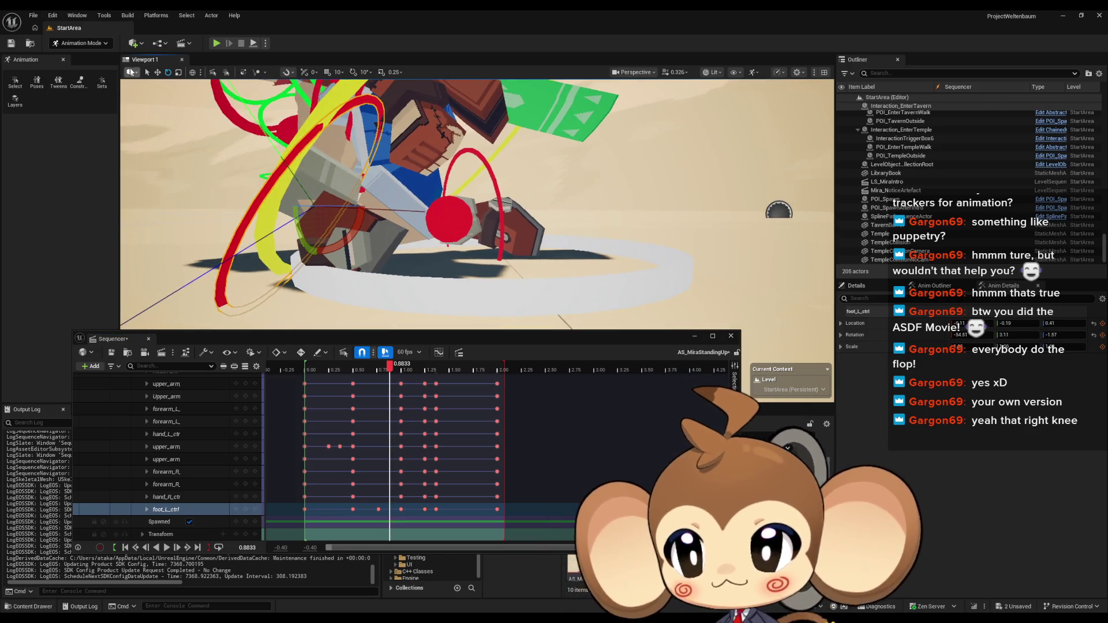
{"action": "left_click", "coordinate": [157, 73]}
{"action": "left_click_drag", "start_coordinate": [346, 231], "coordinate": [248, 241]}
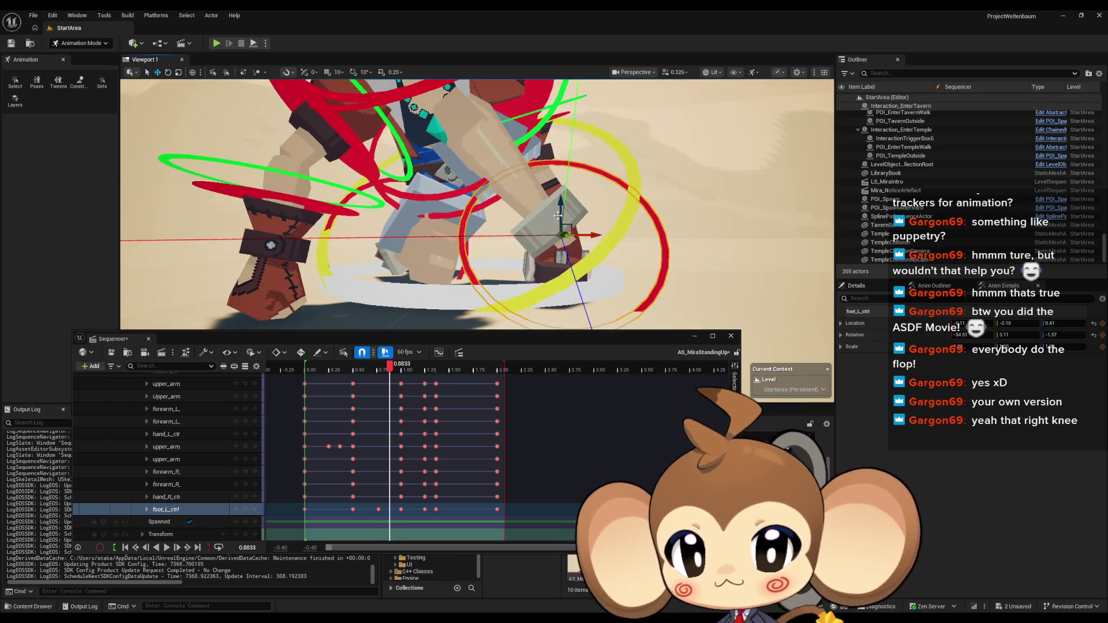
{"action": "mouse_move", "coordinate": [594, 236]}
{"action": "left_mouse_down"}
{"action": "mouse_move", "coordinate": [453, 247]}
{"action": "mouse_move", "coordinate": [442, 226]}
{"action": "mouse_move", "coordinate": [452, 213]}
{"action": "left_mouse_up"}
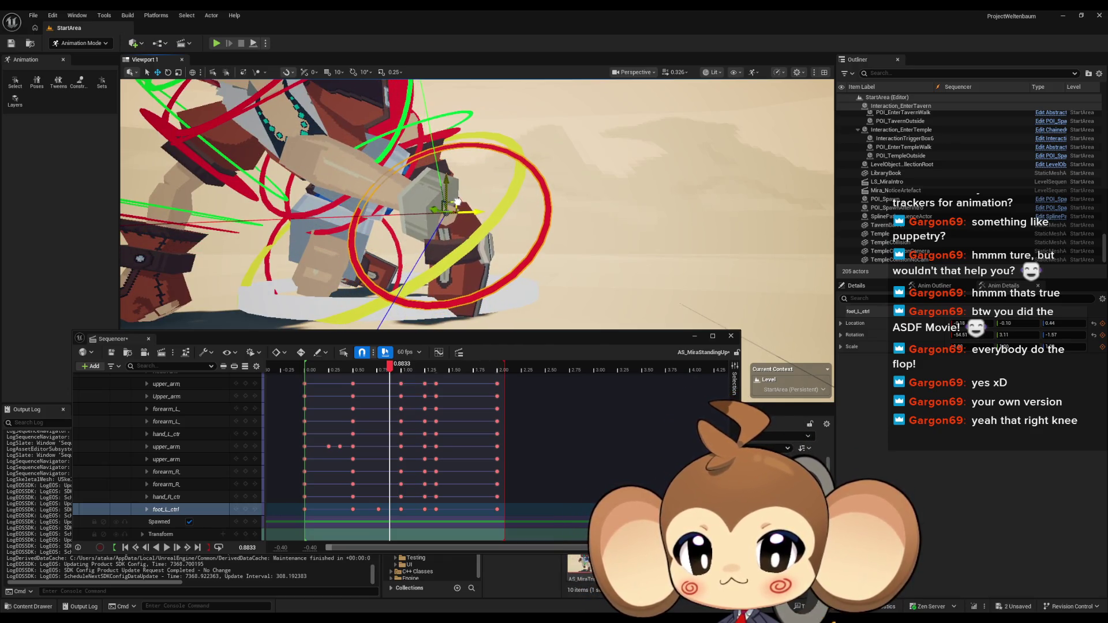
{"action": "key", "text": "s"}
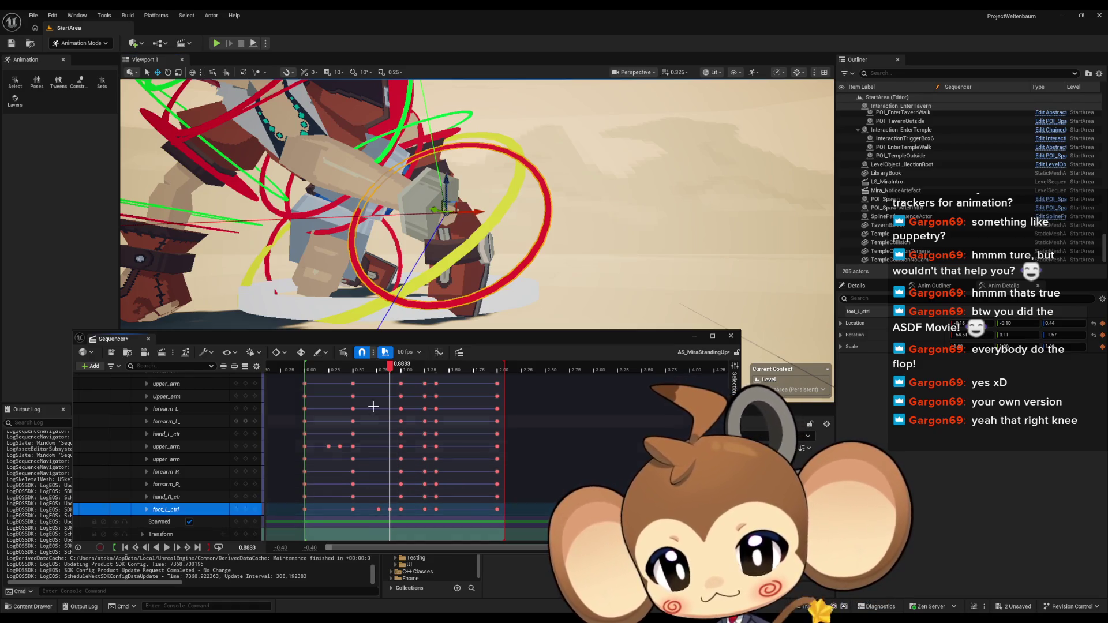
{"action": "mouse_move", "coordinate": [390, 372]}
{"action": "left_mouse_down"}
{"action": "mouse_move", "coordinate": [374, 370]}
{"action": "mouse_move", "coordinate": [389, 362]}
{"action": "mouse_move", "coordinate": [363, 364]}
{"action": "mouse_move", "coordinate": [421, 363]}
{"action": "mouse_move", "coordinate": [364, 364]}
{"action": "mouse_move", "coordinate": [392, 359]}
{"action": "left_mouse_up"}
{"action": "key", "text": "space"}
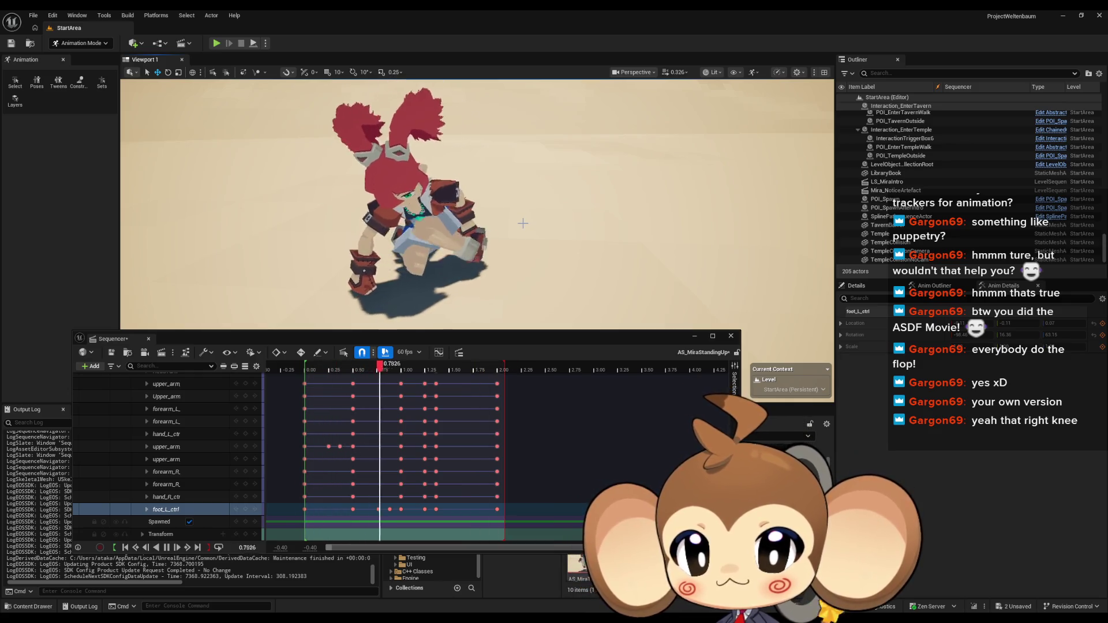
Stop playback, scrub to 0.8333 on the left foot track, and replay the rise
{"action": "left_click", "coordinate": [171, 545]}
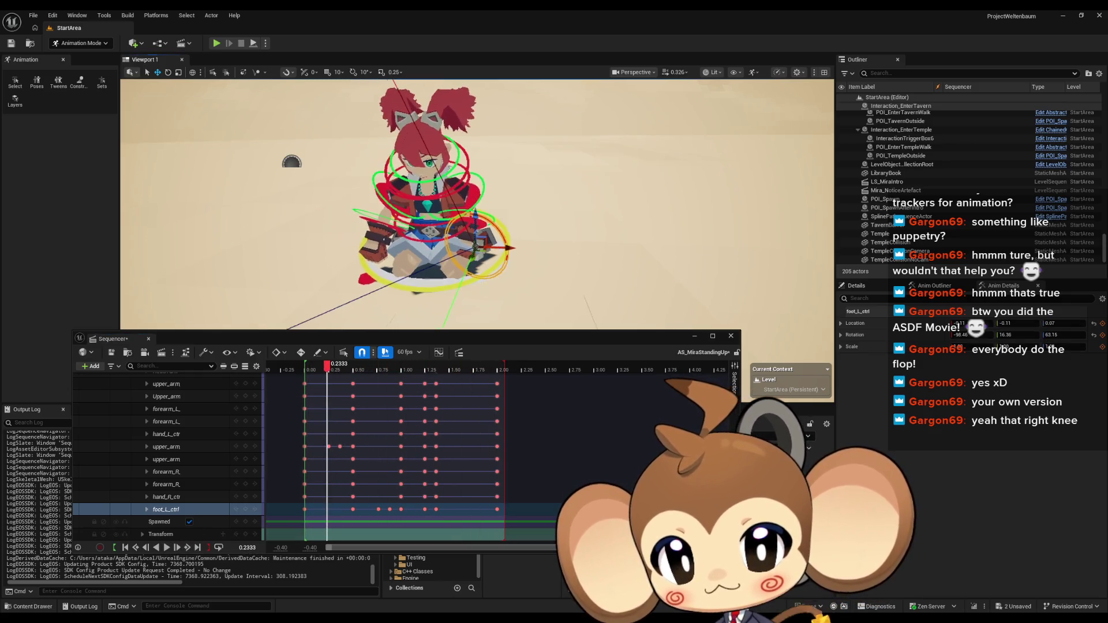
{"action": "scroll", "coordinate": [370, 208], "scroll_direction": "up", "scroll_amount": 5}
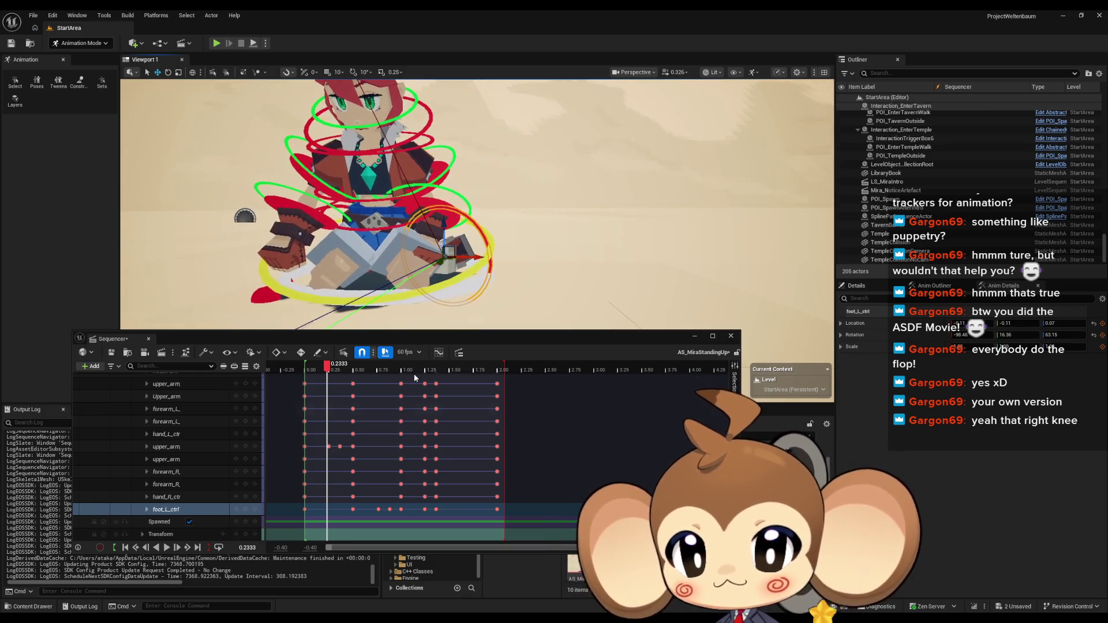
{"action": "mouse_move", "coordinate": [327, 371]}
{"action": "left_mouse_down"}
{"action": "mouse_move", "coordinate": [411, 364]}
{"action": "mouse_move", "coordinate": [382, 365]}
{"action": "left_mouse_up"}
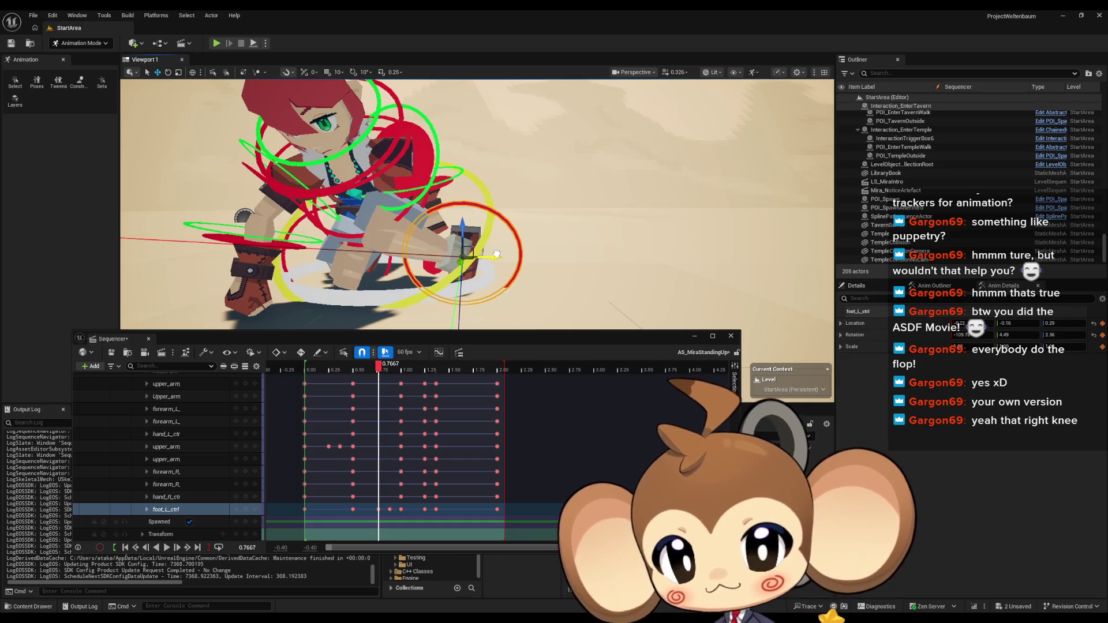
{"action": "left_click", "coordinate": [246, 511]}
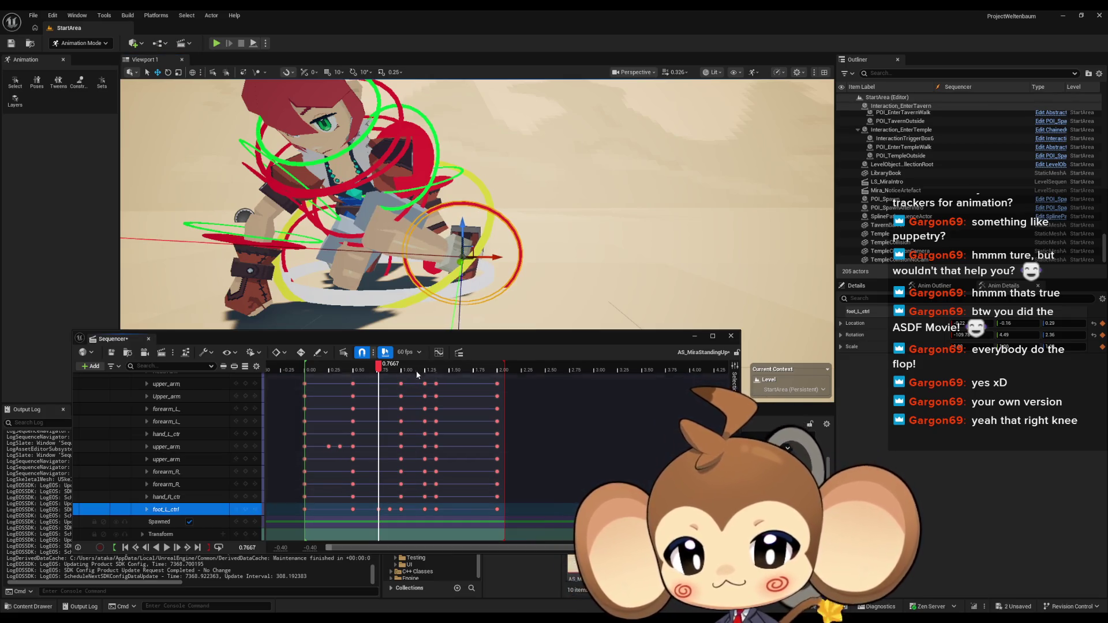
{"action": "mouse_move", "coordinate": [381, 370]}
{"action": "left_mouse_down"}
{"action": "mouse_move", "coordinate": [356, 365]}
{"action": "mouse_move", "coordinate": [410, 363]}
{"action": "mouse_move", "coordinate": [366, 364]}
{"action": "mouse_move", "coordinate": [411, 355]}
{"action": "mouse_move", "coordinate": [363, 353]}
{"action": "mouse_move", "coordinate": [406, 352]}
{"action": "left_mouse_up"}
{"action": "key", "text": "space"}
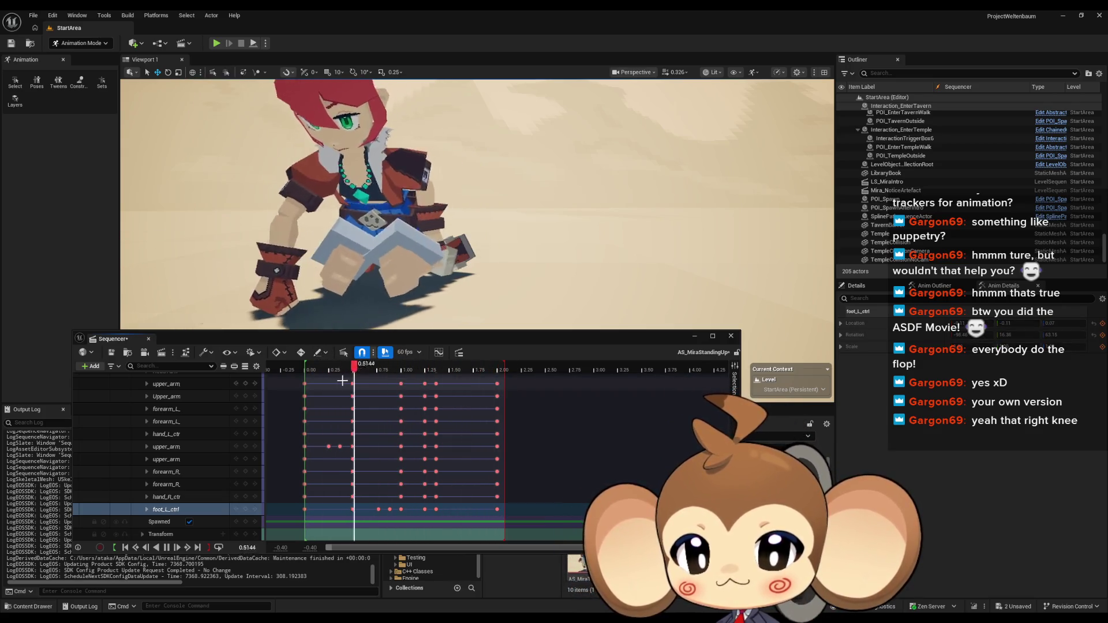
{"action": "key", "text": "space"}
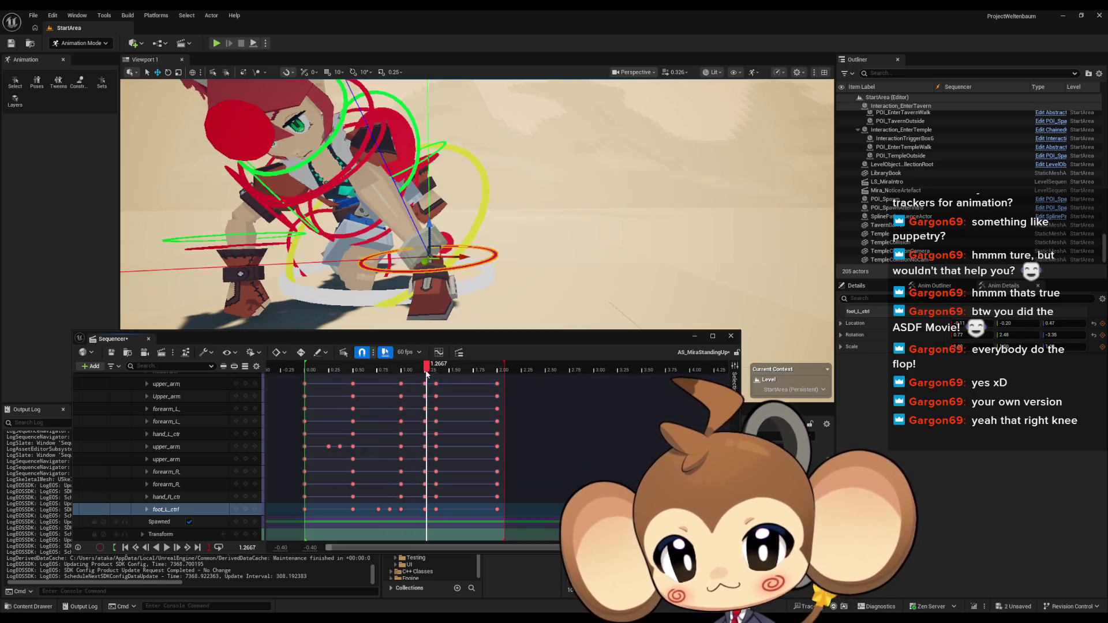
{"action": "key", "text": "space"}
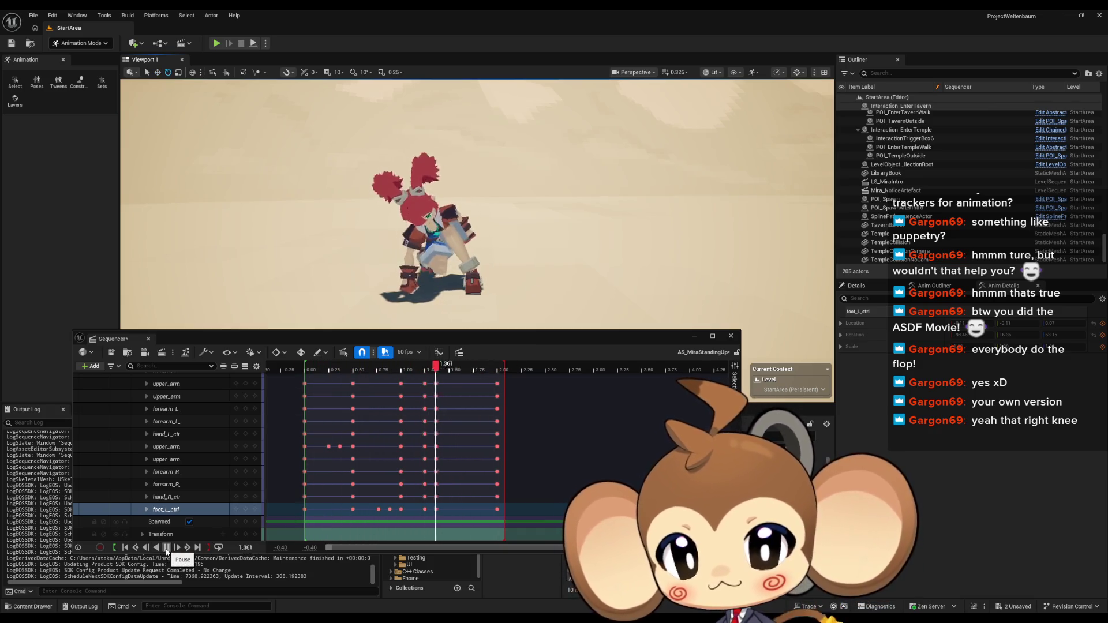
{"action": "left_click", "coordinate": [167, 549]}
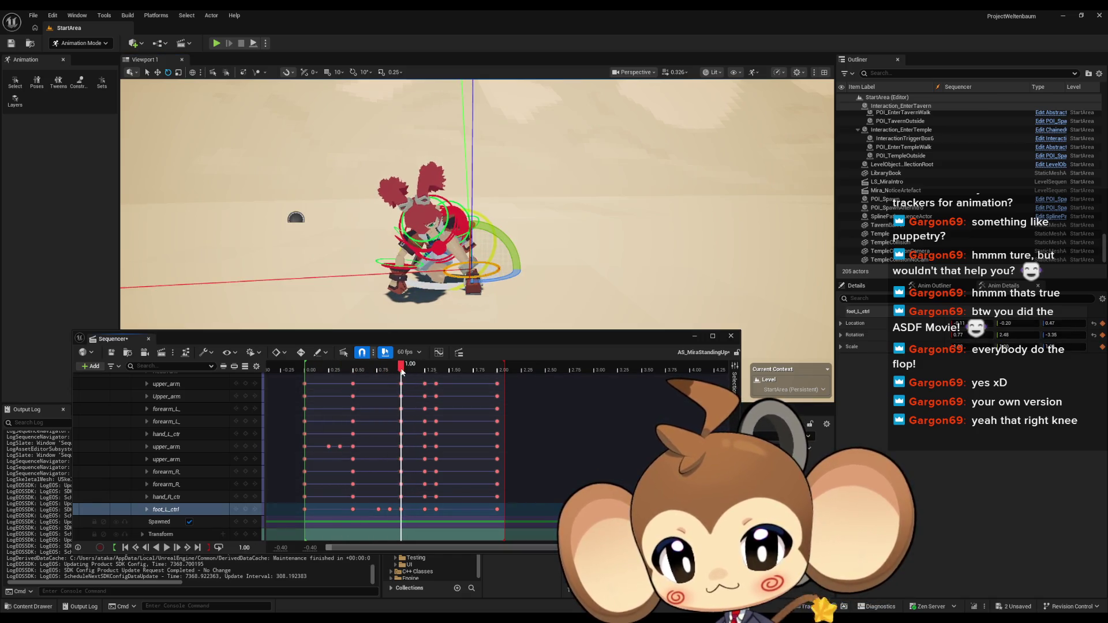
Frame foot_L_ctrl, orbit in close around the left foot, and play the animation
{"action": "key", "text": "f"}
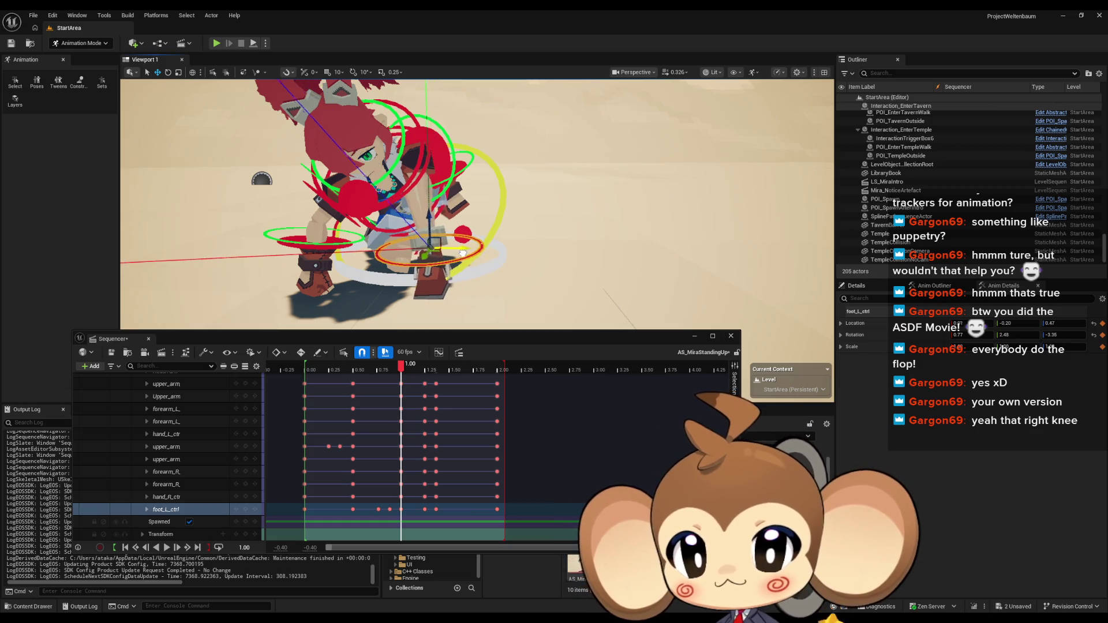
{"action": "mouse_move", "coordinate": [461, 254]}
{"action": "left_mouse_down"}
{"action": "mouse_move", "coordinate": [436, 216]}
{"action": "mouse_move", "coordinate": [416, 210]}
{"action": "left_mouse_up"}
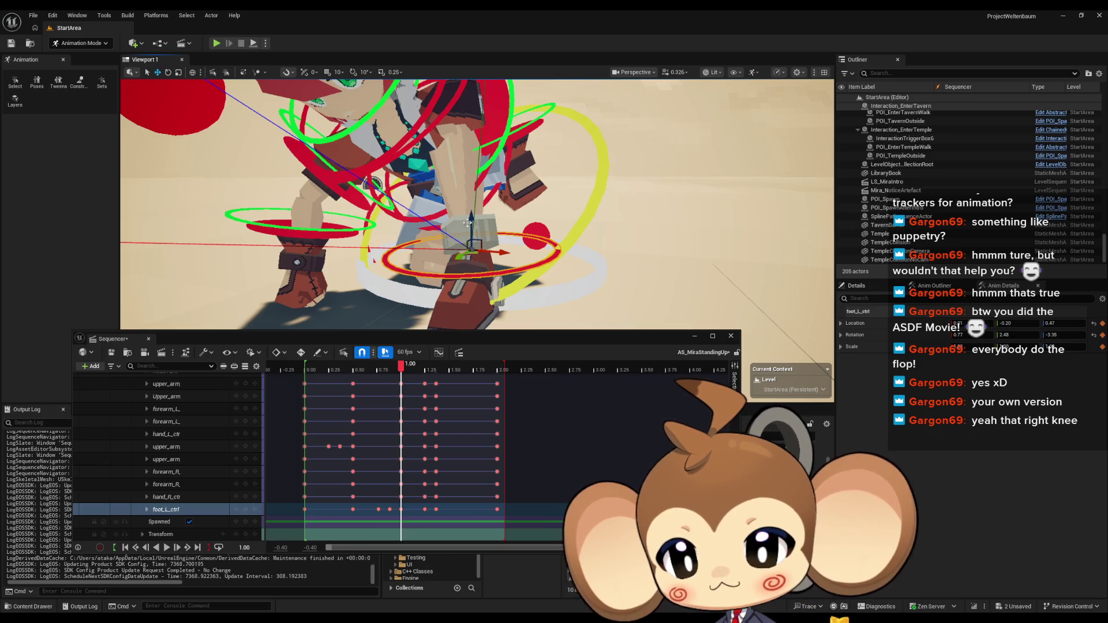
{"action": "scroll", "coordinate": [467, 223], "scroll_direction": "down", "scroll_amount": 5}
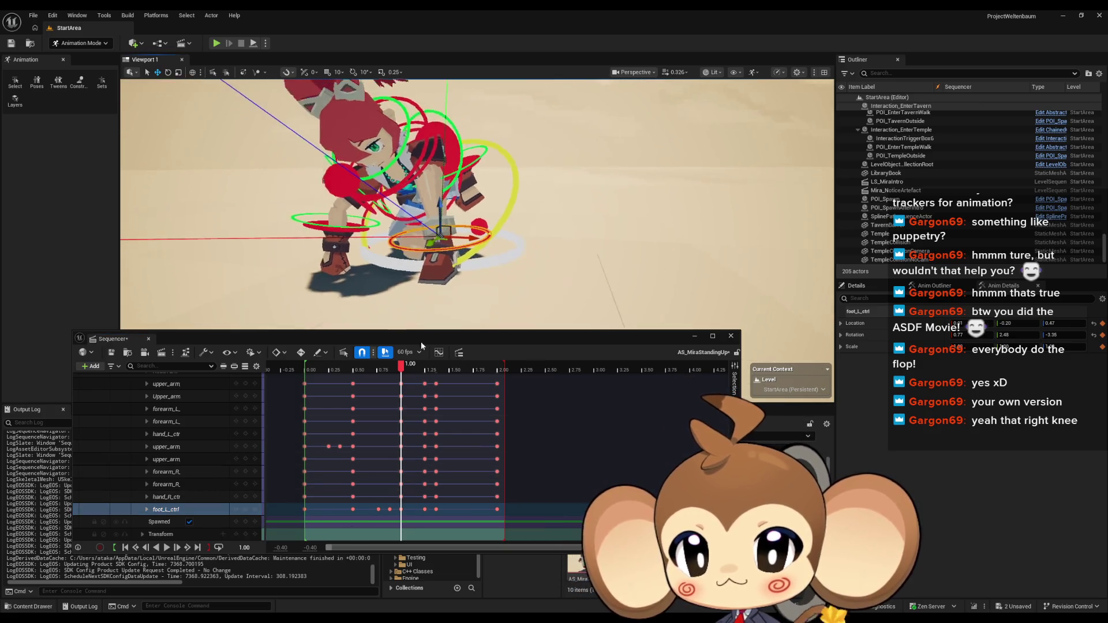
{"action": "left_click", "coordinate": [166, 547]}
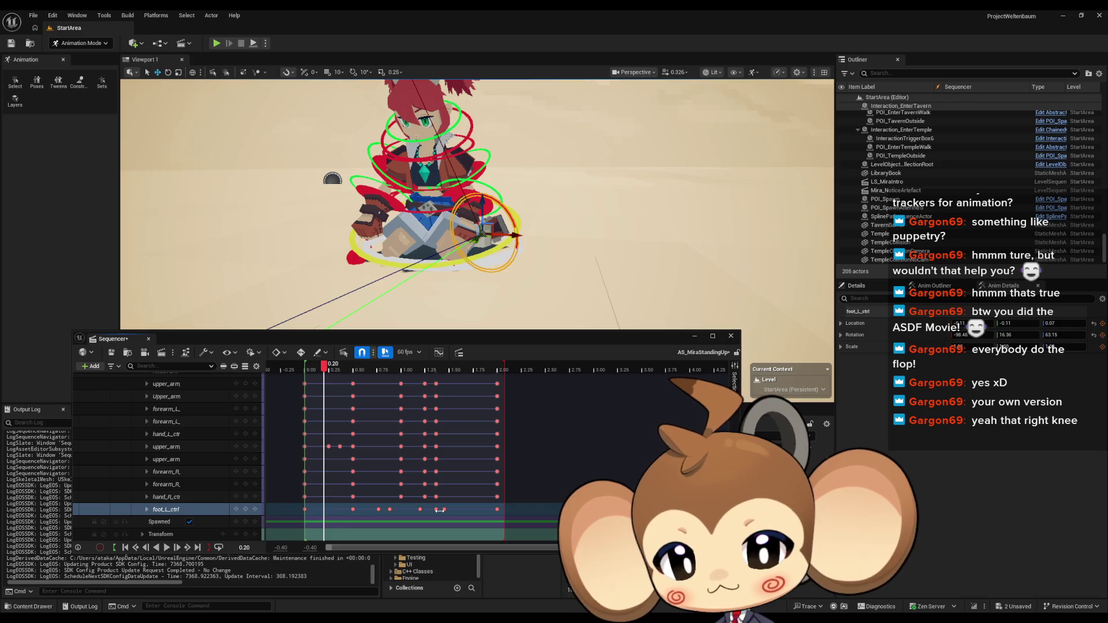
Undo the left foot key move, select its keys from 1.3667, and play the result
{"action": "key", "text": "ctrl+z"}
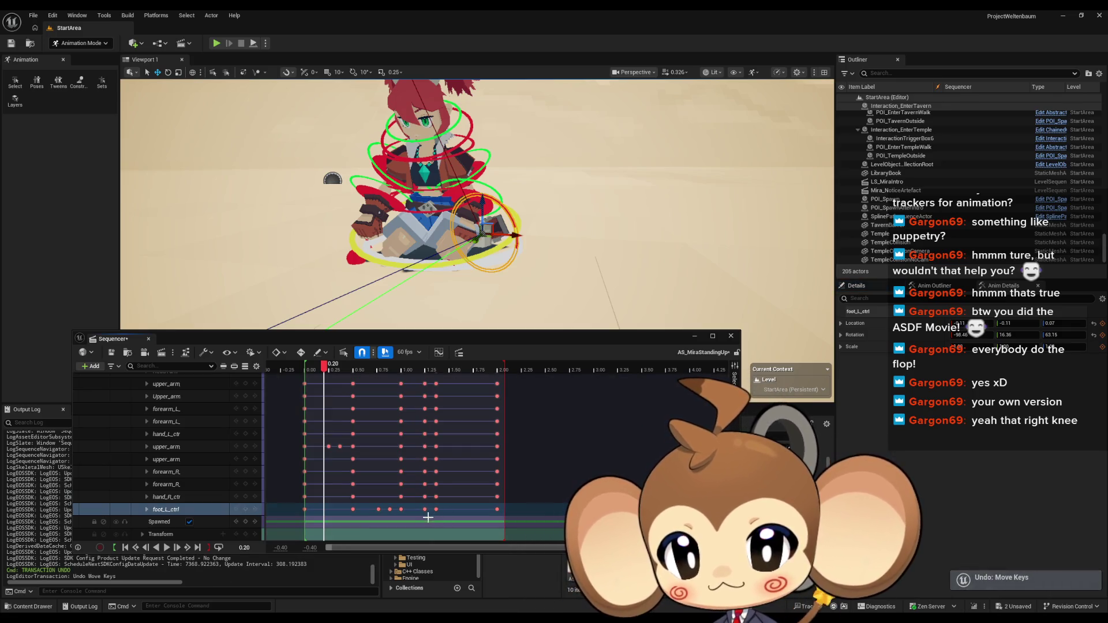
{"action": "mouse_move", "coordinate": [424, 364]}
{"action": "left_mouse_down"}
{"action": "mouse_move", "coordinate": [381, 376]}
{"action": "mouse_move", "coordinate": [477, 372]}
{"action": "left_mouse_up"}
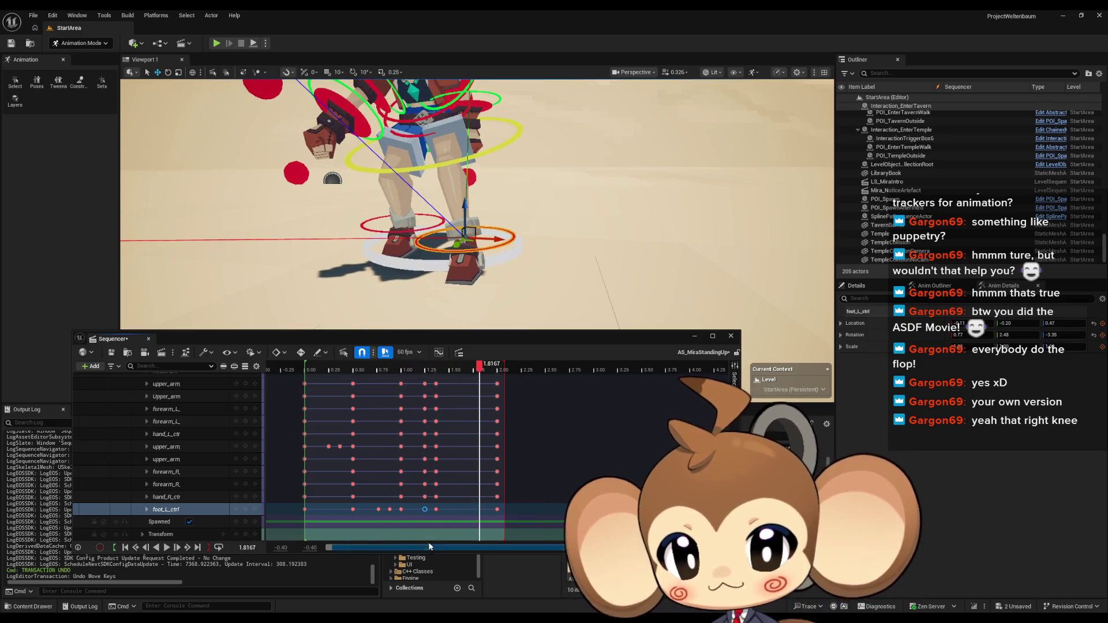
{"action": "left_click", "coordinate": [424, 509]}
{"action": "left_click", "coordinate": [497, 509], "text": "shift"}
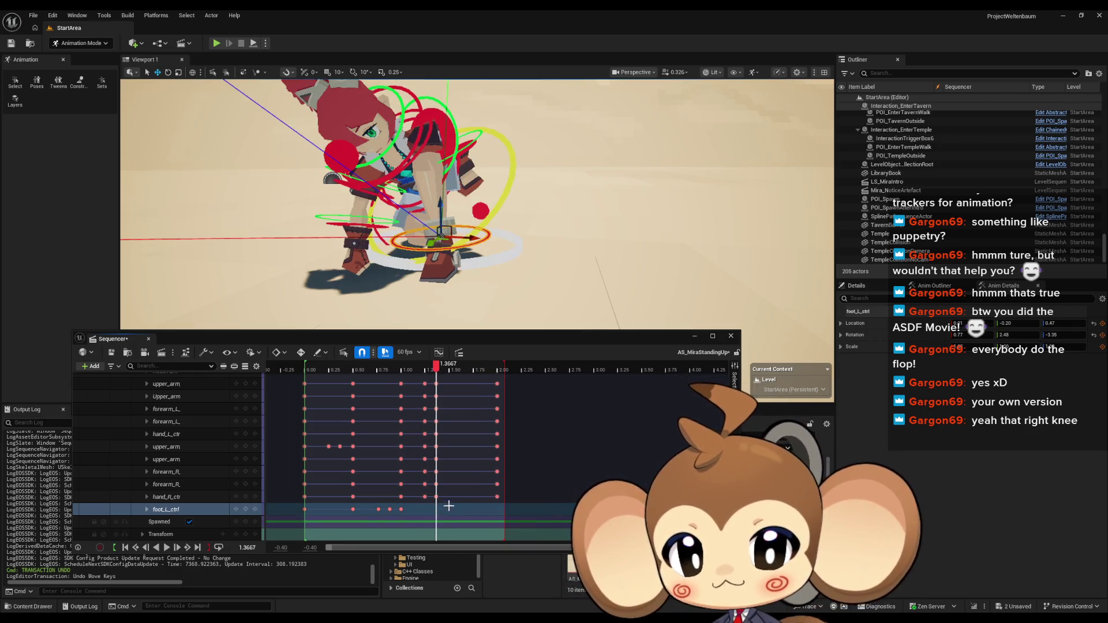
{"action": "key", "text": "space"}
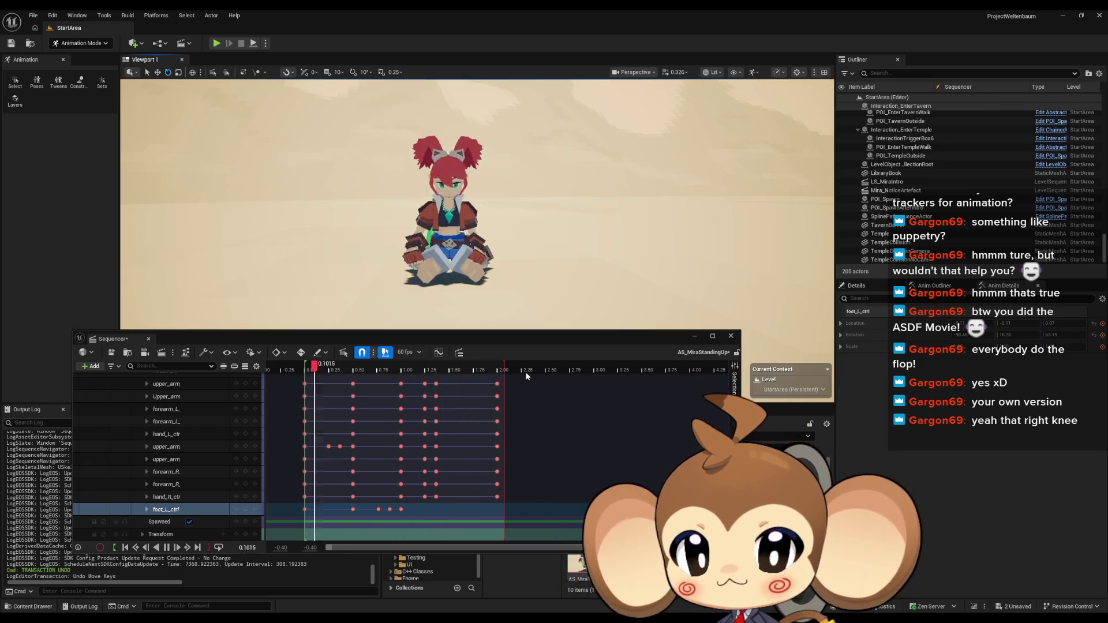
{"action": "left_click", "coordinate": [436, 408]}
Drag the foot_L_ctrl key to 1.25 seconds and play back the retimed rise
{"action": "mouse_move", "coordinate": [435, 367]}
{"action": "left_mouse_down"}
{"action": "mouse_move", "coordinate": [355, 374]}
{"action": "mouse_move", "coordinate": [416, 374]}
{"action": "left_mouse_up"}
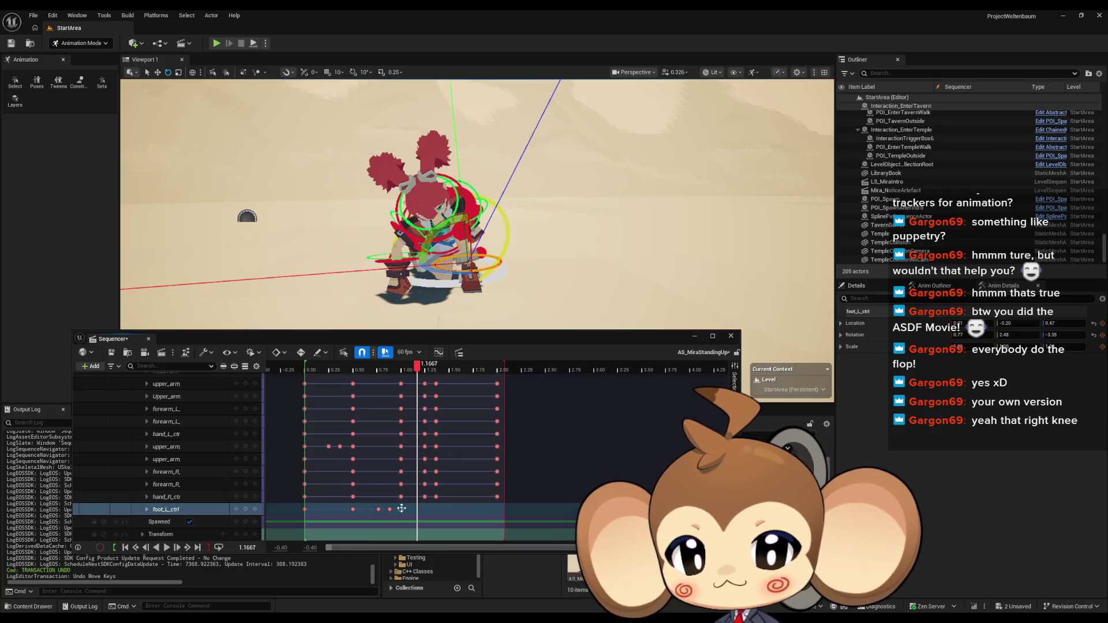
{"action": "left_click_drag", "start_coordinate": [424, 509], "coordinate": [425, 509]}
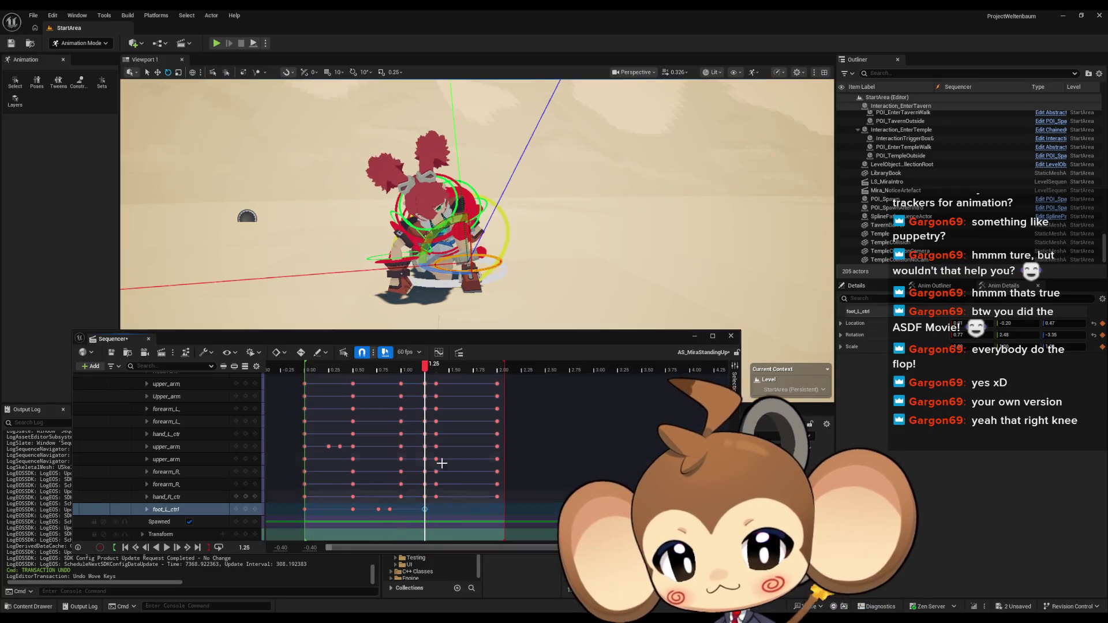
{"action": "key", "text": "space"}
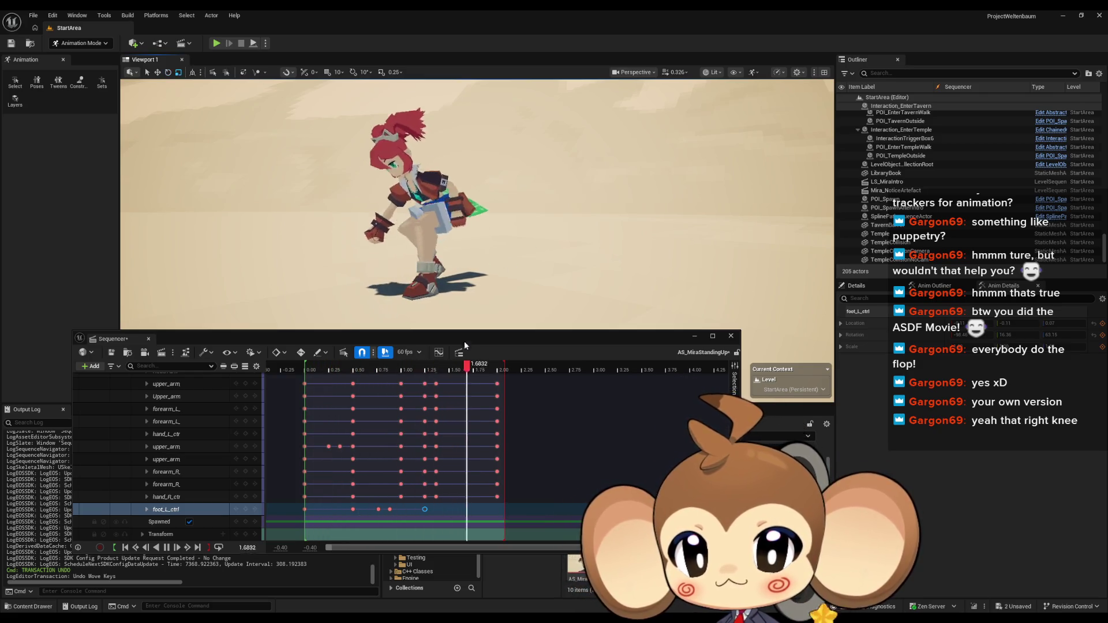
{"action": "left_click", "coordinate": [166, 547]}
{"action": "mouse_move", "coordinate": [404, 369]}
{"action": "left_mouse_down"}
{"action": "mouse_move", "coordinate": [365, 374]}
{"action": "mouse_move", "coordinate": [403, 366]}
{"action": "left_mouse_up"}
{"action": "left_click_drag", "start_coordinate": [411, 364], "coordinate": [429, 359]}
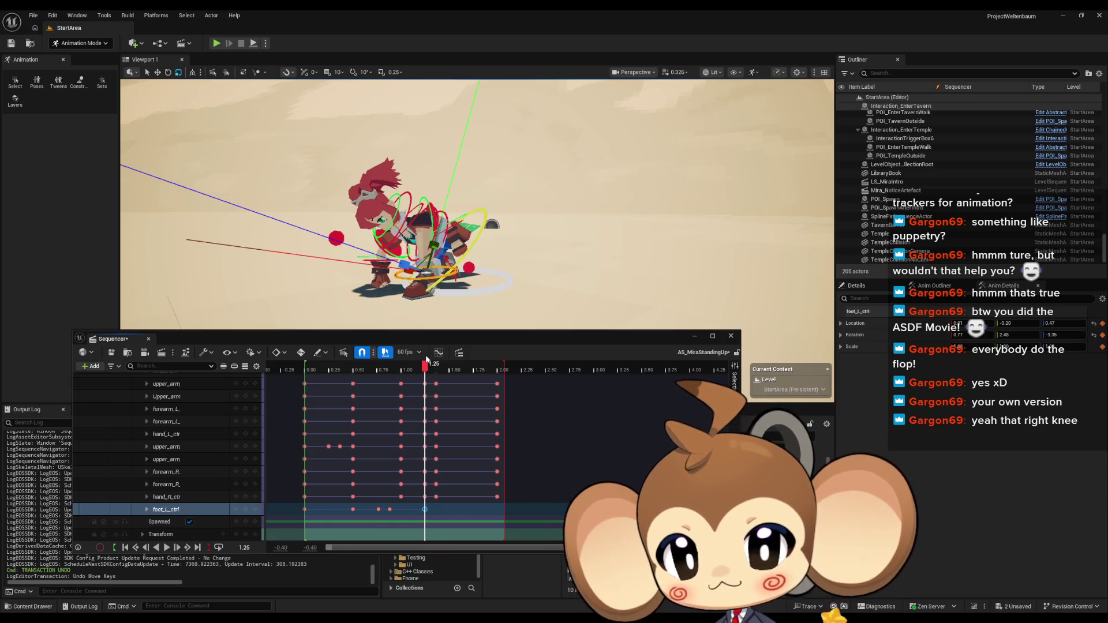
{"action": "scroll", "coordinate": [495, 261], "scroll_direction": "up", "scroll_amount": 5}
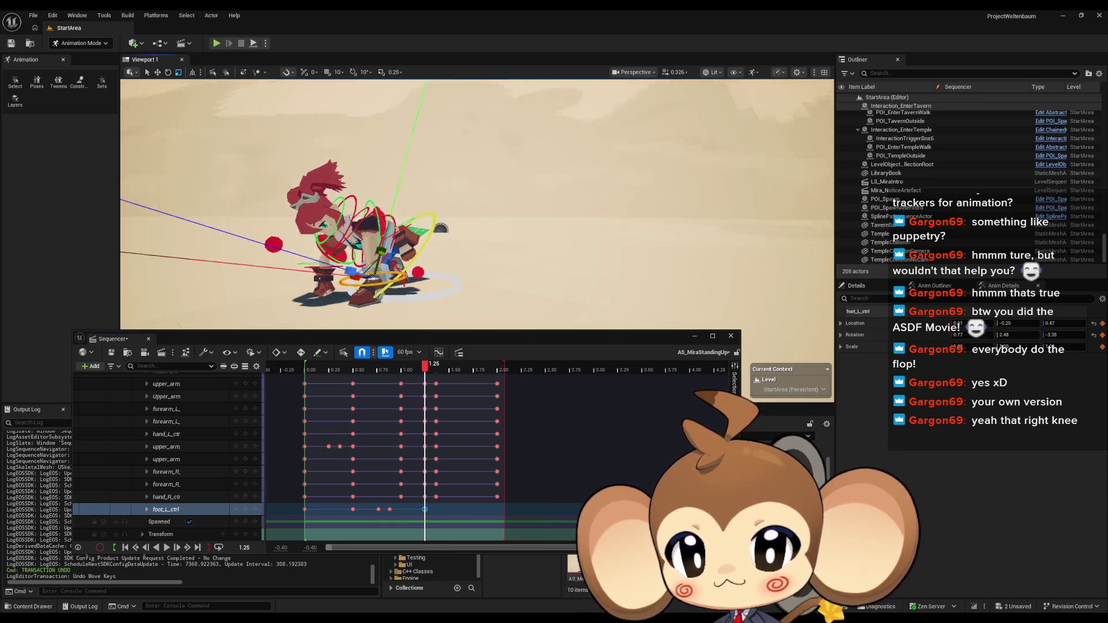
{"action": "left_click", "coordinate": [506, 246]}
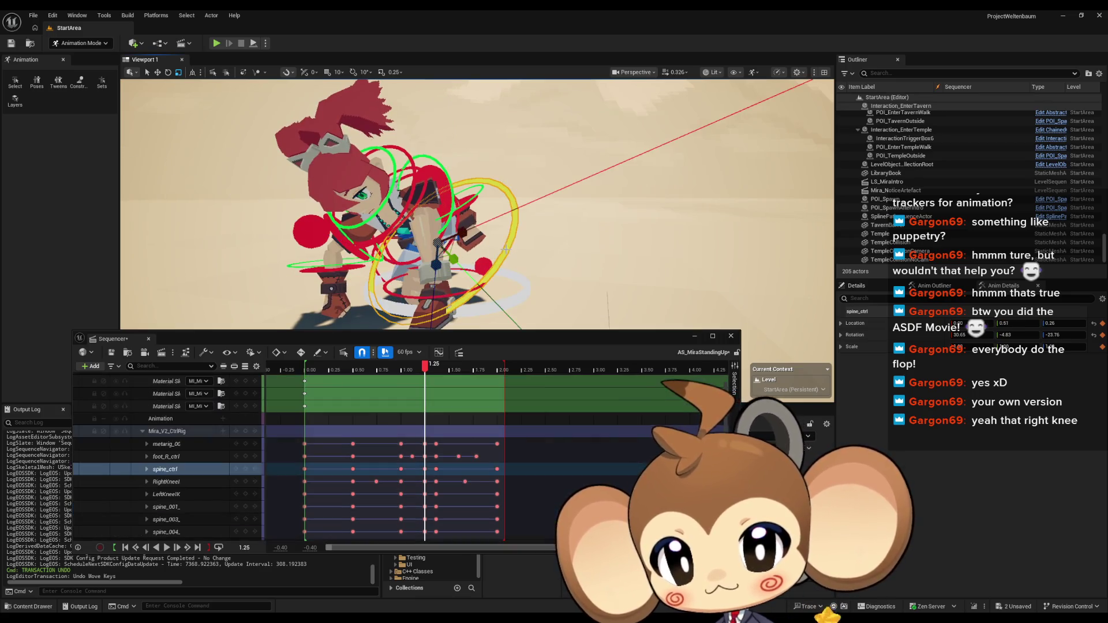
Raise spine_ctrl with the translate gizmo at 1.25 to lift the upper body
{"action": "mouse_move", "coordinate": [429, 228]}
{"action": "left_mouse_down"}
{"action": "mouse_move", "coordinate": [468, 236]}
{"action": "mouse_move", "coordinate": [406, 326]}
{"action": "left_mouse_up"}
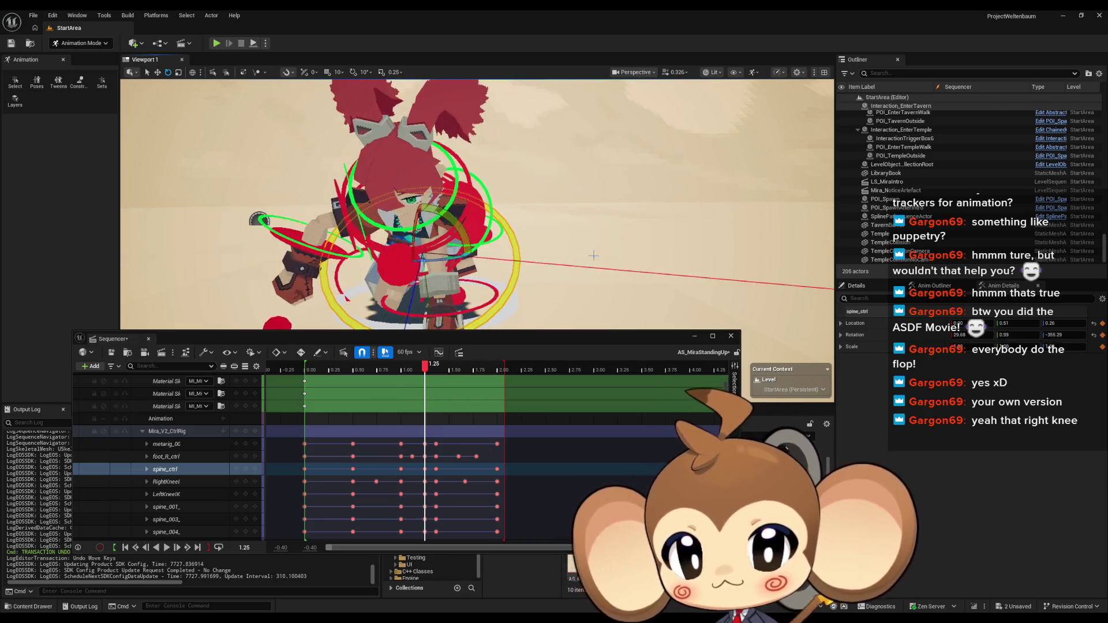
{"action": "left_click", "coordinate": [425, 367]}
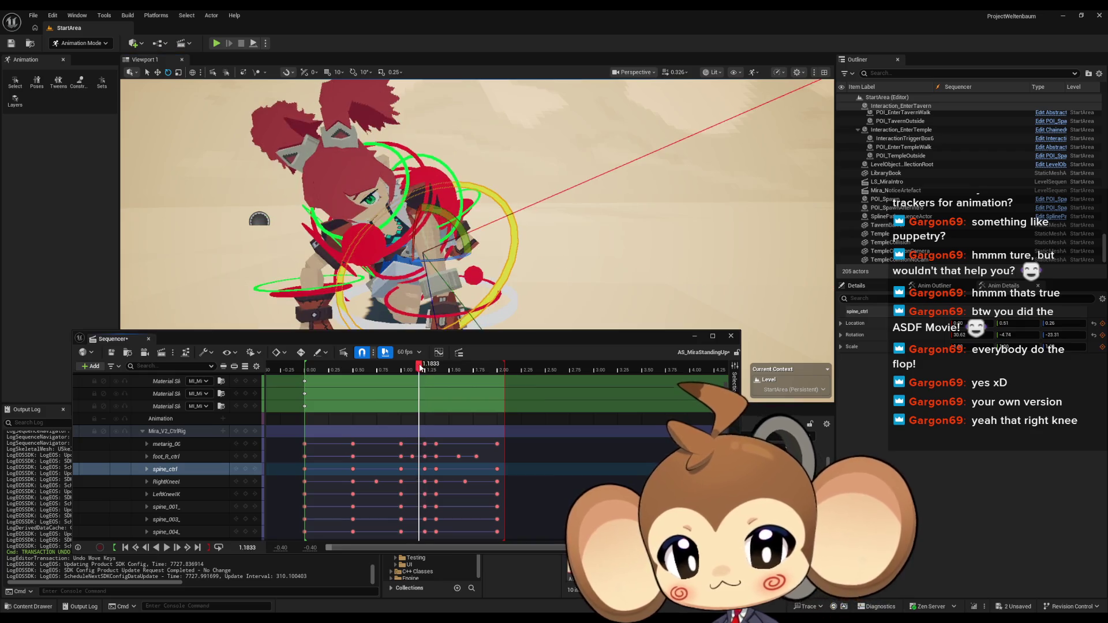
{"action": "left_click_drag", "start_coordinate": [462, 267], "coordinate": [404, 261]}
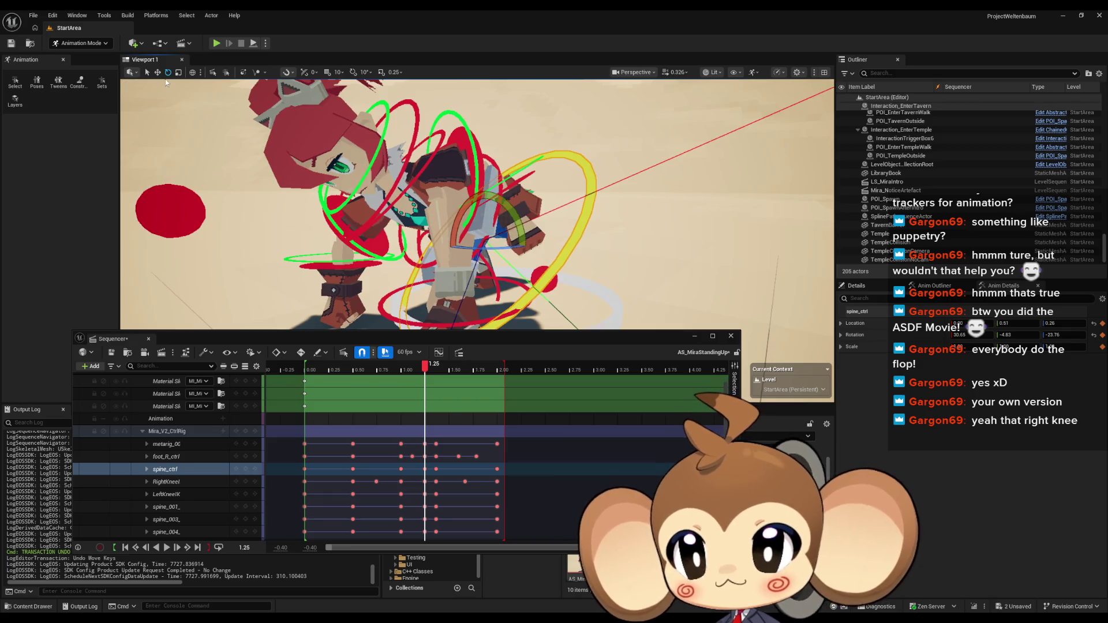
{"action": "left_click_drag", "start_coordinate": [485, 209], "coordinate": [487, 189]}
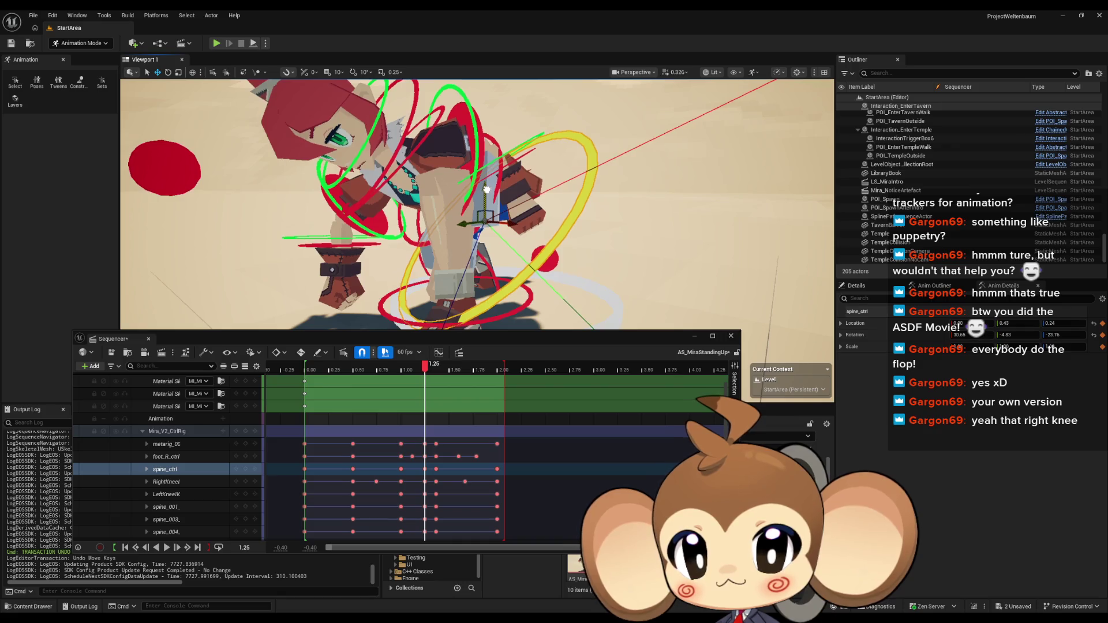
{"action": "mouse_move", "coordinate": [424, 215]}
{"action": "left_mouse_down"}
{"action": "mouse_move", "coordinate": [393, 220]}
{"action": "mouse_move", "coordinate": [456, 238]}
{"action": "left_mouse_up"}
Select and frame the right upper arm and forearm controls
{"action": "left_click", "coordinate": [458, 238]}
{"action": "key", "text": "f"}
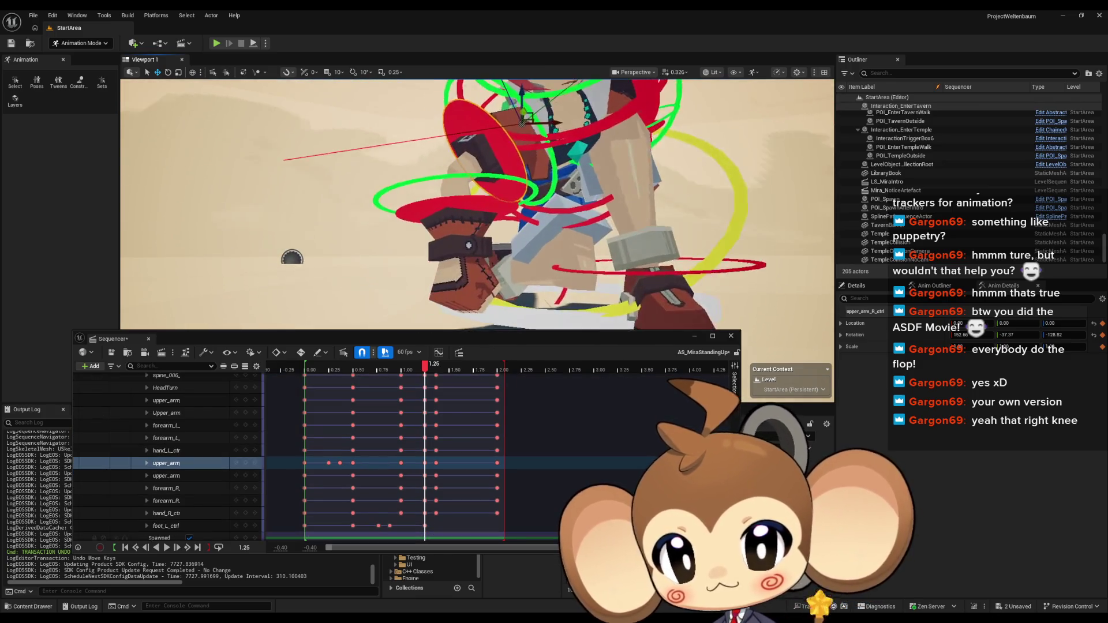
{"action": "left_click_drag", "start_coordinate": [484, 149], "coordinate": [426, 150]}
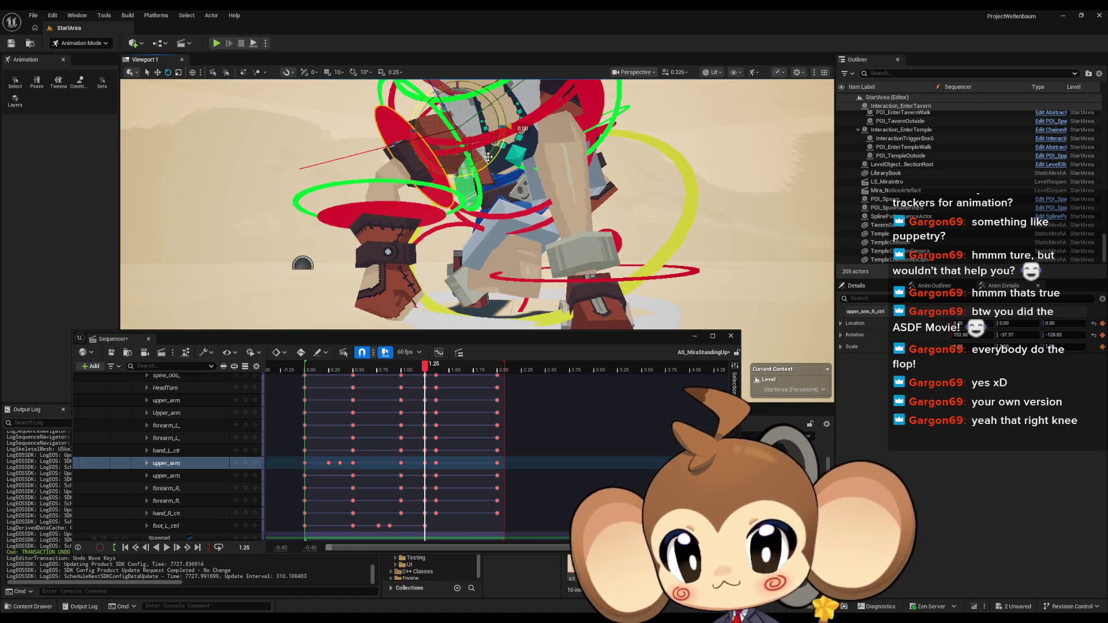
{"action": "left_click", "coordinate": [464, 234]}
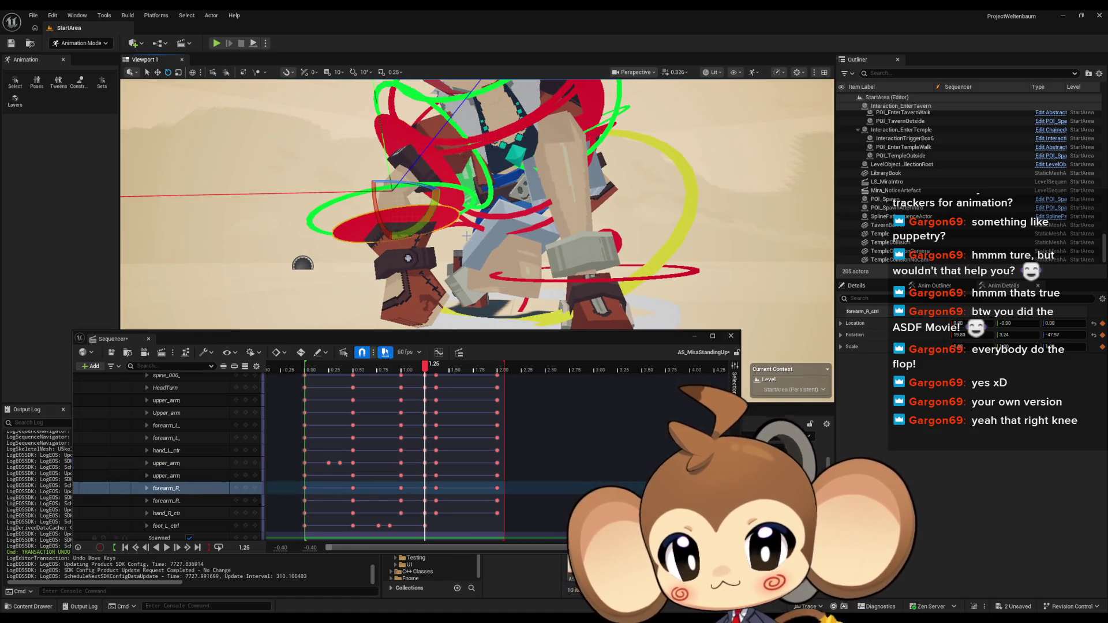
{"action": "left_click_drag", "start_coordinate": [416, 231], "coordinate": [431, 218]}
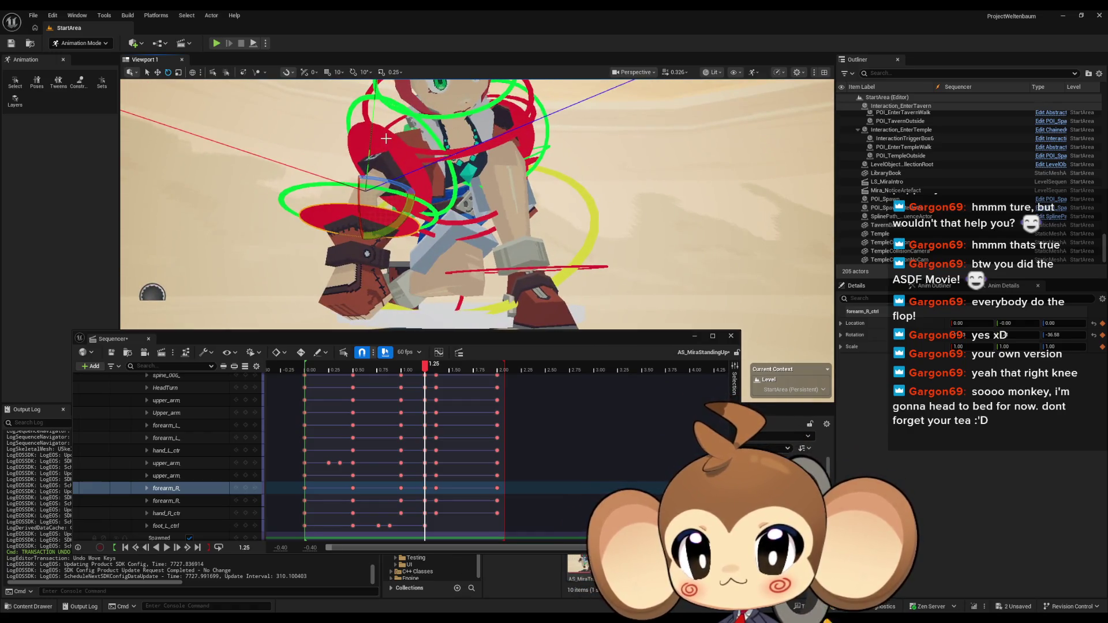
Rotate upper_arm_R_ctrl about 10 degrees, reselect the forearm, then scrub back to 1.10
{"action": "left_click", "coordinate": [391, 159]}
{"action": "left_click_drag", "start_coordinate": [380, 157], "coordinate": [471, 141]}
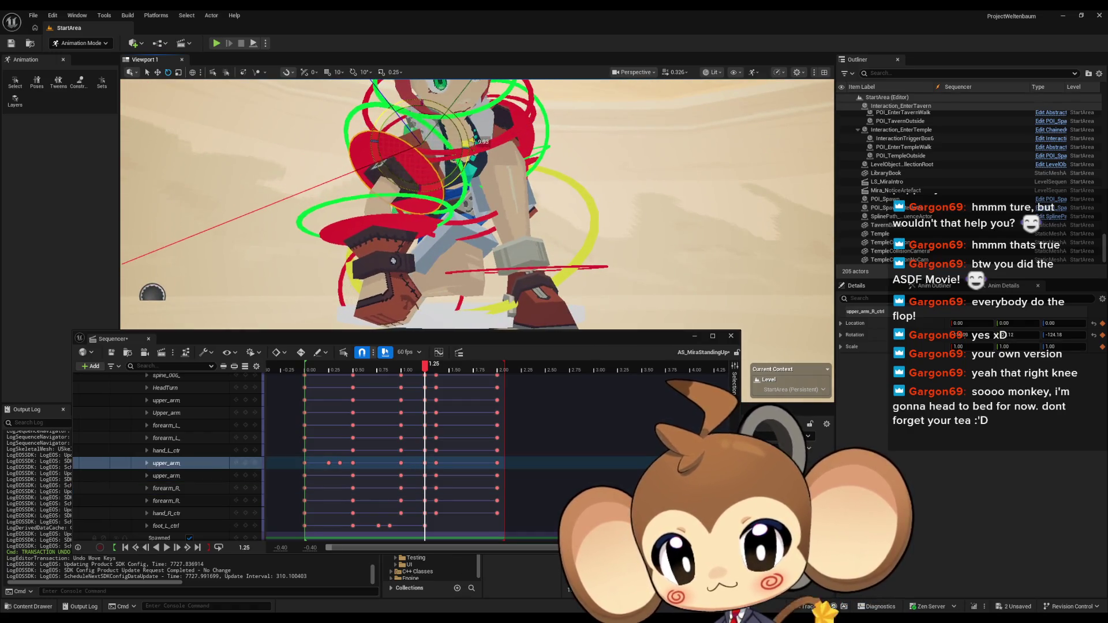
{"action": "left_click", "coordinate": [407, 235]}
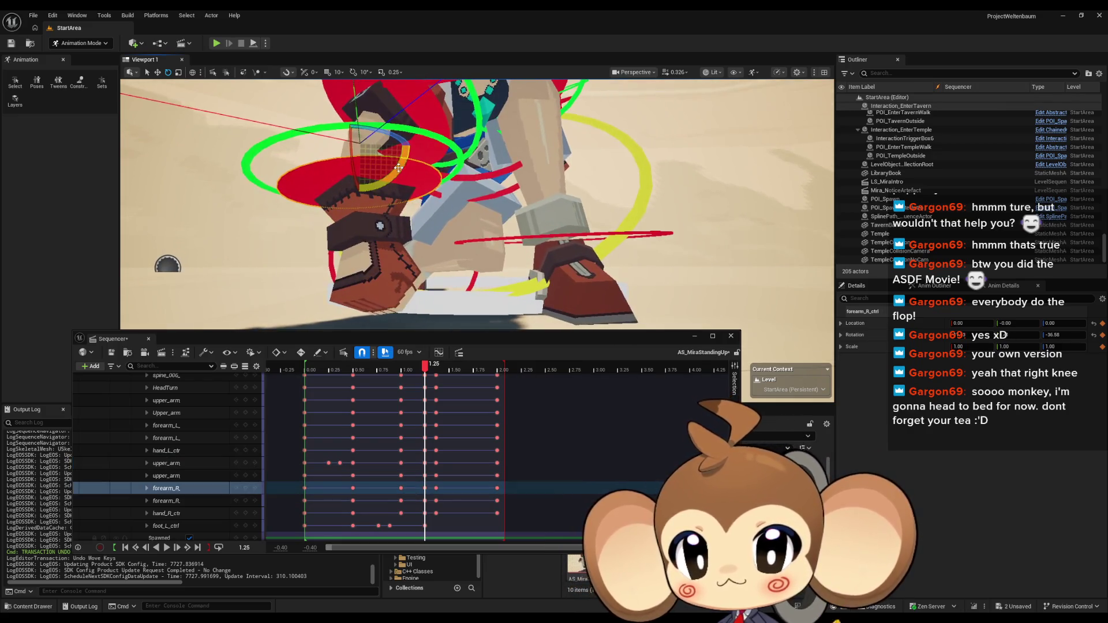
{"action": "left_click_drag", "start_coordinate": [436, 174], "coordinate": [435, 175]}
{"action": "scroll", "coordinate": [240, 459], "scroll_direction": "up", "scroll_amount": 5}
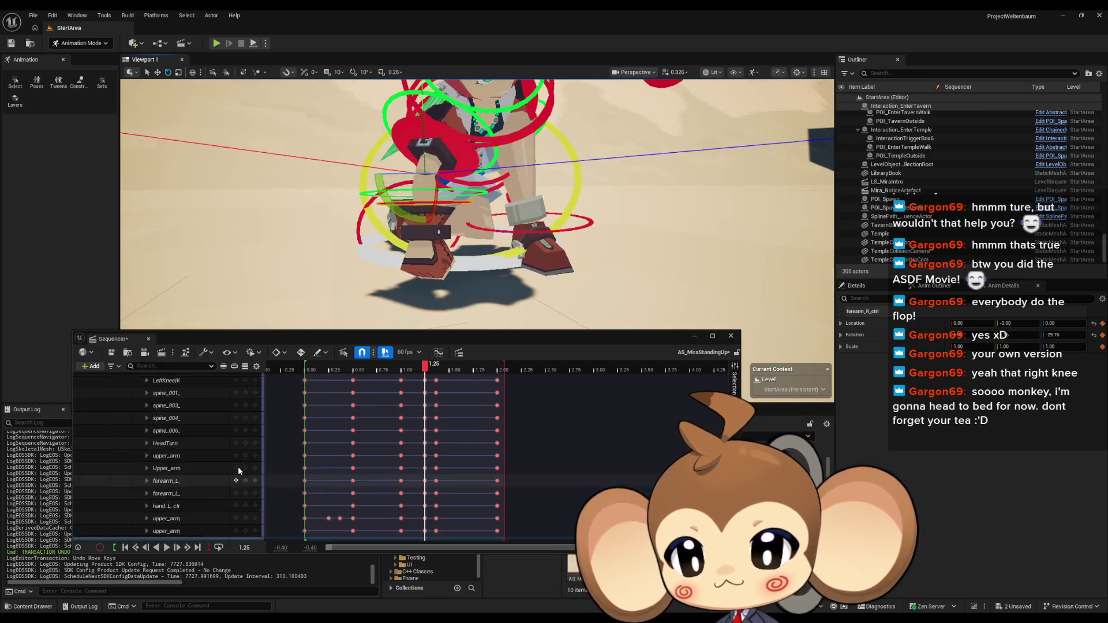
{"action": "mouse_move", "coordinate": [426, 364]}
{"action": "left_mouse_down"}
{"action": "mouse_move", "coordinate": [315, 368]}
{"action": "mouse_move", "coordinate": [457, 372]}
{"action": "mouse_move", "coordinate": [321, 370]}
{"action": "left_mouse_up"}
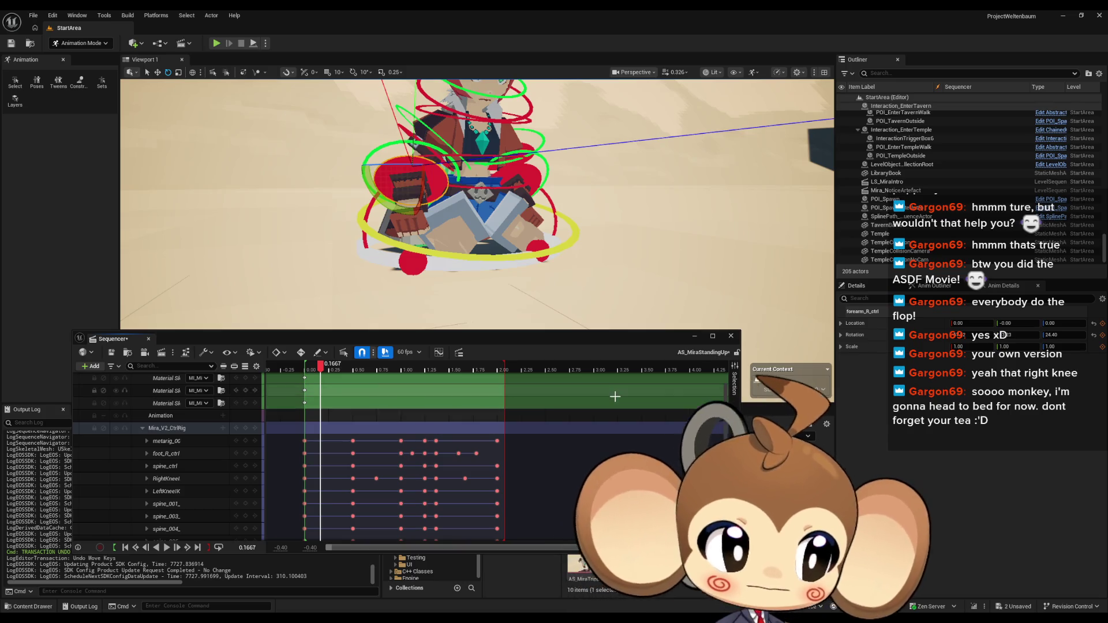
Play the stand-up, orbit to a closer side view, and stop at 1.30
{"action": "key", "text": "space"}
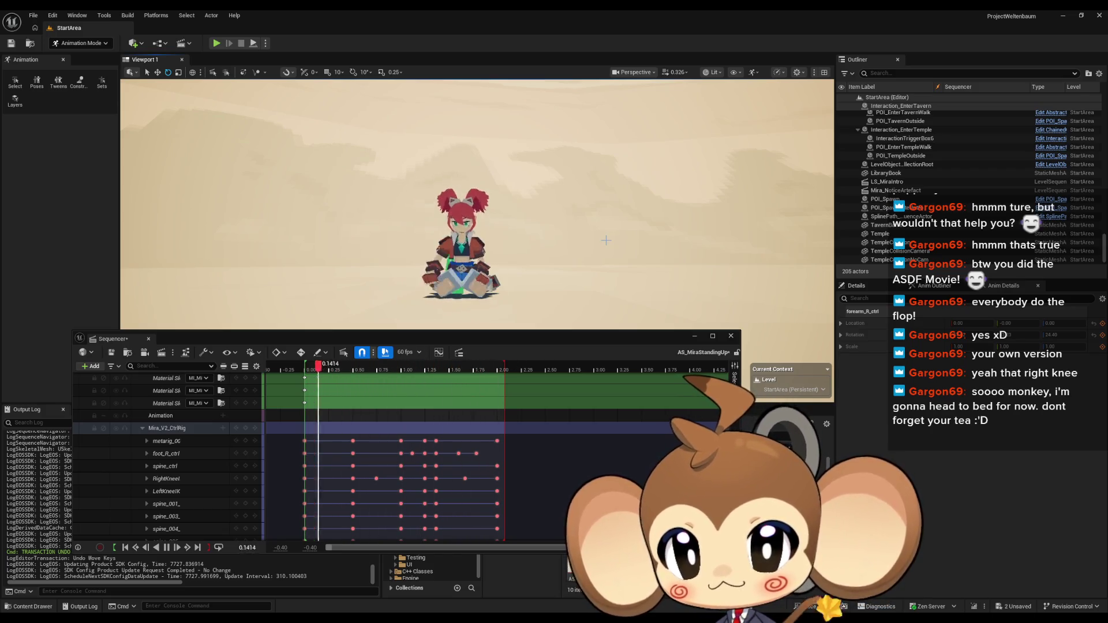
{"action": "mouse_move", "coordinate": [601, 236]}
{"action": "left_mouse_down"}
{"action": "mouse_move", "coordinate": [589, 214]}
{"action": "mouse_move", "coordinate": [559, 250]}
{"action": "left_mouse_up"}
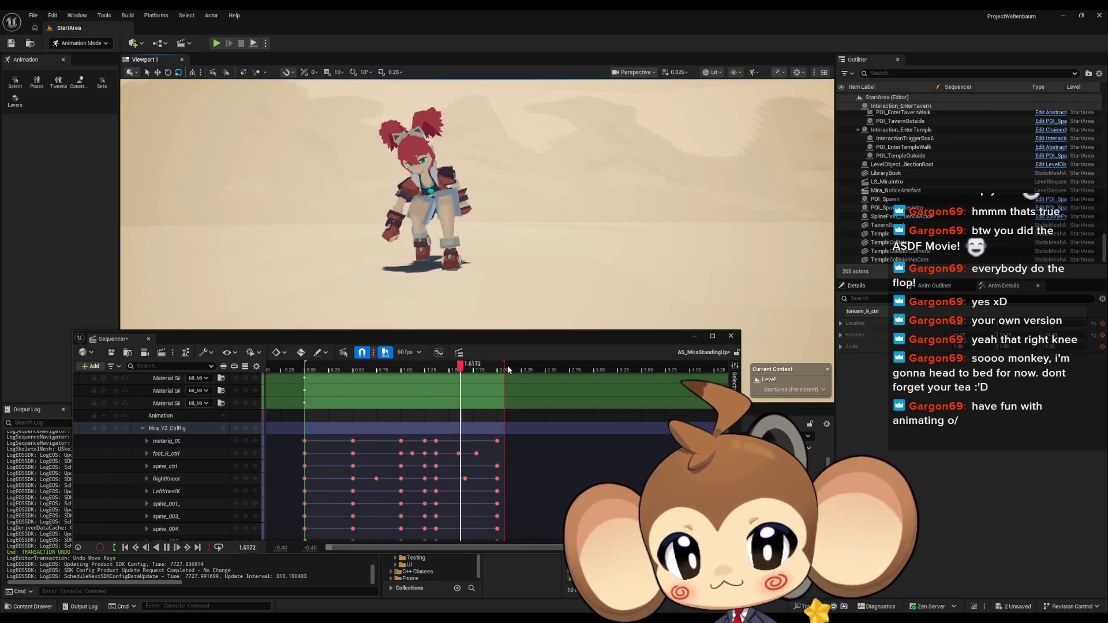
{"action": "left_click", "coordinate": [166, 548]}
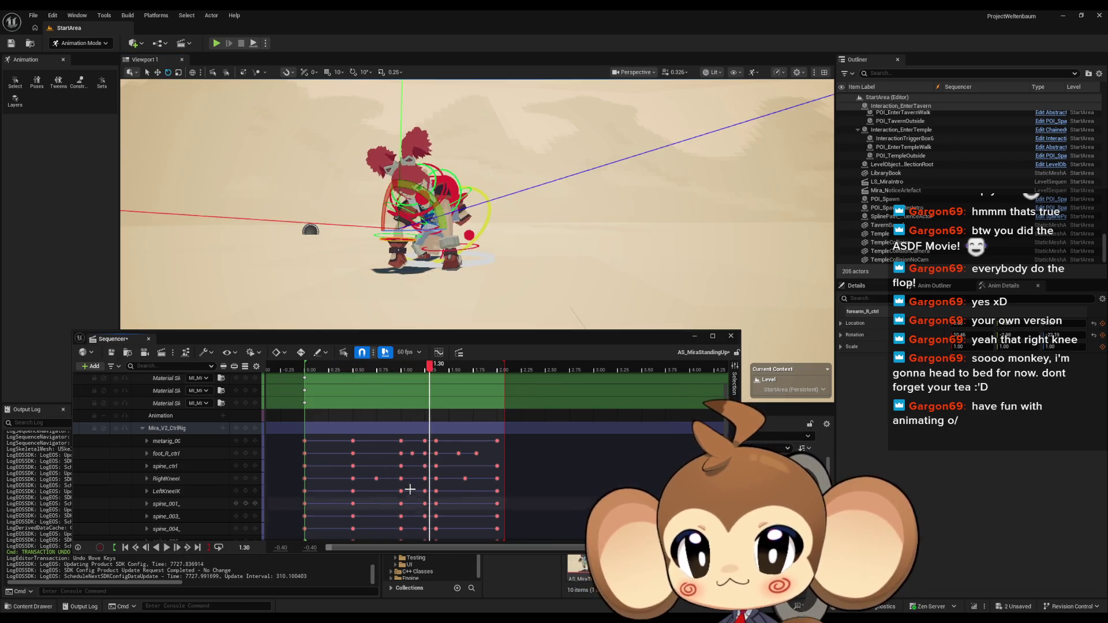
Extend the playback range end to 2.50 and check the pose near 2.08
{"action": "left_click_drag", "start_coordinate": [504, 369], "coordinate": [618, 370]}
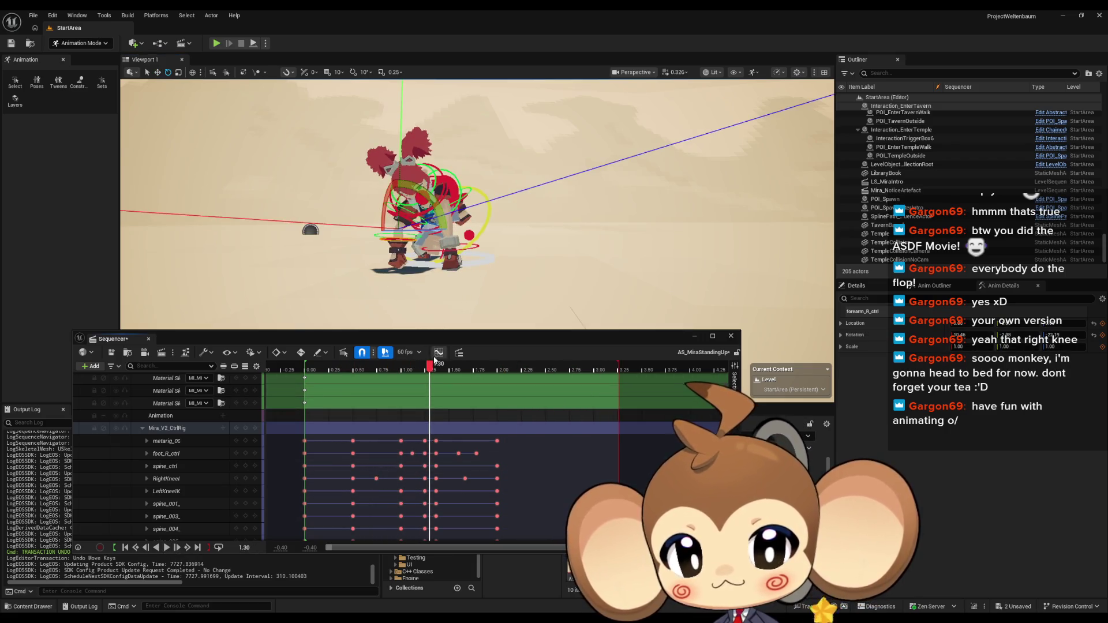
{"action": "left_click_drag", "start_coordinate": [430, 367], "coordinate": [511, 371]}
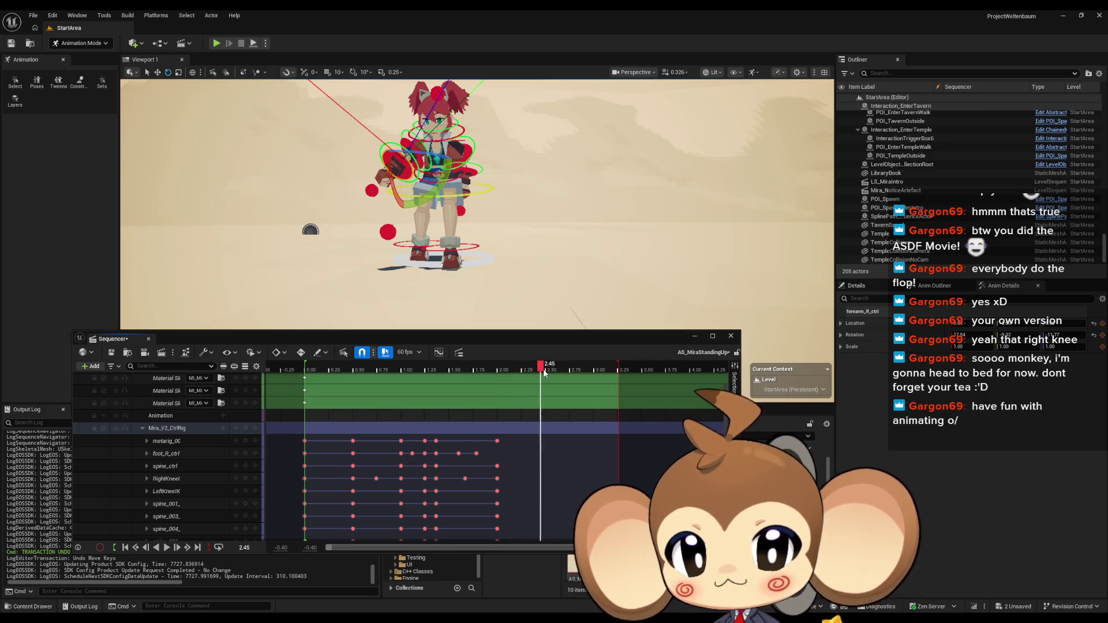
{"action": "scroll", "coordinate": [477, 205], "scroll_direction": "up", "scroll_amount": 2}
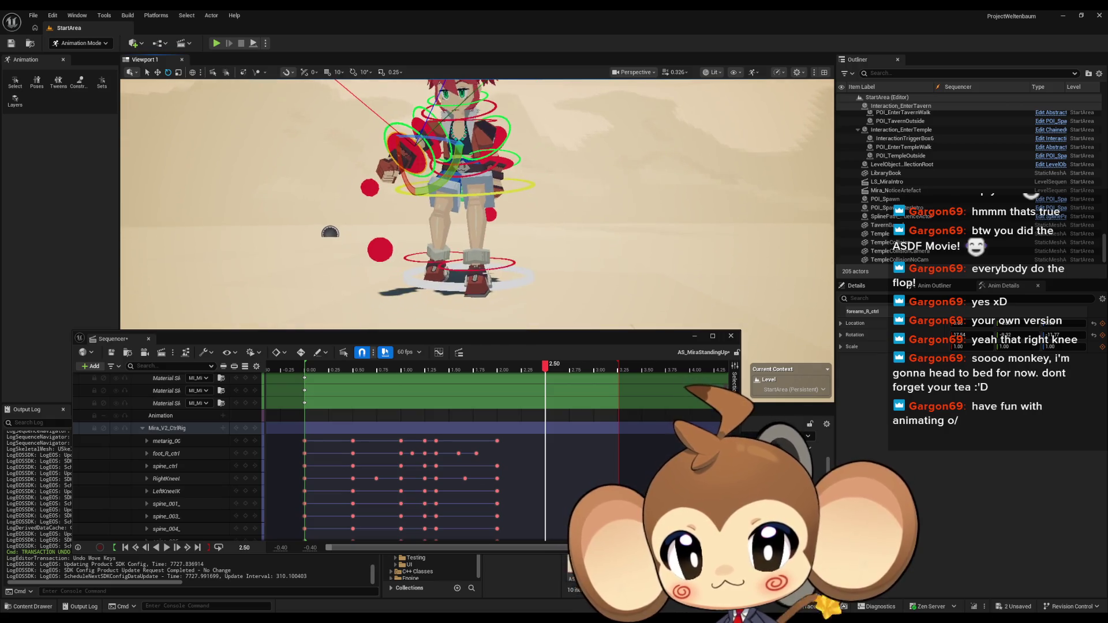
At 2.25, reset foot_L_ctrl's rotation, lift the foot up and right, and key it
{"action": "left_click", "coordinate": [481, 270]}
{"action": "key", "text": "f"}
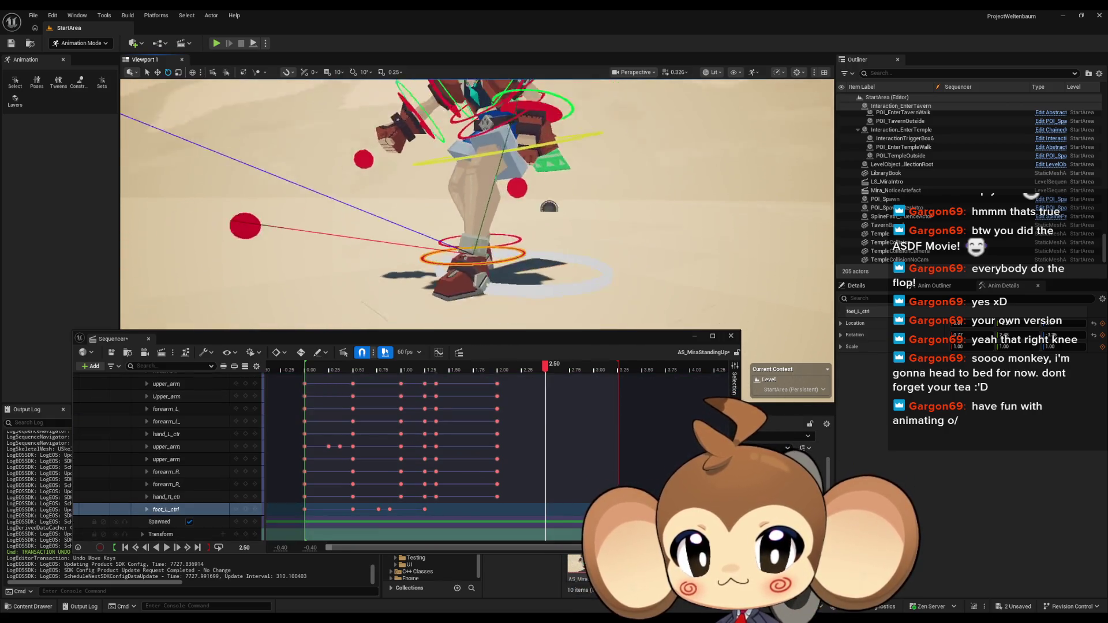
{"action": "left_click", "coordinate": [523, 368]}
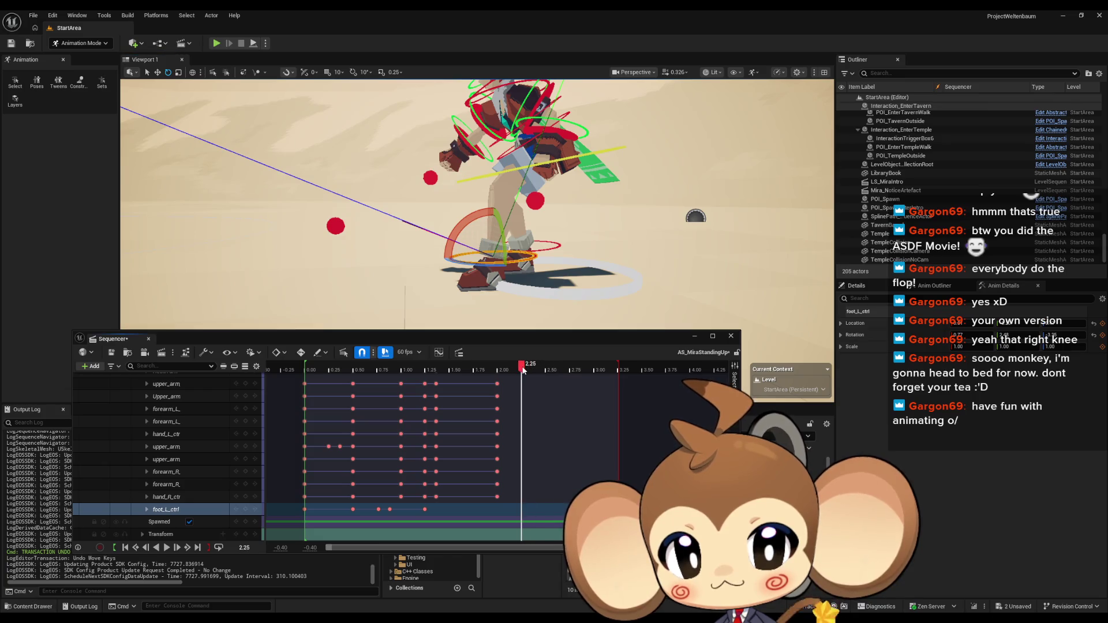
{"action": "scroll", "coordinate": [518, 282], "scroll_direction": "up", "scroll_amount": 3}
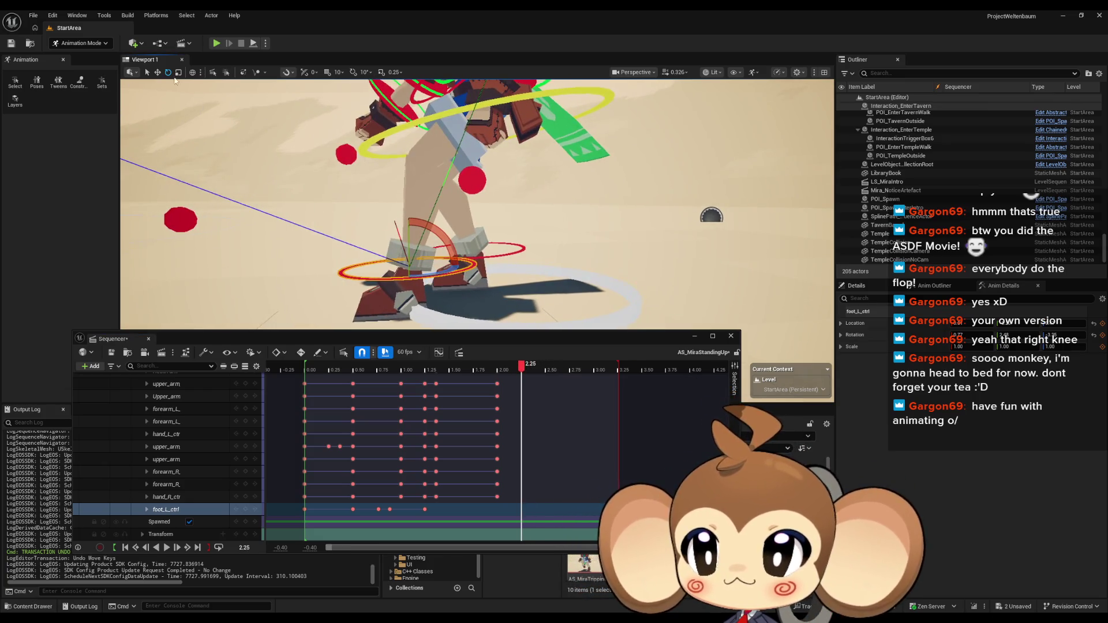
{"action": "left_click", "coordinate": [157, 73]}
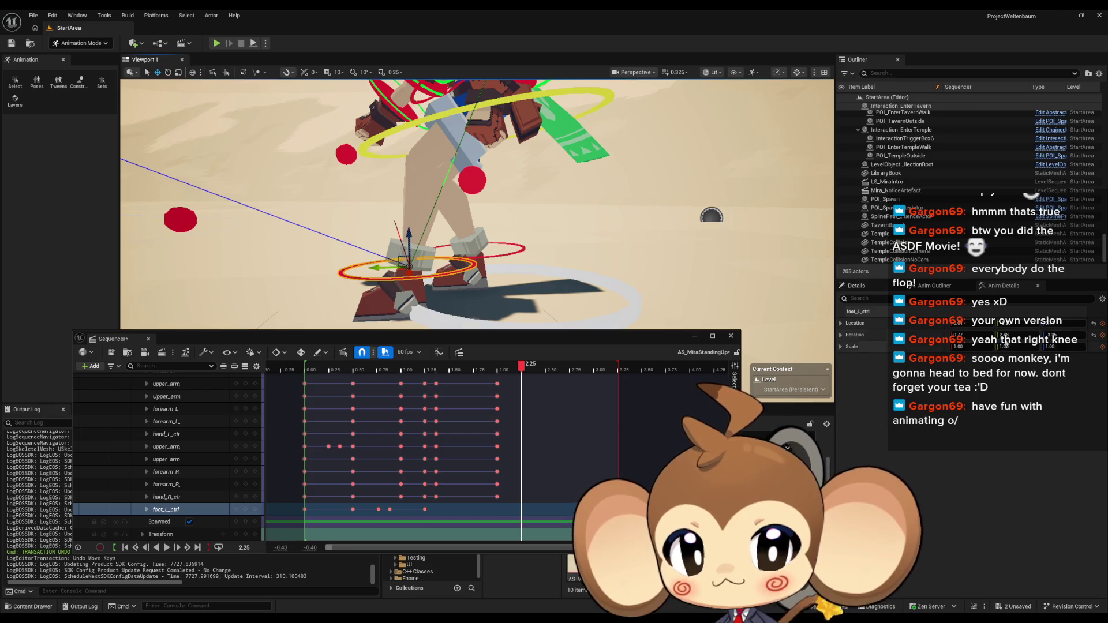
{"action": "left_click", "coordinate": [1094, 336]}
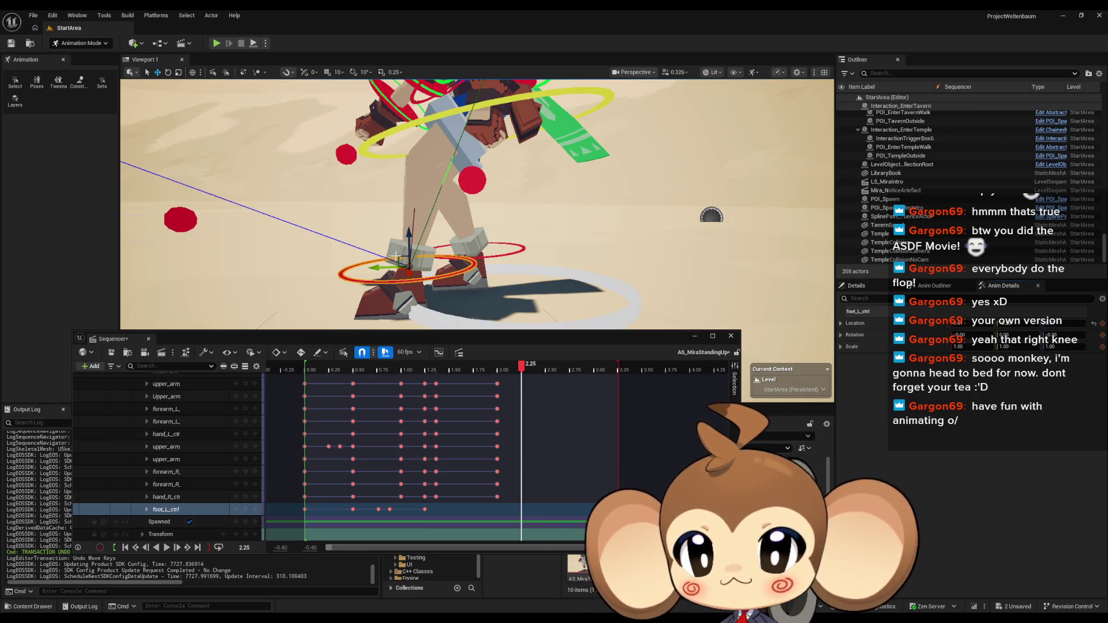
{"action": "left_click_drag", "start_coordinate": [399, 257], "coordinate": [485, 219]}
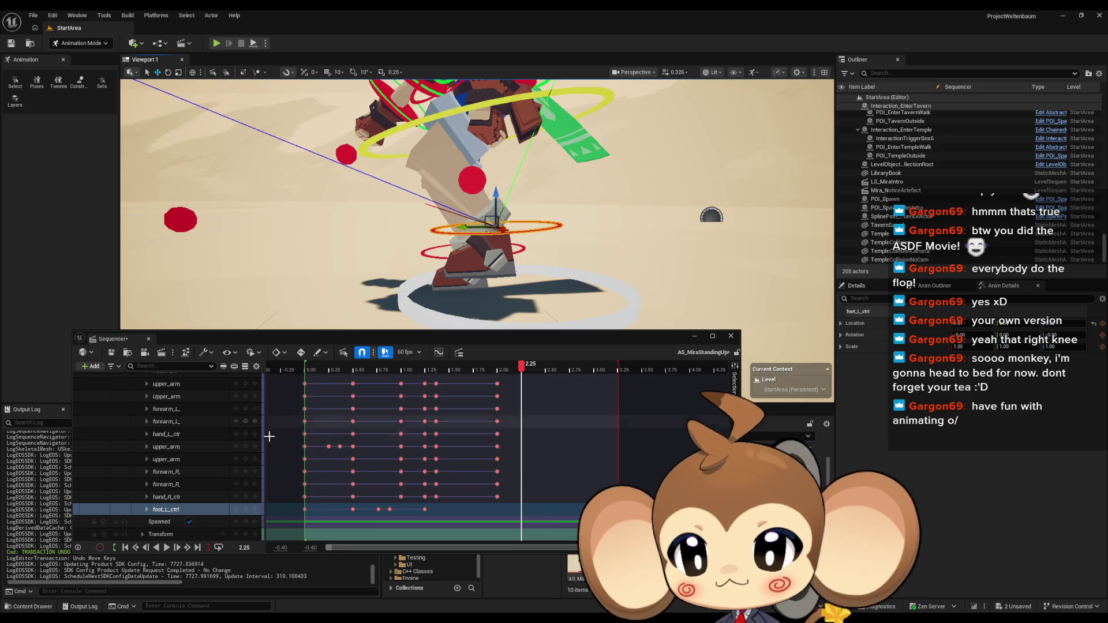
{"action": "left_click", "coordinate": [246, 509]}
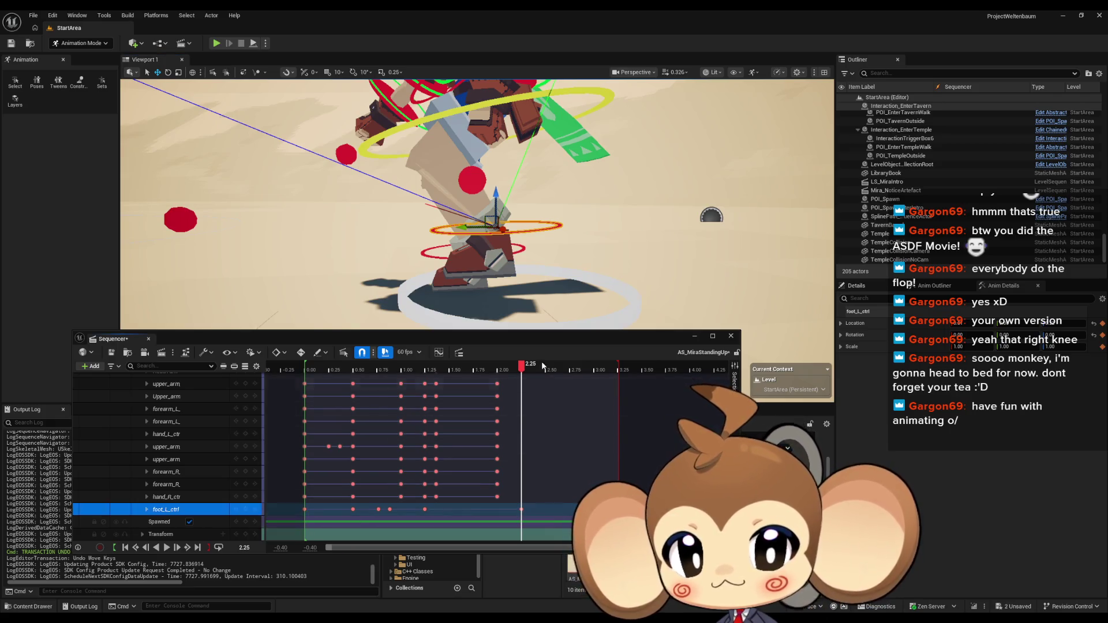
Copy the left foot key from 1.25 and paste it at 2.00
{"action": "left_click", "coordinate": [546, 367]}
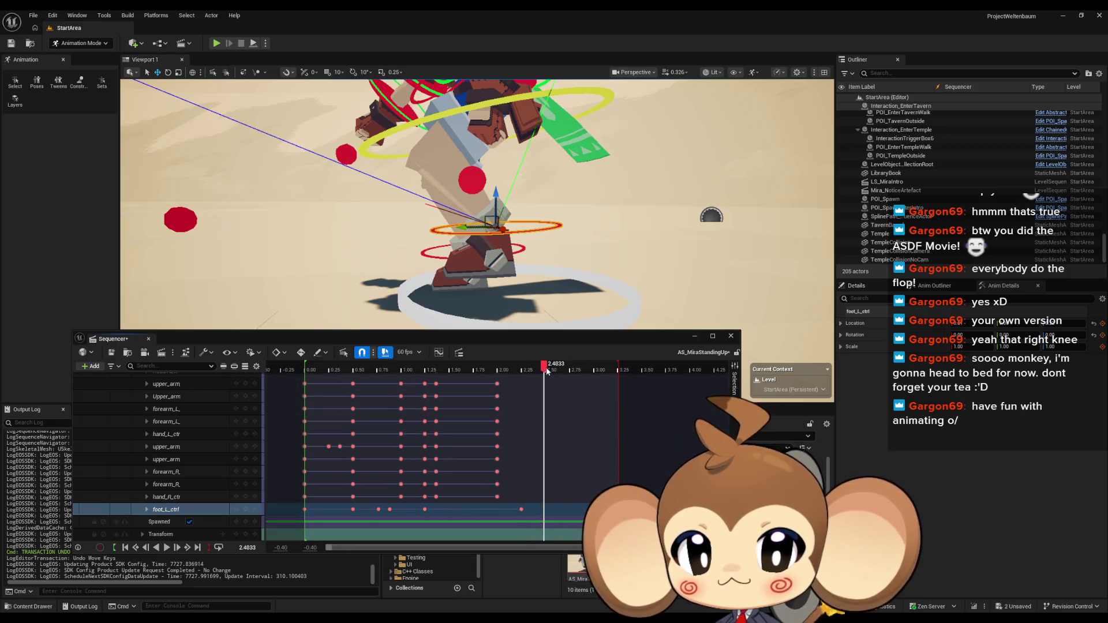
{"action": "left_click_drag", "start_coordinate": [541, 372], "coordinate": [426, 379]}
{"action": "left_click", "coordinate": [424, 508]}
{"action": "left_click", "coordinate": [498, 385]}
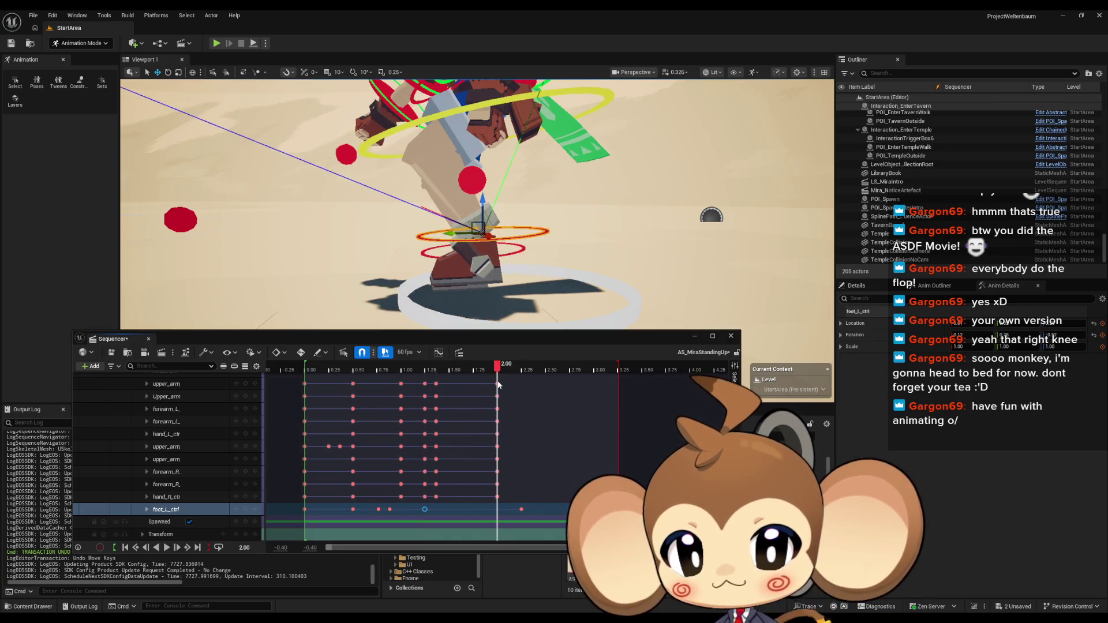
{"action": "key", "text": "ctrl+c"}
{"action": "key", "text": "ctrl+v"}
Plant the left foot down and to the right, and key it at 2.50
{"action": "mouse_move", "coordinate": [499, 368]}
{"action": "left_mouse_down"}
{"action": "mouse_move", "coordinate": [541, 368]}
{"action": "mouse_move", "coordinate": [503, 370]}
{"action": "mouse_move", "coordinate": [522, 370]}
{"action": "left_mouse_up"}
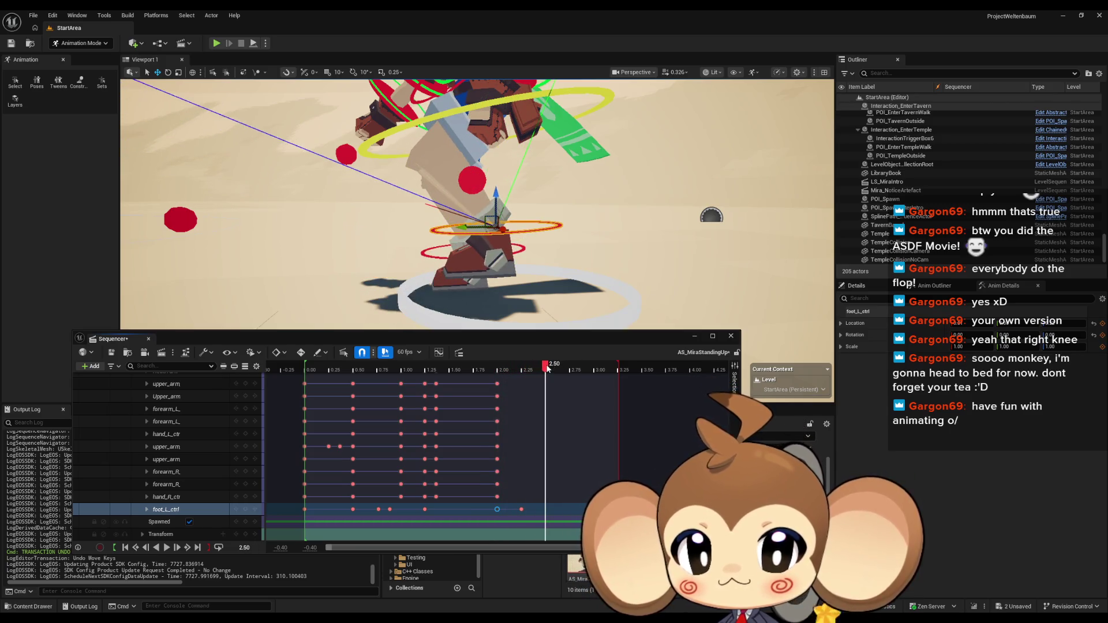
{"action": "mouse_move", "coordinate": [489, 220]}
{"action": "left_mouse_down"}
{"action": "mouse_move", "coordinate": [484, 236]}
{"action": "mouse_move", "coordinate": [528, 252]}
{"action": "left_mouse_up"}
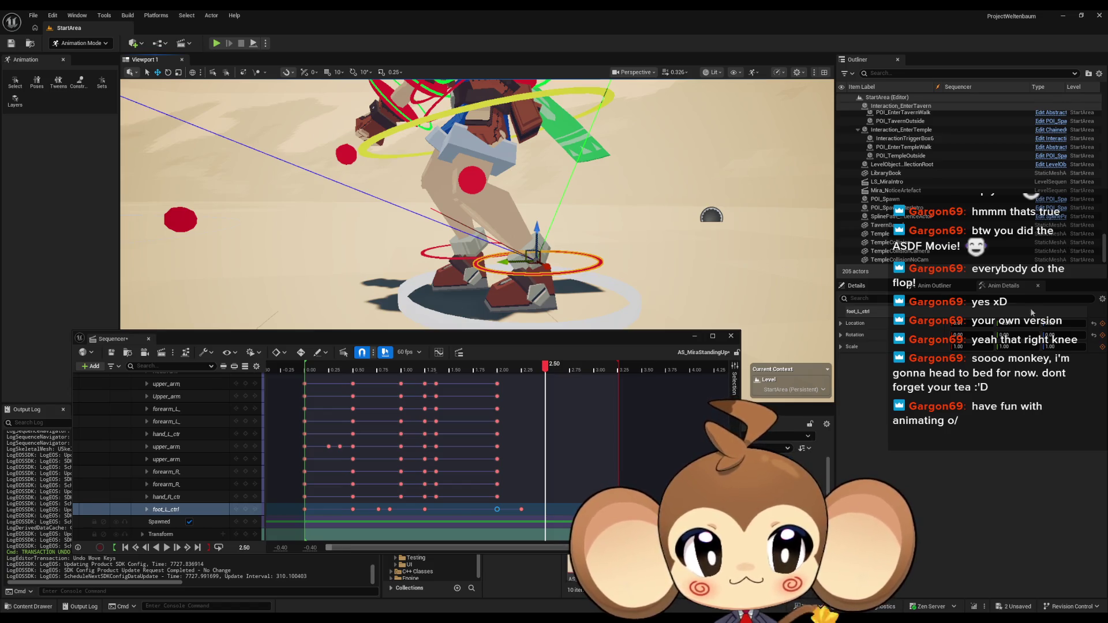
{"action": "left_click", "coordinate": [1094, 326]}
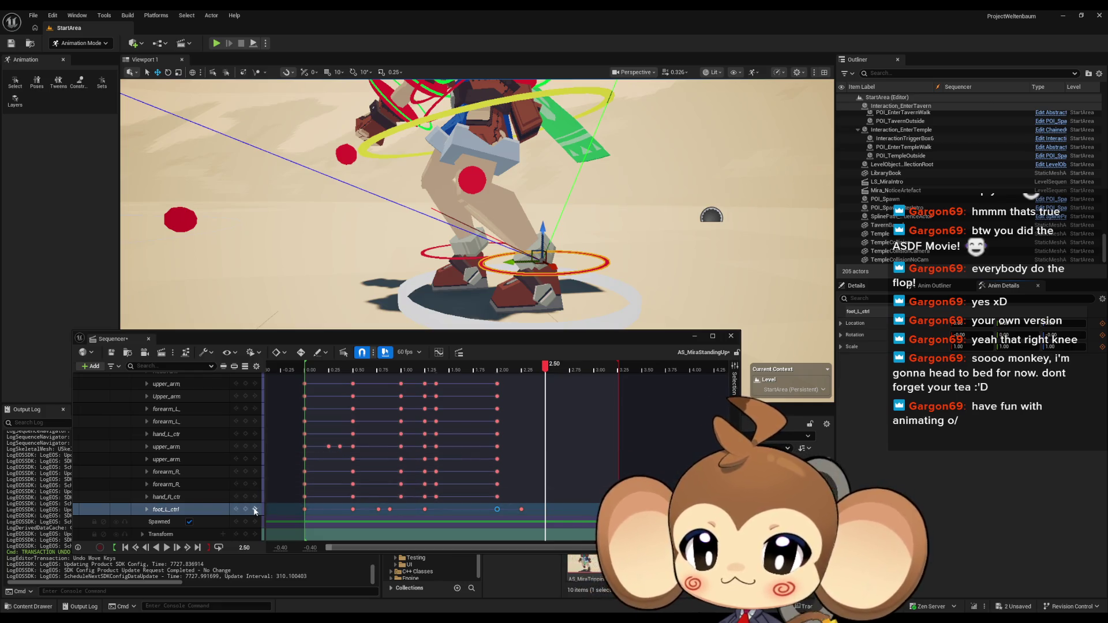
{"action": "left_click", "coordinate": [245, 510]}
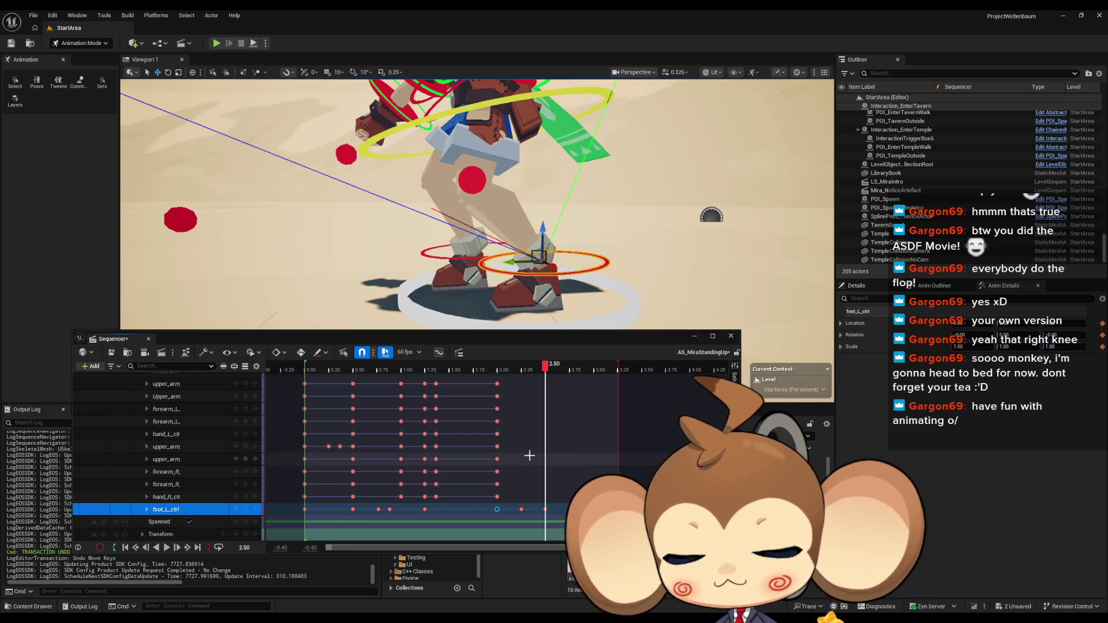
Retime the middle left foot key to settle at 2.25, then play the step
{"action": "left_click", "coordinate": [520, 509]}
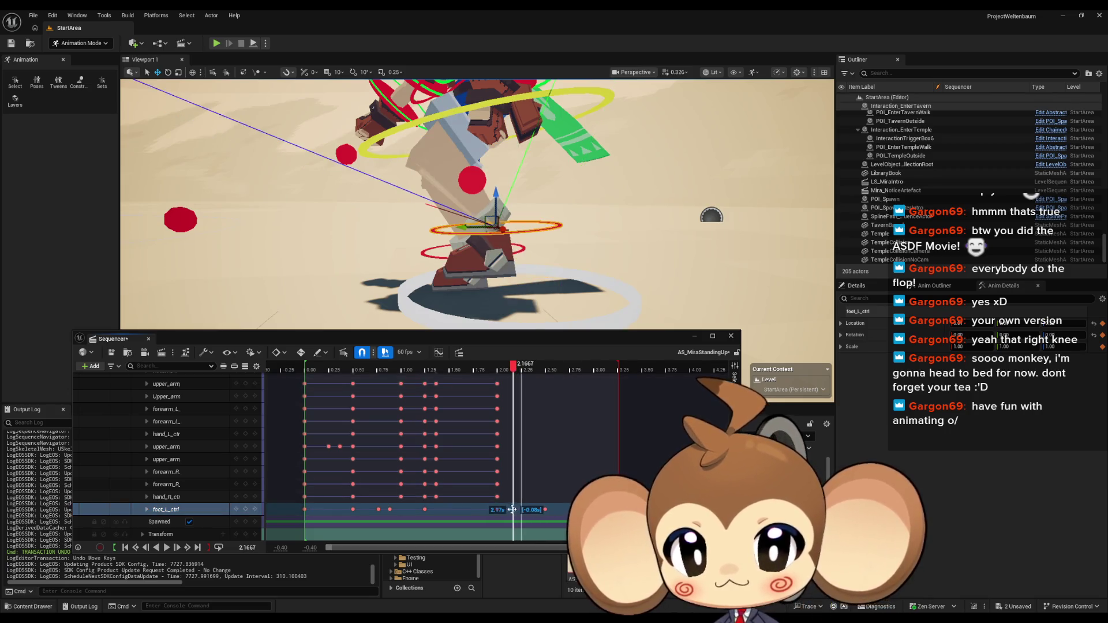
{"action": "left_click_drag", "start_coordinate": [540, 509], "coordinate": [540, 509]}
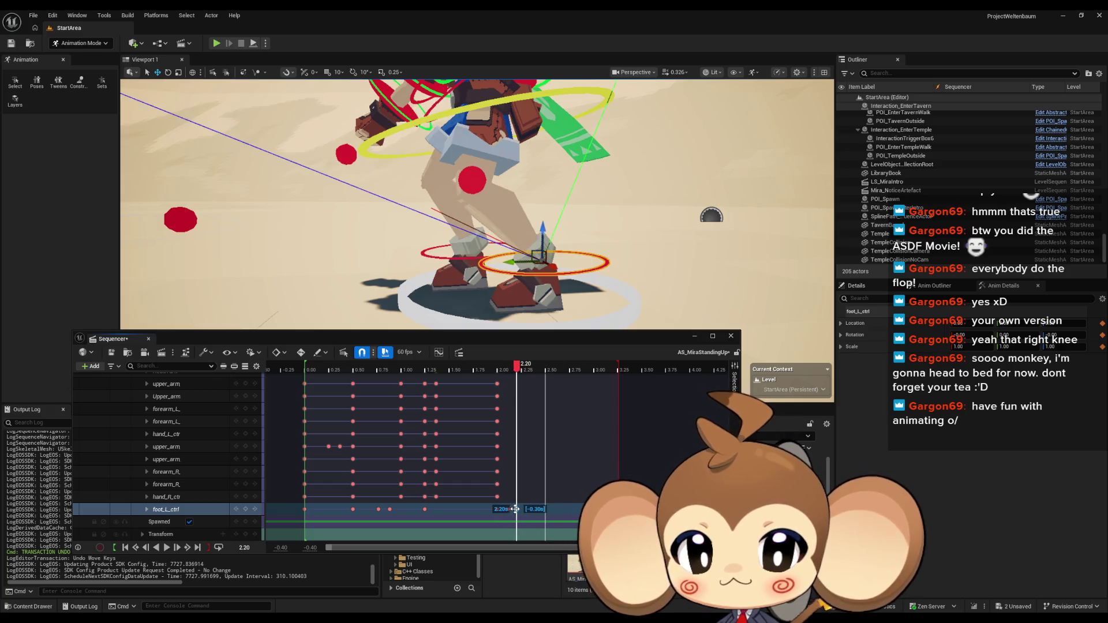
{"action": "mouse_move", "coordinate": [517, 367]}
{"action": "left_mouse_down"}
{"action": "mouse_move", "coordinate": [458, 367]}
{"action": "mouse_move", "coordinate": [533, 371]}
{"action": "mouse_move", "coordinate": [470, 368]}
{"action": "mouse_move", "coordinate": [520, 368]}
{"action": "left_mouse_up"}
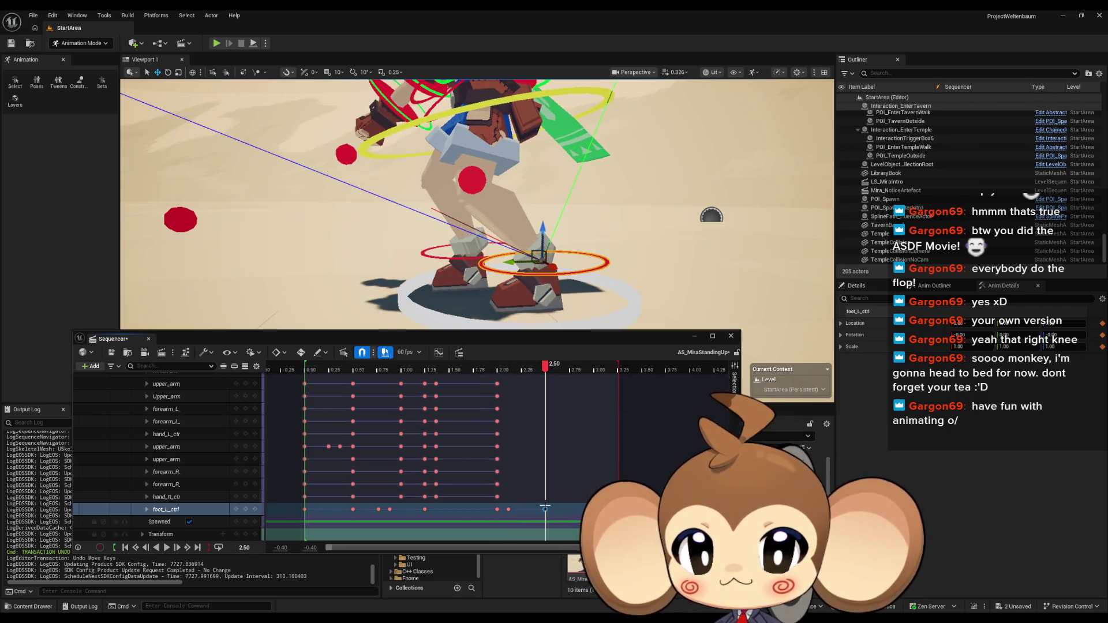
{"action": "left_click_drag", "start_coordinate": [508, 511], "coordinate": [521, 509]}
{"action": "mouse_move", "coordinate": [522, 367]}
{"action": "left_mouse_down"}
{"action": "mouse_move", "coordinate": [552, 373]}
{"action": "mouse_move", "coordinate": [309, 369]}
{"action": "left_mouse_up"}
{"action": "key", "text": "space"}
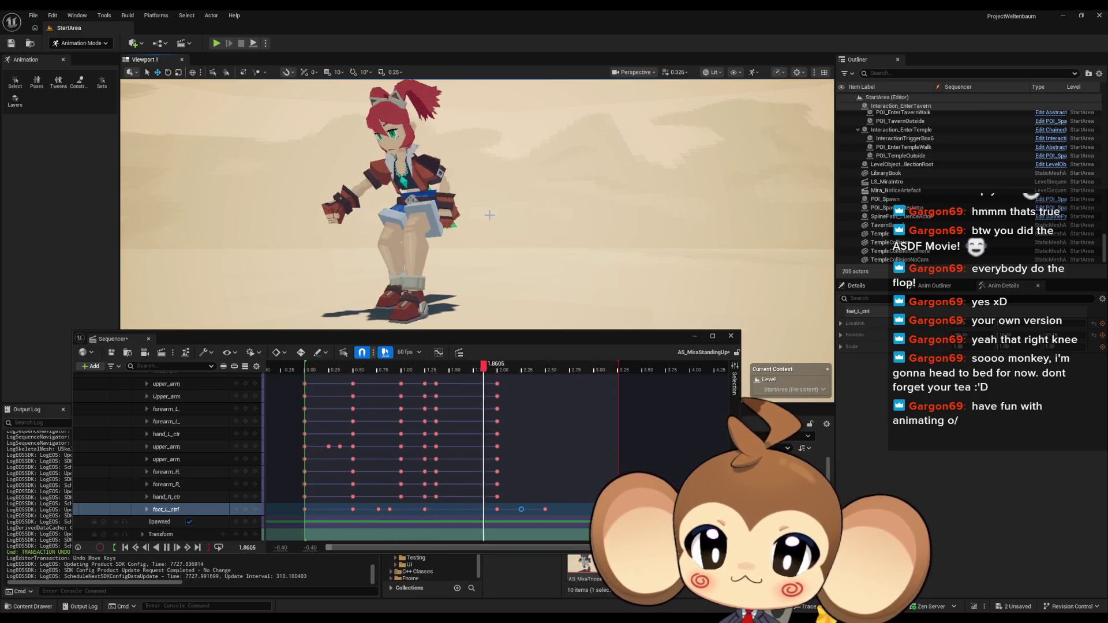
At 0.67, reset the rotation of the spine_001, spine_003 and spine_004 controls to default
{"action": "mouse_move", "coordinate": [309, 369]}
{"action": "left_mouse_down"}
{"action": "mouse_move", "coordinate": [370, 383]}
{"action": "mouse_move", "coordinate": [548, 371]}
{"action": "left_mouse_up"}
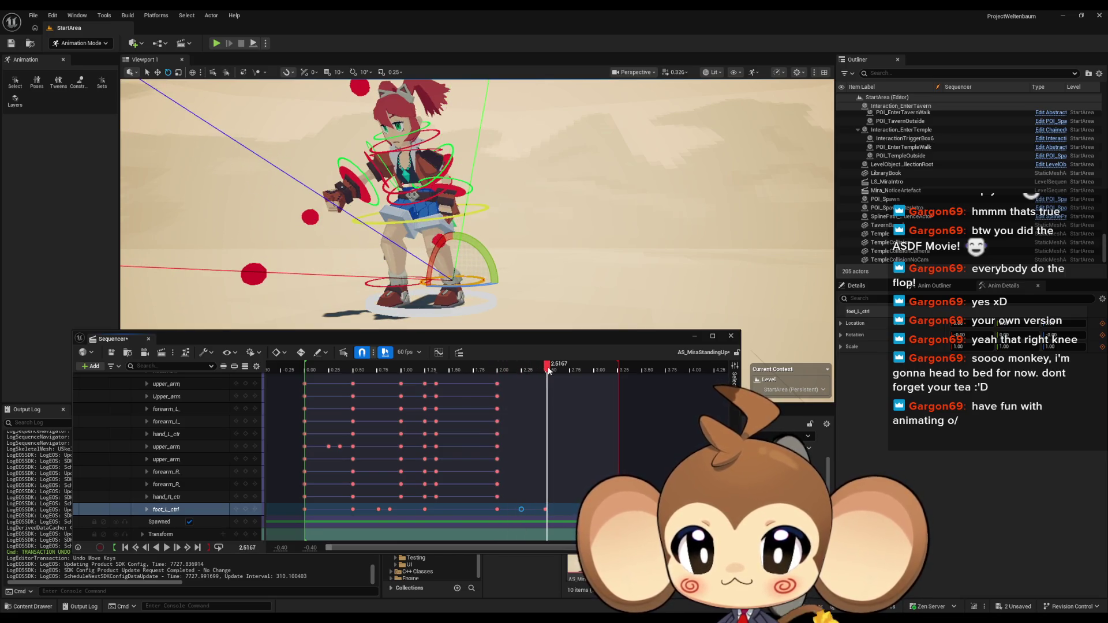
{"action": "scroll", "coordinate": [491, 223], "scroll_direction": "up", "scroll_amount": 5}
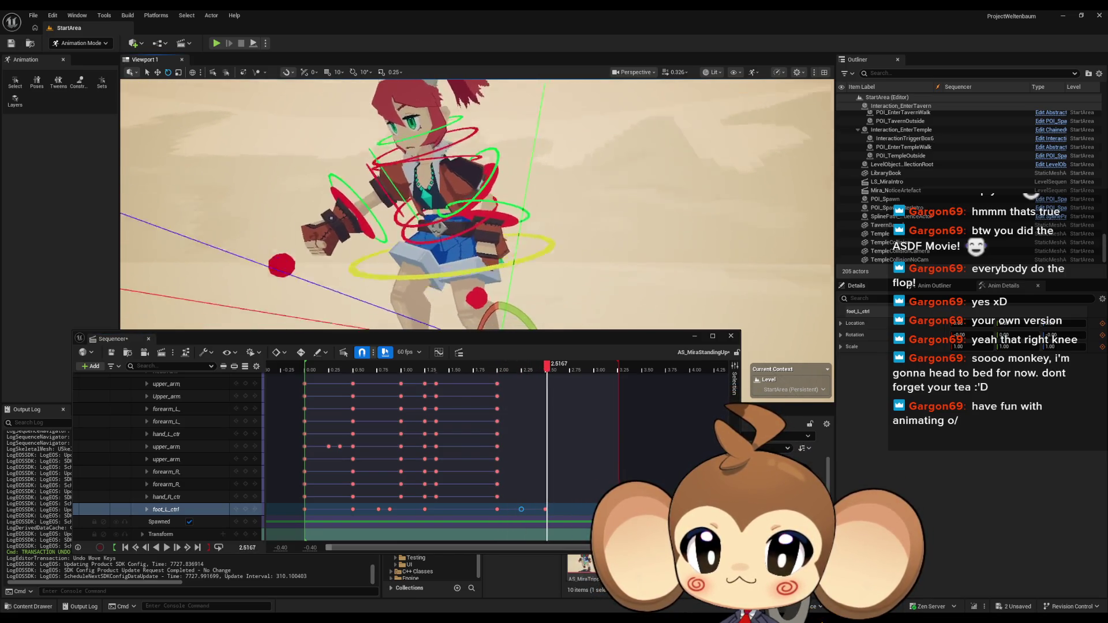
{"action": "left_click", "coordinate": [444, 310]}
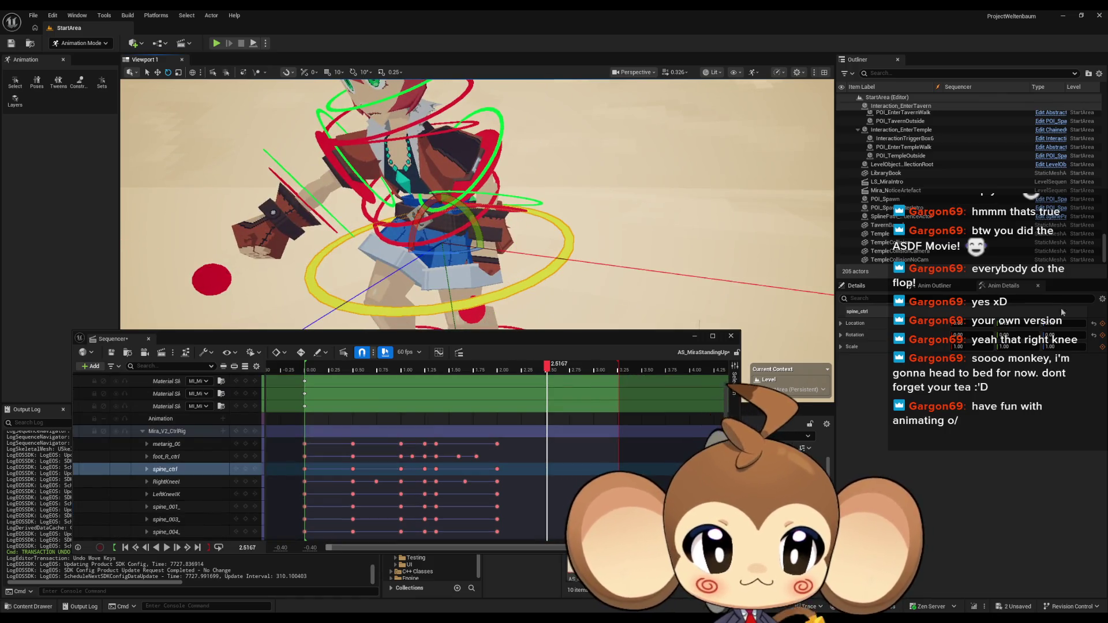
{"action": "left_click", "coordinate": [388, 239]}
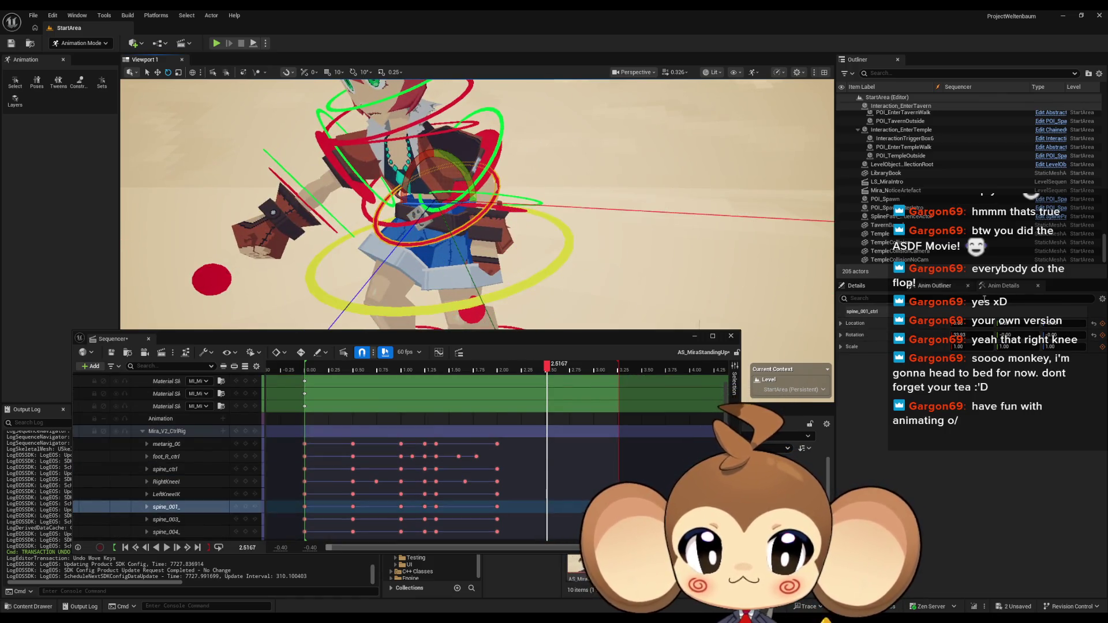
{"action": "left_click", "coordinate": [1095, 338]}
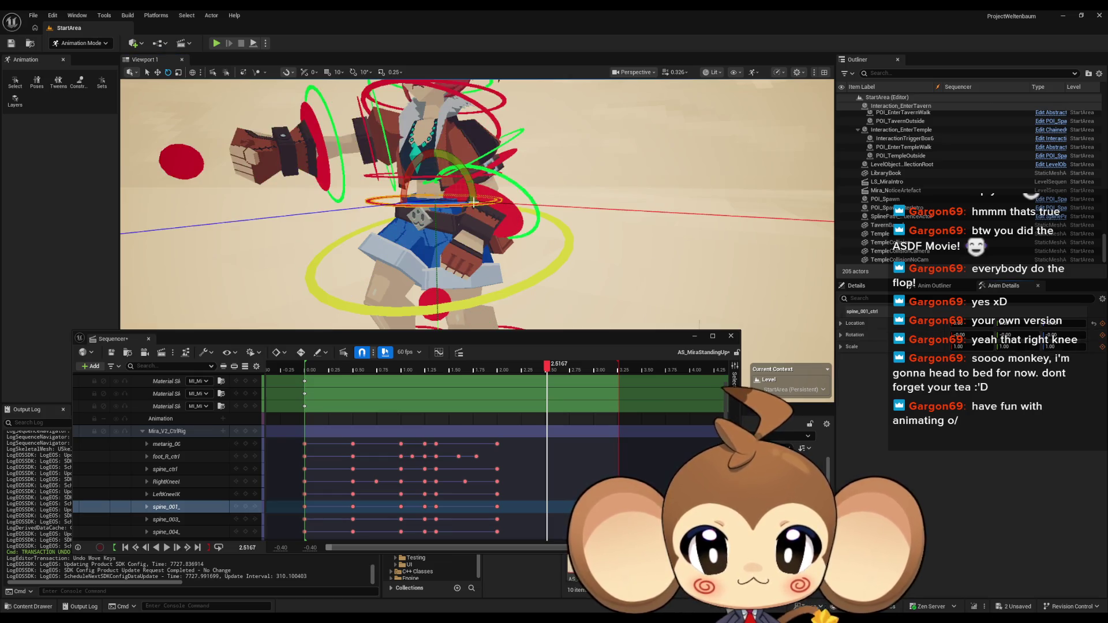
{"action": "scroll", "coordinate": [382, 175], "scroll_direction": "up", "scroll_amount": 5}
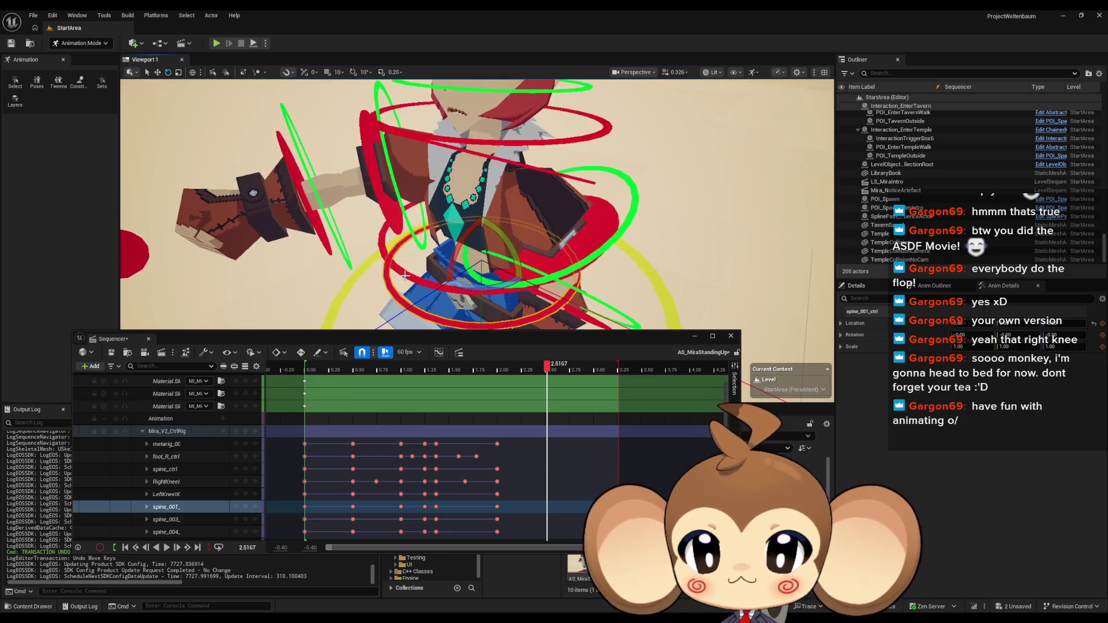
{"action": "left_click", "coordinate": [415, 276]}
{"action": "left_click", "coordinate": [1095, 335]}
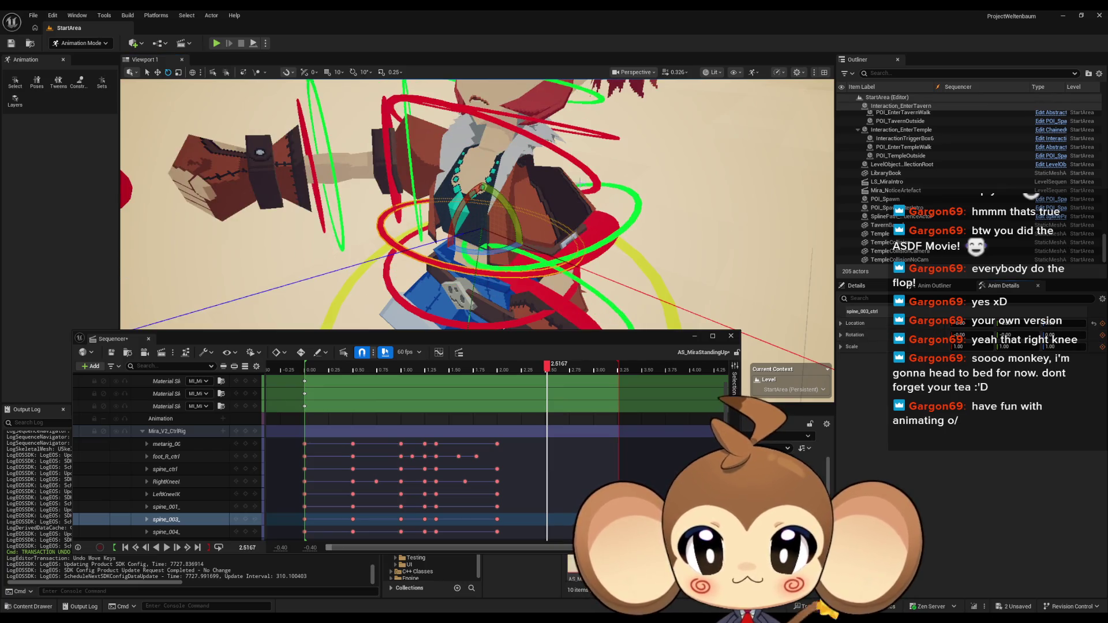
{"action": "left_click", "coordinate": [515, 128]}
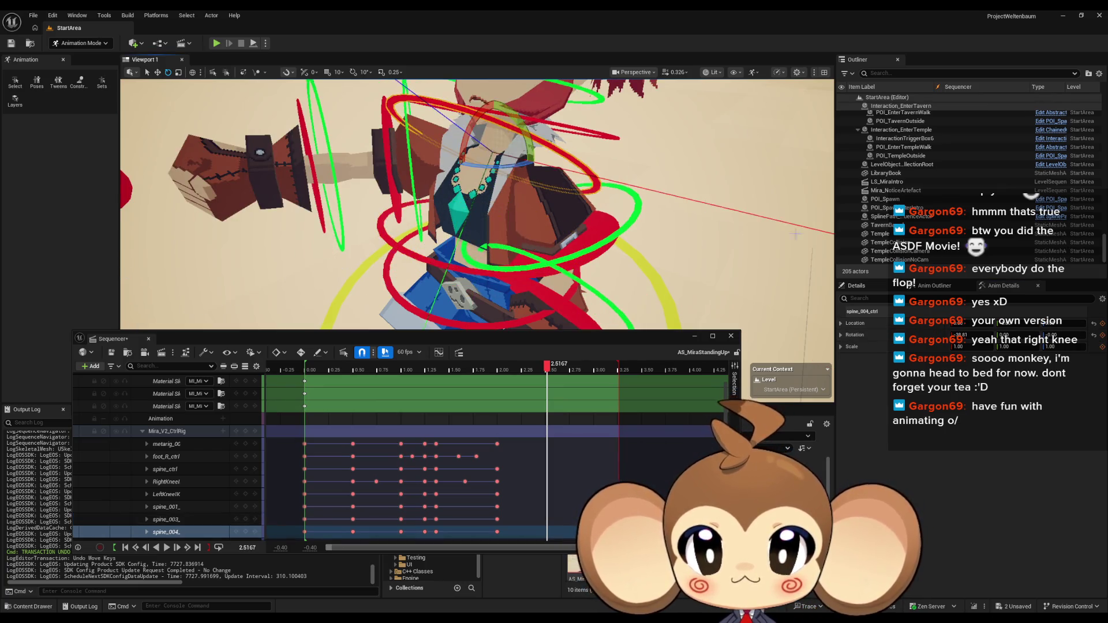
{"action": "left_click", "coordinate": [1095, 336]}
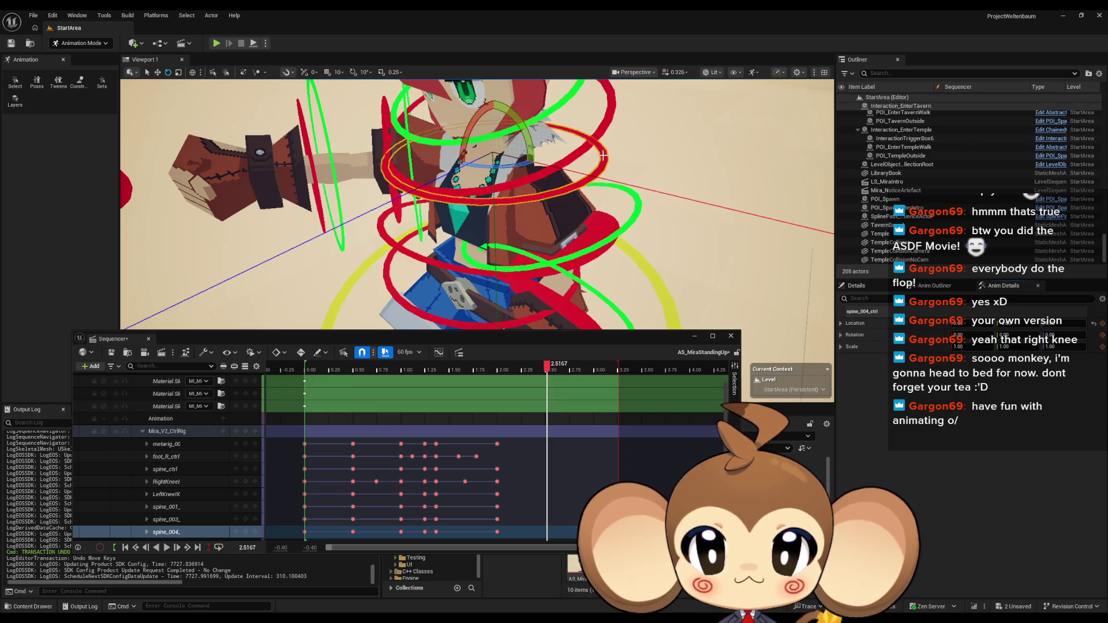
Select spine_006, reframe the camera to face the character, and play the animation
{"action": "left_click_drag", "start_coordinate": [541, 161], "coordinate": [555, 182]}
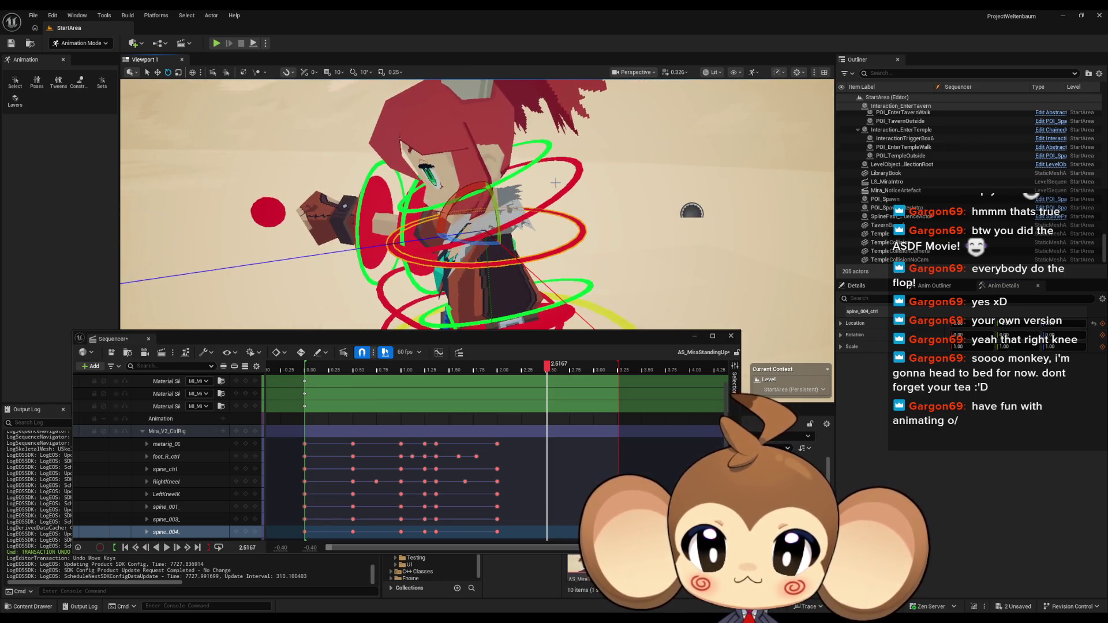
{"action": "left_click", "coordinate": [557, 196]}
{"action": "left_click_drag", "start_coordinate": [525, 243], "coordinate": [529, 260]}
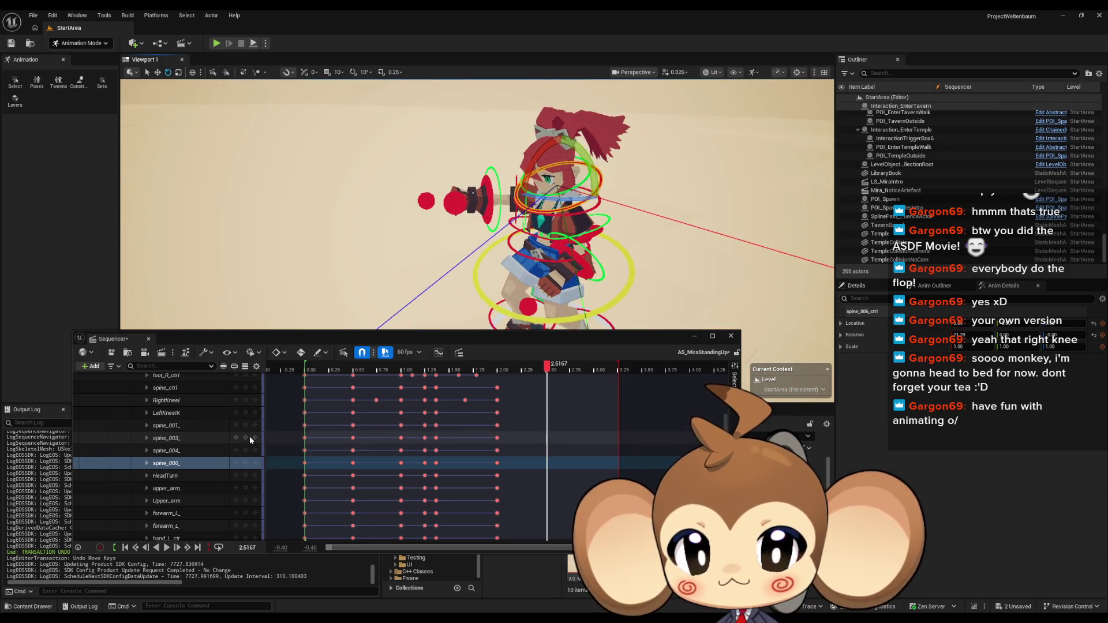
{"action": "scroll", "coordinate": [250, 438], "scroll_direction": "up", "scroll_amount": 5}
{"action": "left_click_drag", "start_coordinate": [437, 231], "coordinate": [508, 232]}
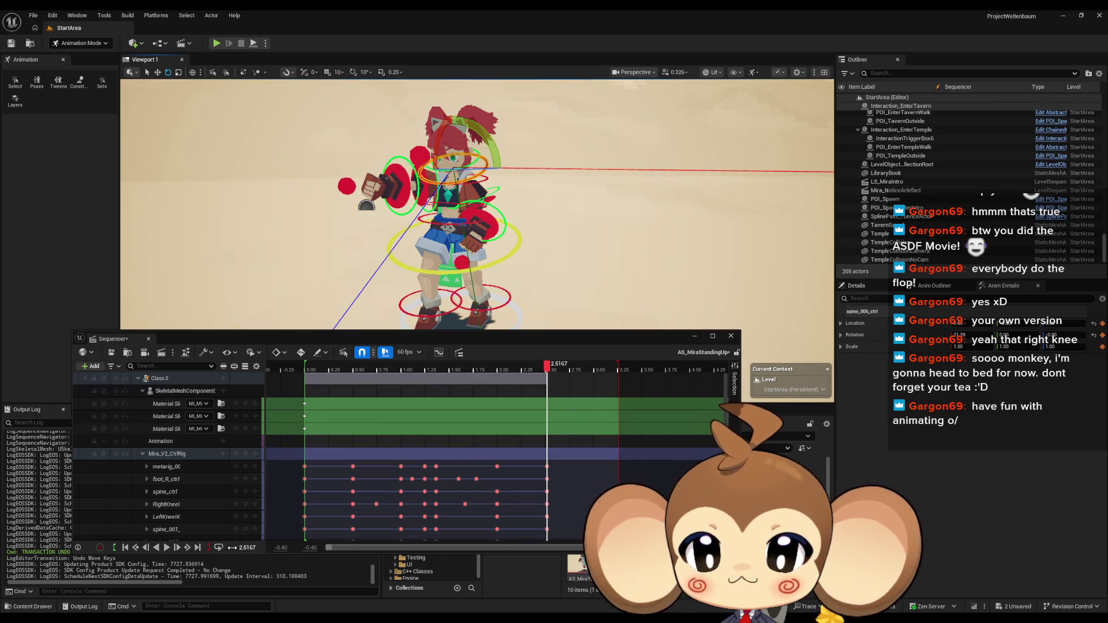
{"action": "key", "text": "space"}
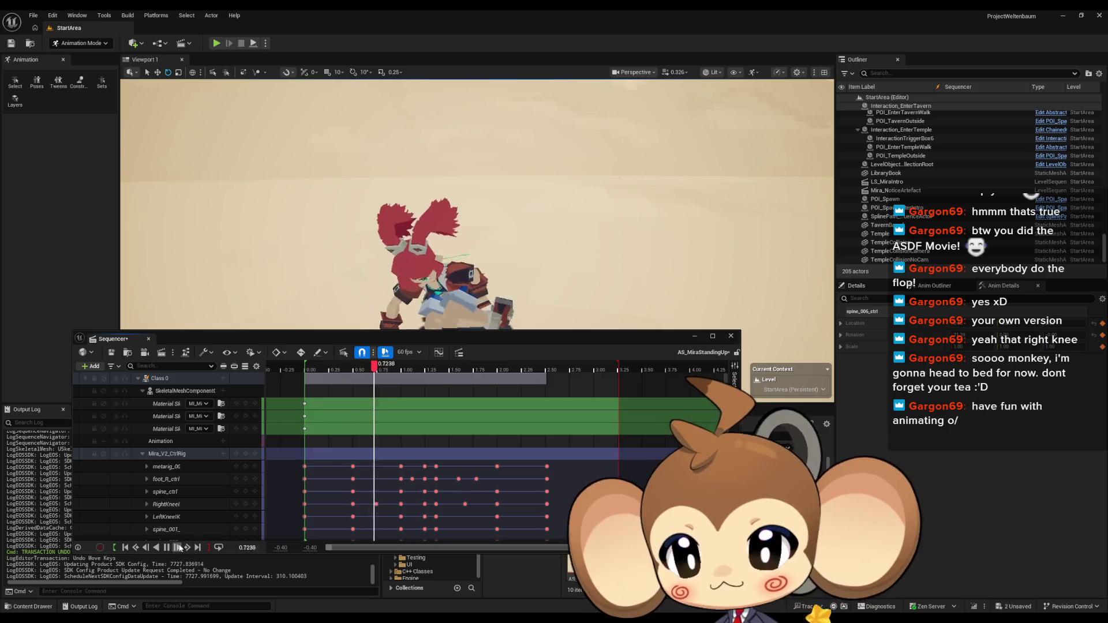
Stop playback, park the playhead just before 2 seconds, and select the spine_ctrl track
{"action": "key", "text": "space"}
{"action": "mouse_move", "coordinate": [411, 365]}
{"action": "left_mouse_down"}
{"action": "mouse_move", "coordinate": [517, 372]}
{"action": "mouse_move", "coordinate": [501, 372]}
{"action": "left_mouse_up"}
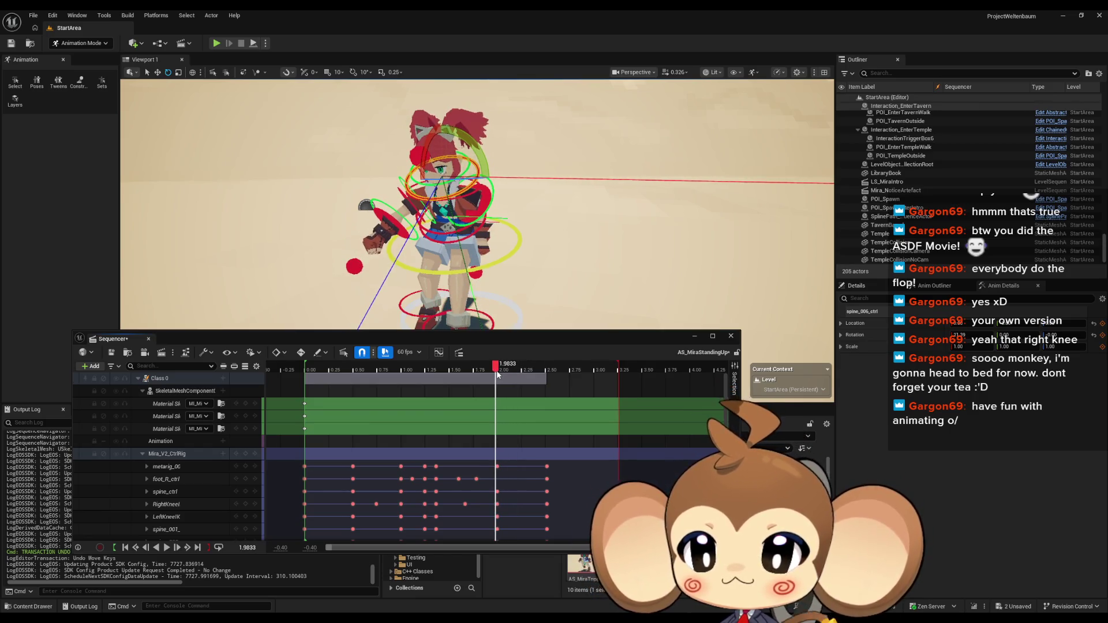
{"action": "left_click", "coordinate": [450, 492]}
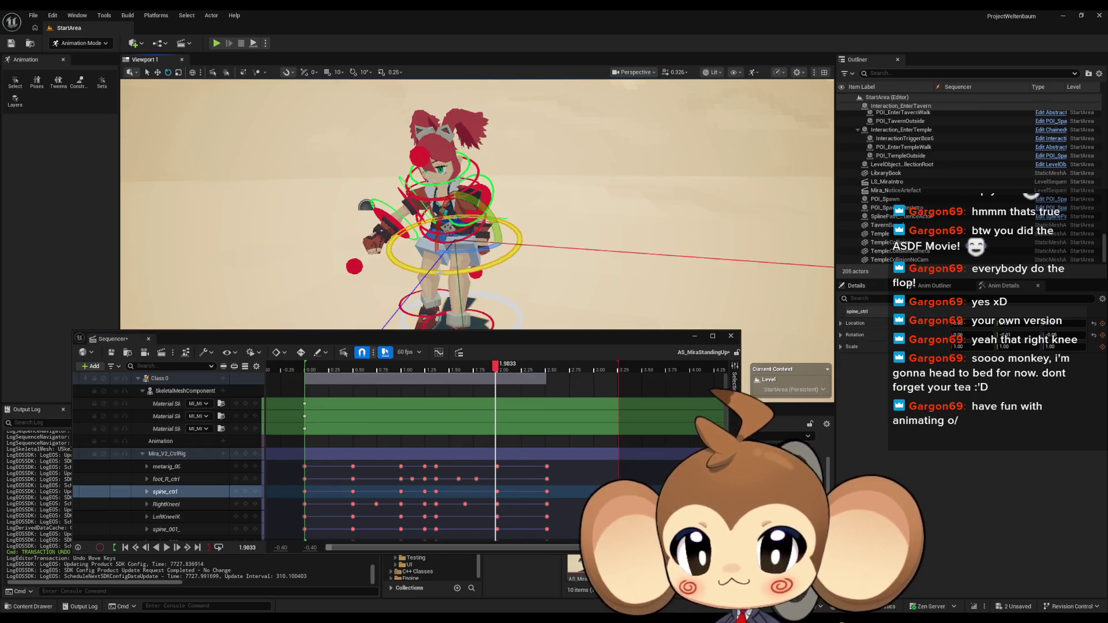
Lessen the spine_001 control's rotation at the 2.00-second key
{"action": "scroll", "coordinate": [450, 462], "scroll_direction": "down", "scroll_amount": 2}
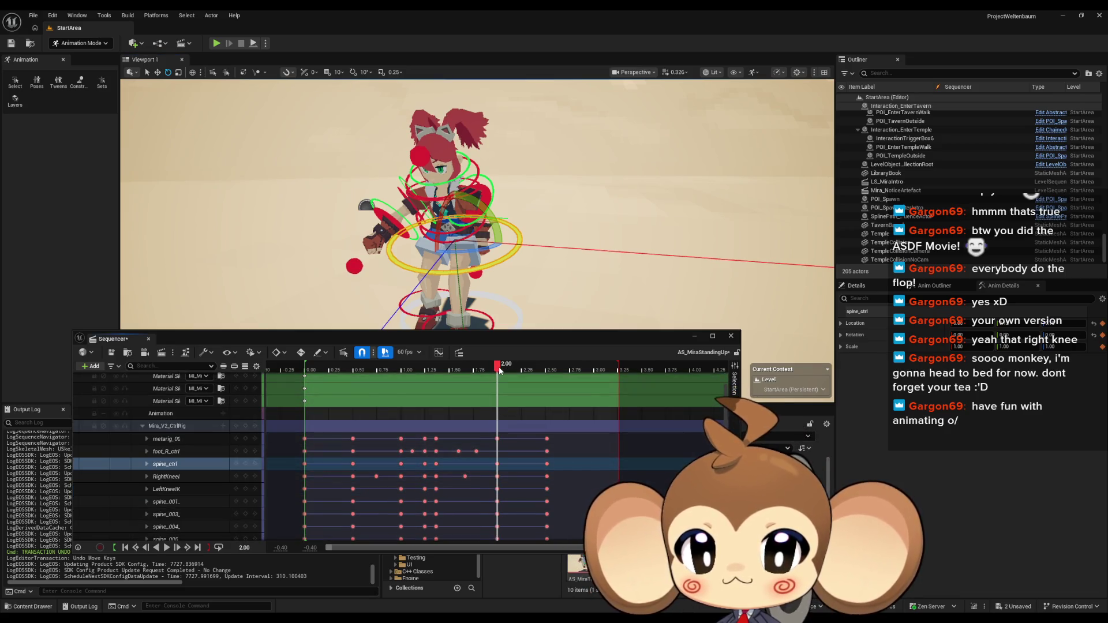
{"action": "left_click_drag", "start_coordinate": [499, 366], "coordinate": [500, 367]}
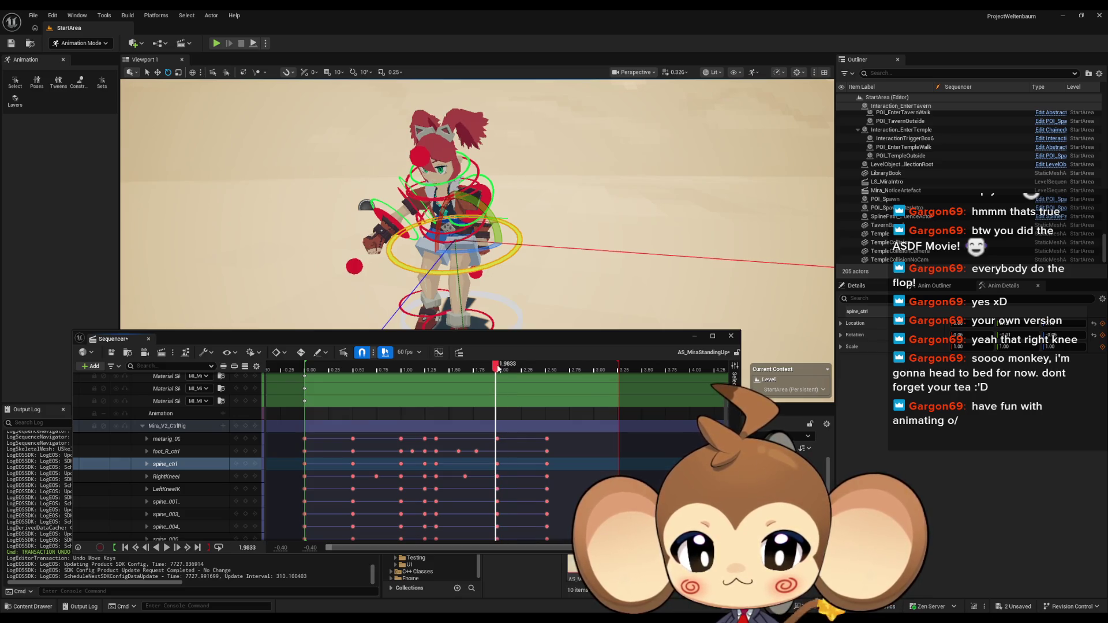
{"action": "left_click", "coordinate": [449, 244]}
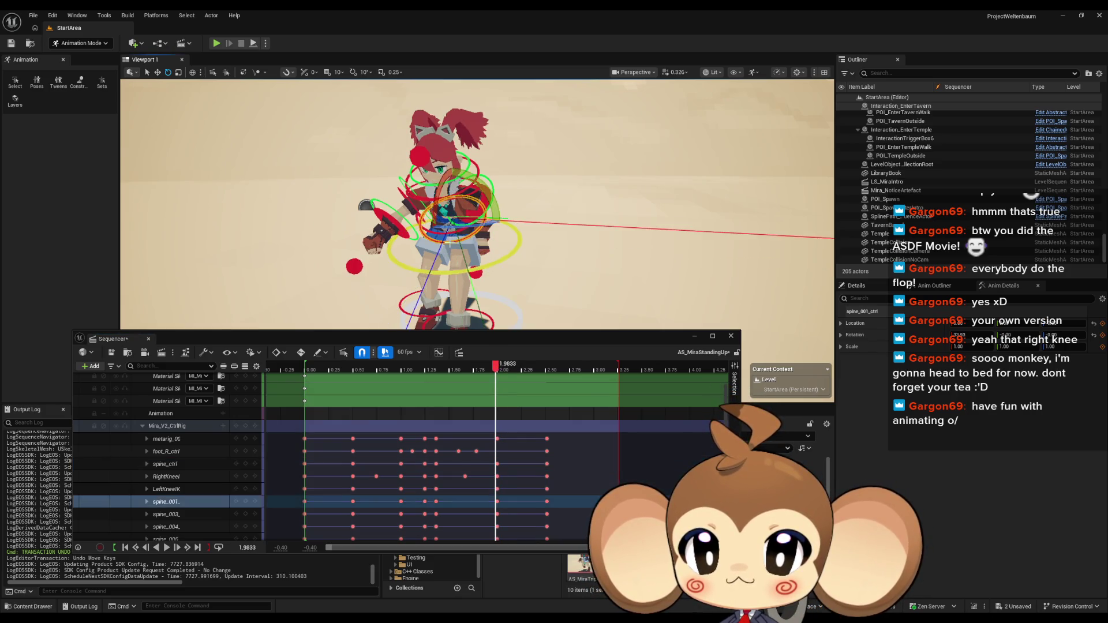
{"action": "left_click", "coordinate": [498, 366]}
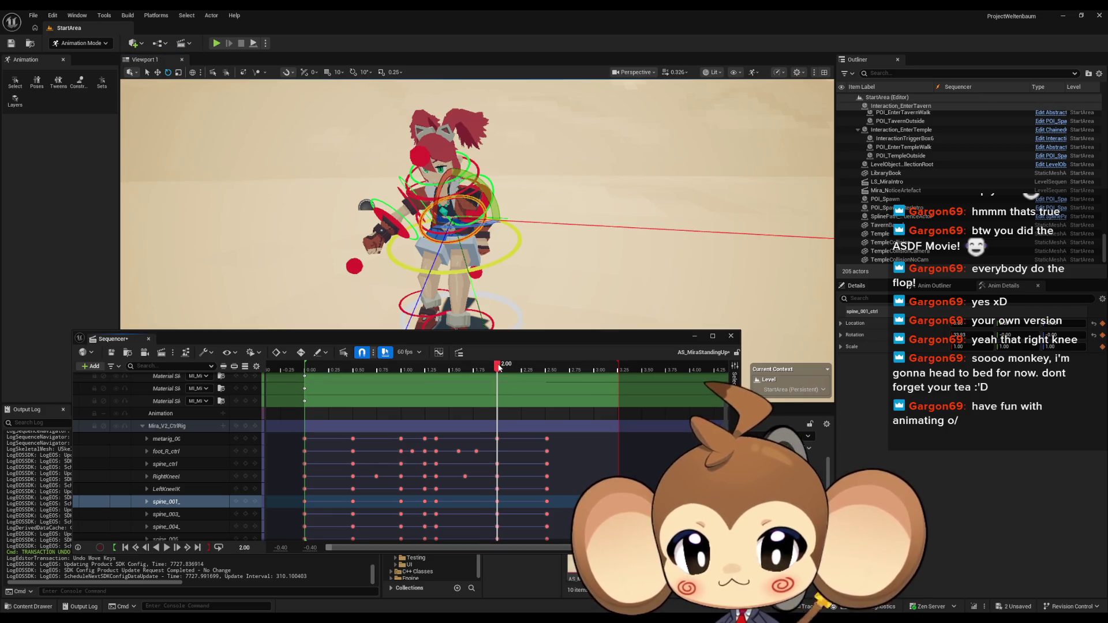
{"action": "left_click", "coordinate": [497, 501]}
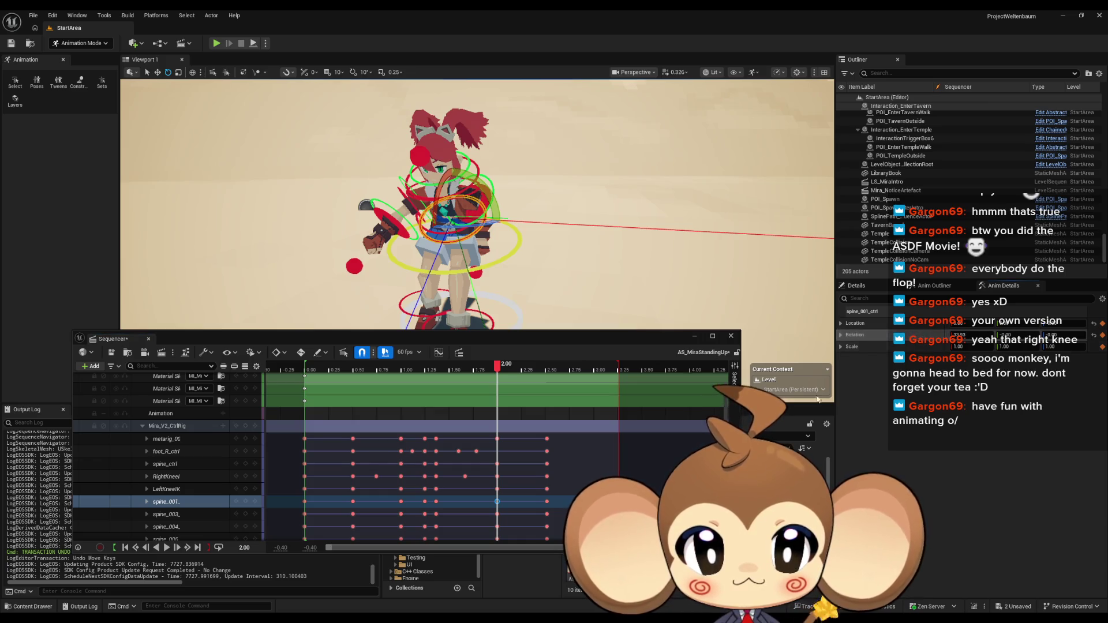
{"action": "left_click", "coordinate": [520, 449]}
{"action": "mouse_move", "coordinate": [498, 368]}
{"action": "left_mouse_down"}
{"action": "mouse_move", "coordinate": [444, 368]}
{"action": "mouse_move", "coordinate": [537, 370]}
{"action": "mouse_move", "coordinate": [472, 367]}
{"action": "mouse_move", "coordinate": [518, 371]}
{"action": "mouse_move", "coordinate": [490, 369]}
{"action": "mouse_move", "coordinate": [501, 374]}
{"action": "left_mouse_up"}
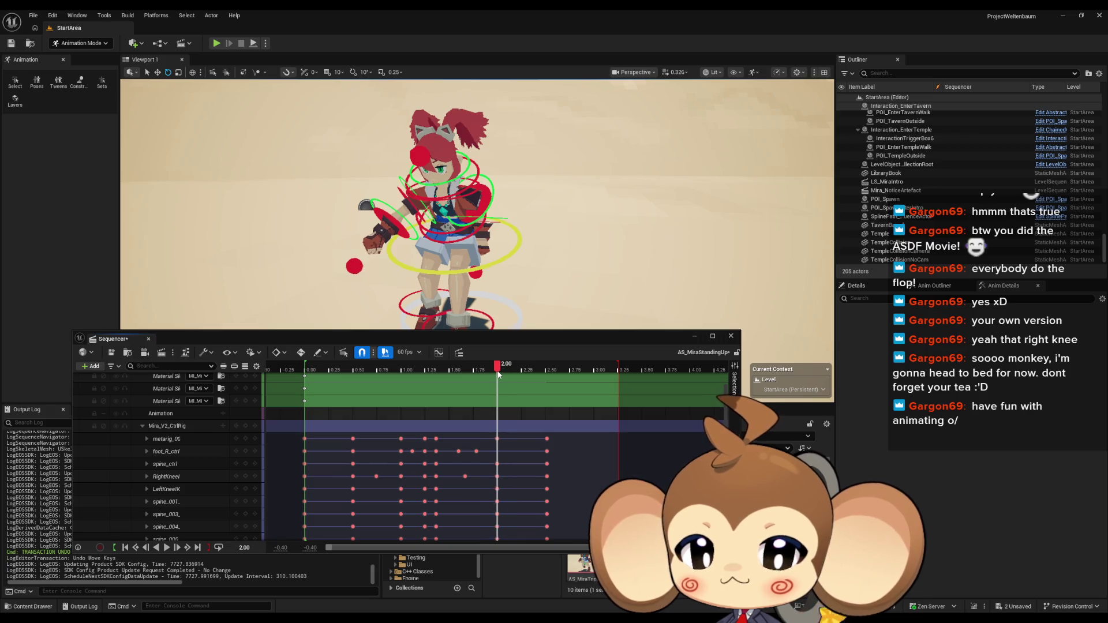
{"action": "left_click", "coordinate": [448, 242]}
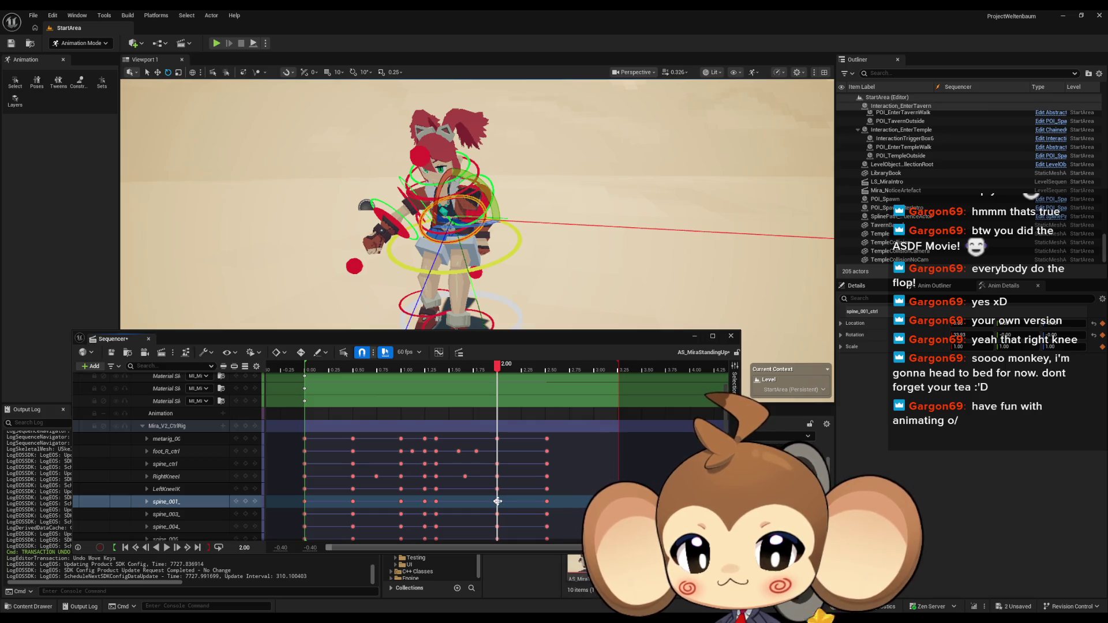
{"action": "left_click", "coordinate": [495, 374]}
{"action": "mouse_move", "coordinate": [498, 368]}
{"action": "left_mouse_down"}
{"action": "mouse_move", "coordinate": [453, 370]}
{"action": "mouse_move", "coordinate": [539, 370]}
{"action": "mouse_move", "coordinate": [497, 370]}
{"action": "left_mouse_up"}
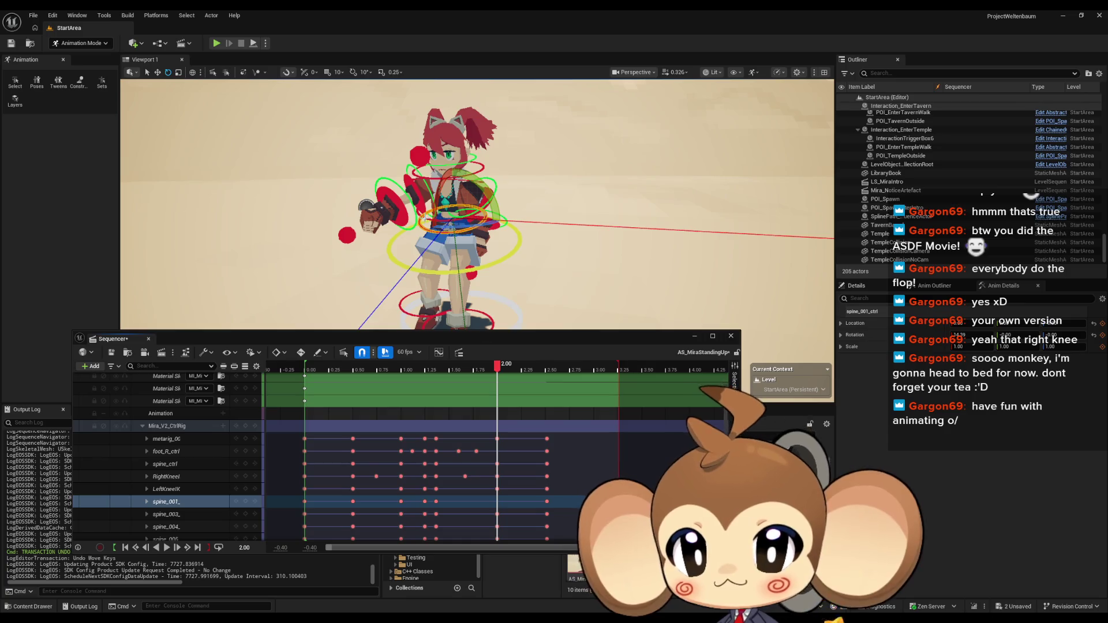
Shift the spine_003 key off 2.00, then replay from 1.4667 seconds
{"action": "left_click", "coordinate": [431, 215]}
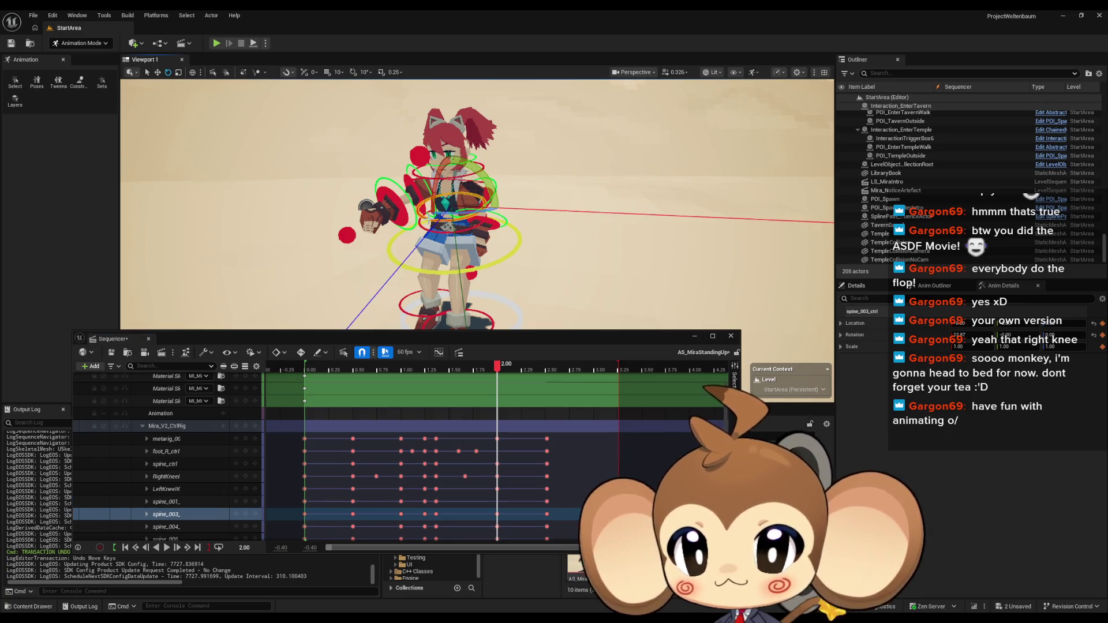
{"action": "left_click", "coordinate": [497, 512]}
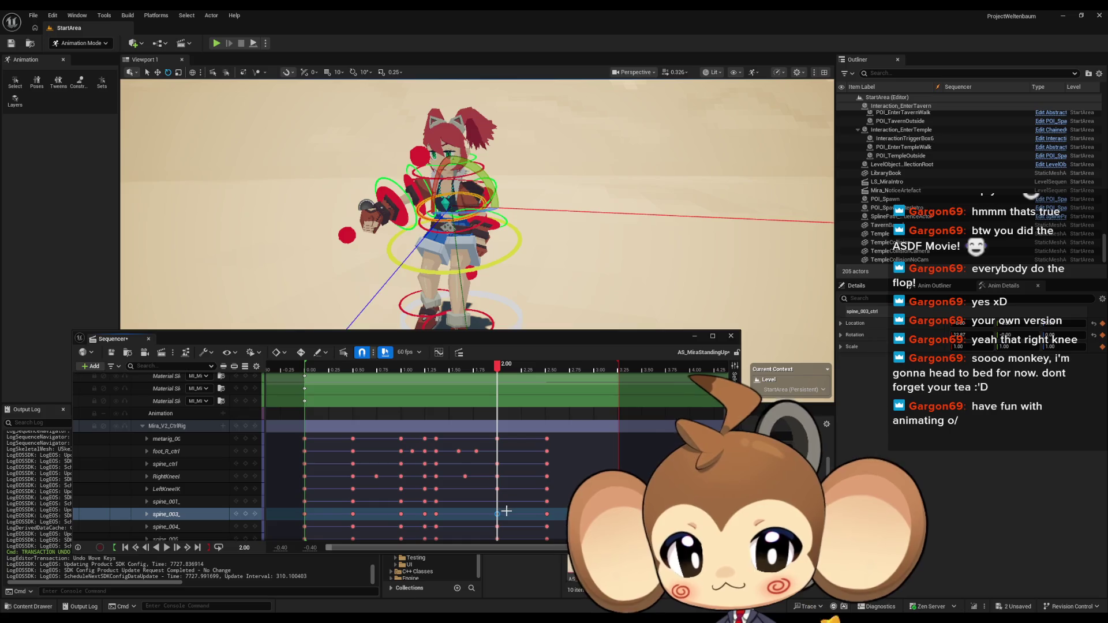
{"action": "left_click_drag", "start_coordinate": [506, 510], "coordinate": [508, 513]}
{"action": "scroll", "coordinate": [507, 512], "scroll_direction": "down", "scroll_amount": 2}
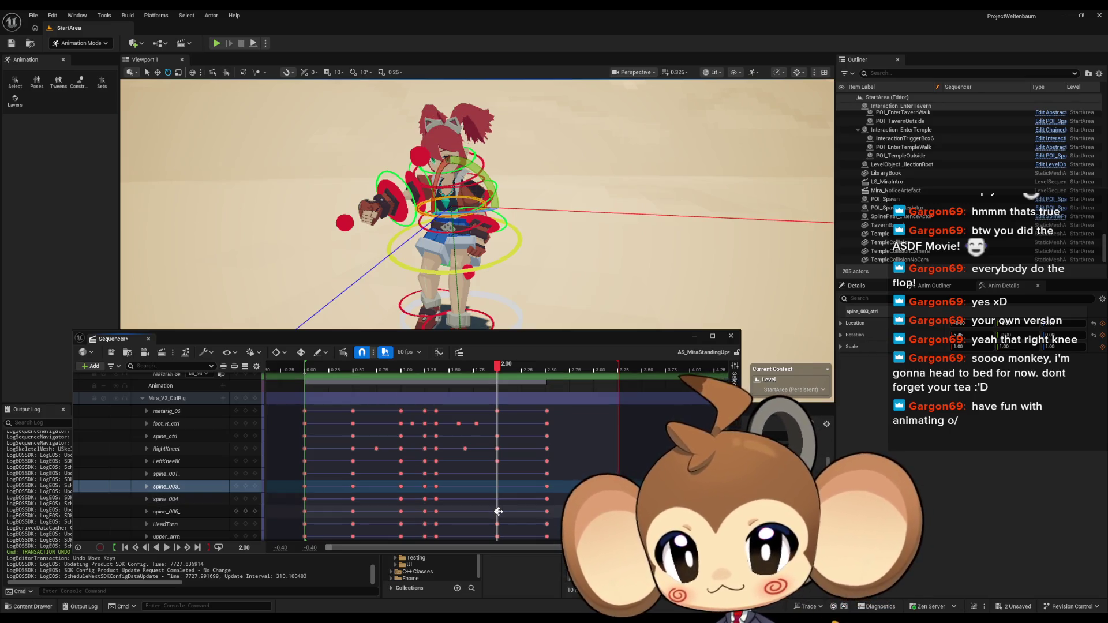
{"action": "left_click", "coordinate": [445, 369]}
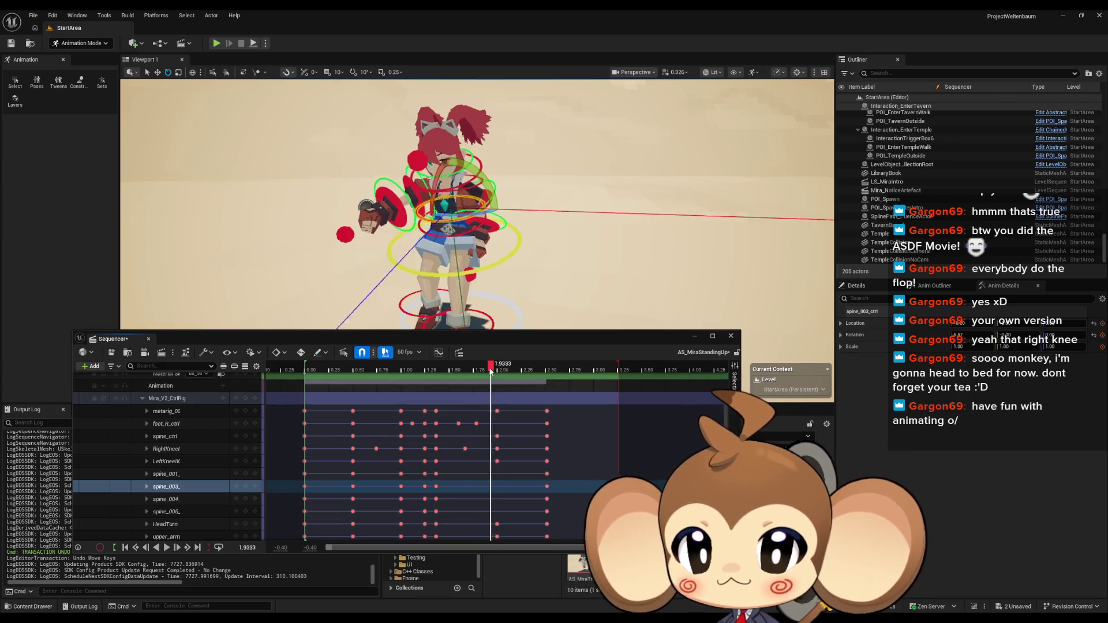
{"action": "left_click_drag", "start_coordinate": [446, 374], "coordinate": [548, 374]}
{"action": "key", "text": "space"}
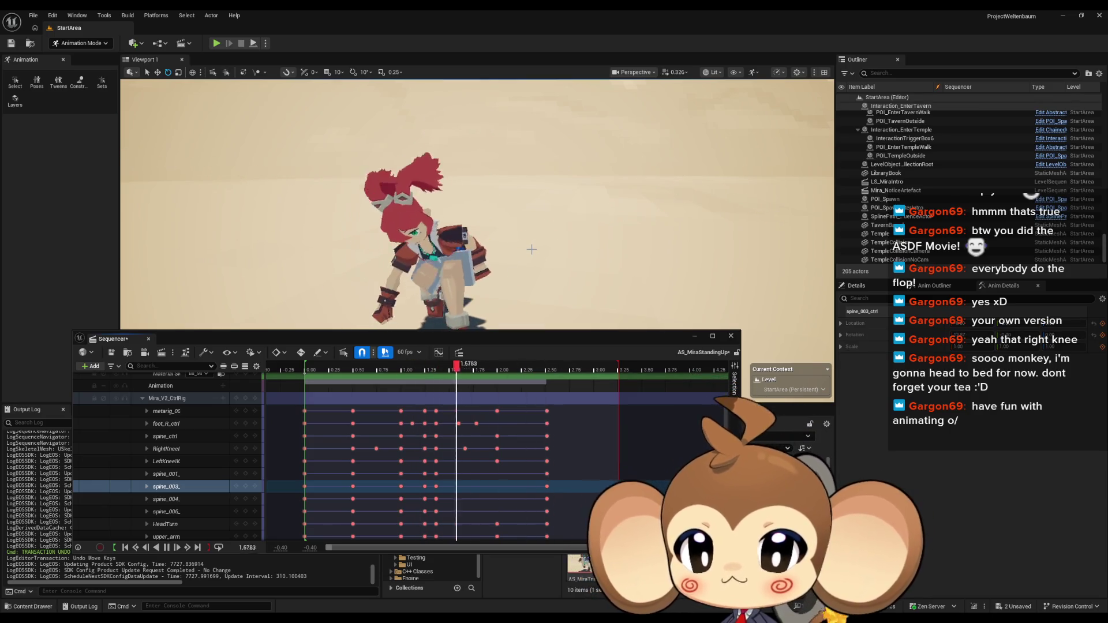